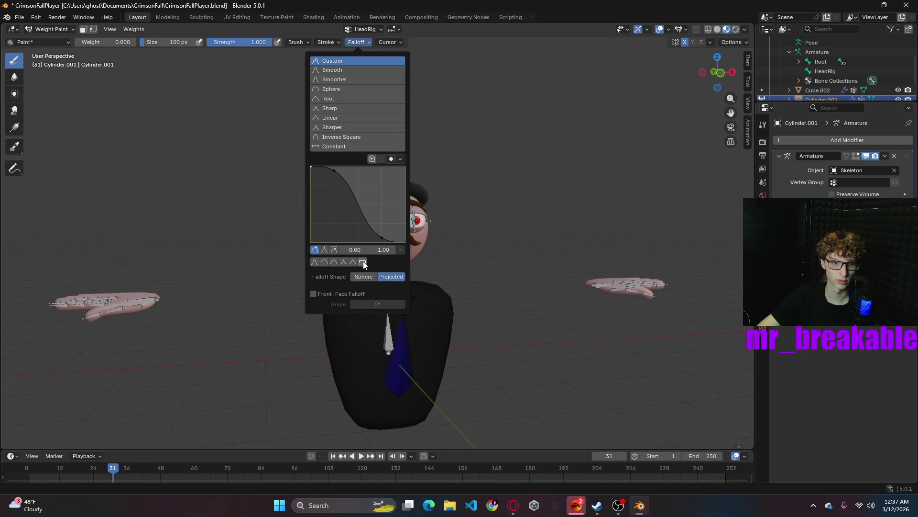
- Give the weight brush a Constant falloff and paint zero weight over the tie area
left_click(349, 146)
left_click_drag(404, 340, 378, 387)
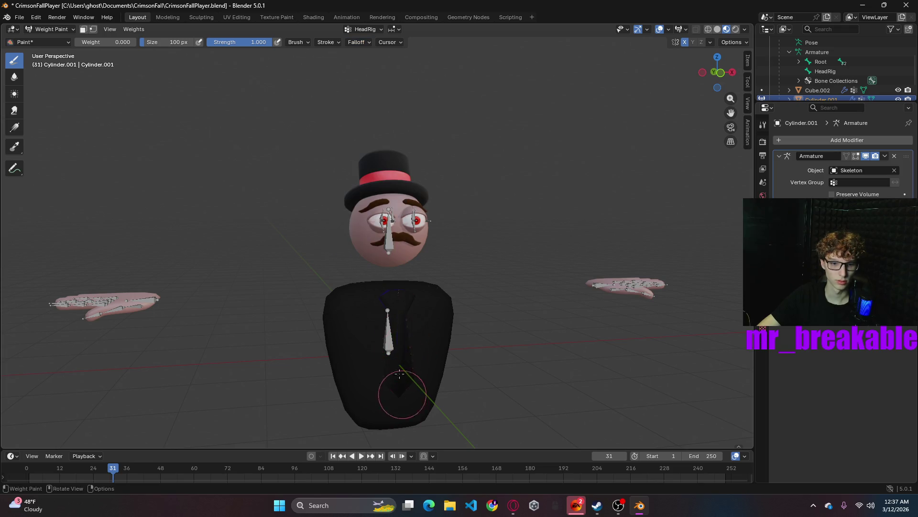
- Inspect the character from the front and toggle the hand mesh Cube.002 hidden then visible again
middle_click_drag(536, 310, 614, 279)
scroll(819, 78, "down", 2)
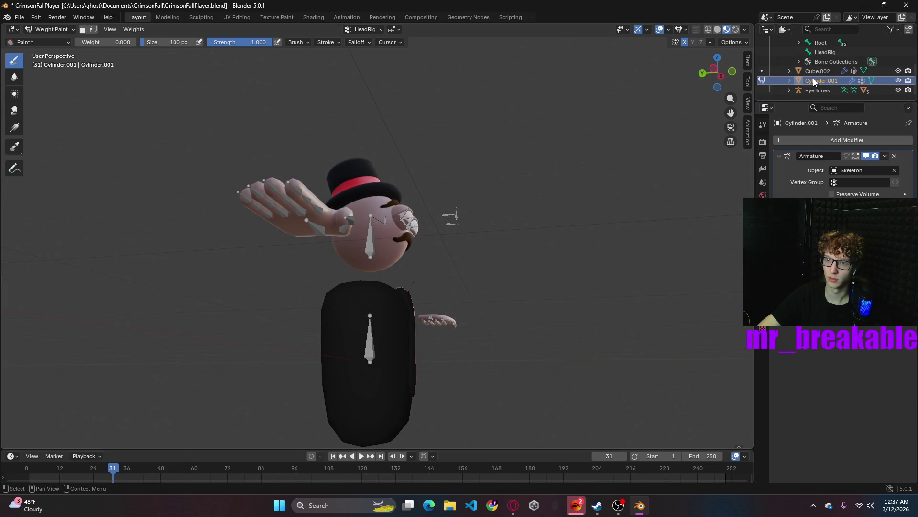
middle_click_drag(451, 379, 466, 358)
scroll(463, 353, "up", 3)
scroll(476, 332, "down", 1)
mouse_move(504, 334)
middle_mouse_down()
mouse_move(320, 341)
mouse_move(345, 323)
middle_mouse_up()
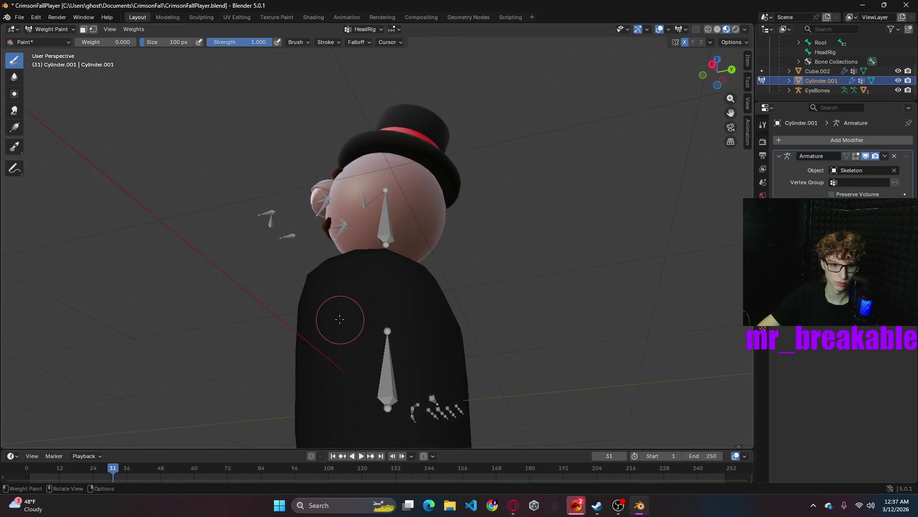
middle_click_drag(354, 383, 405, 323)
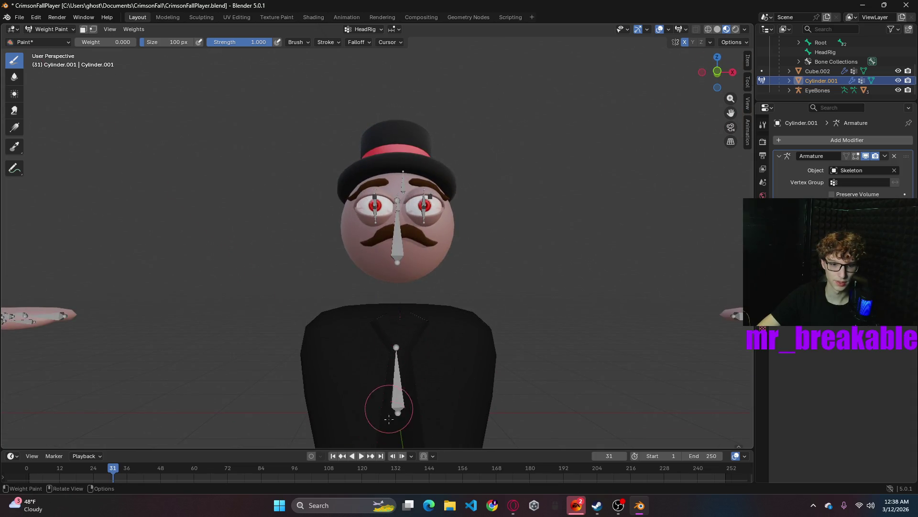
left_click(897, 71)
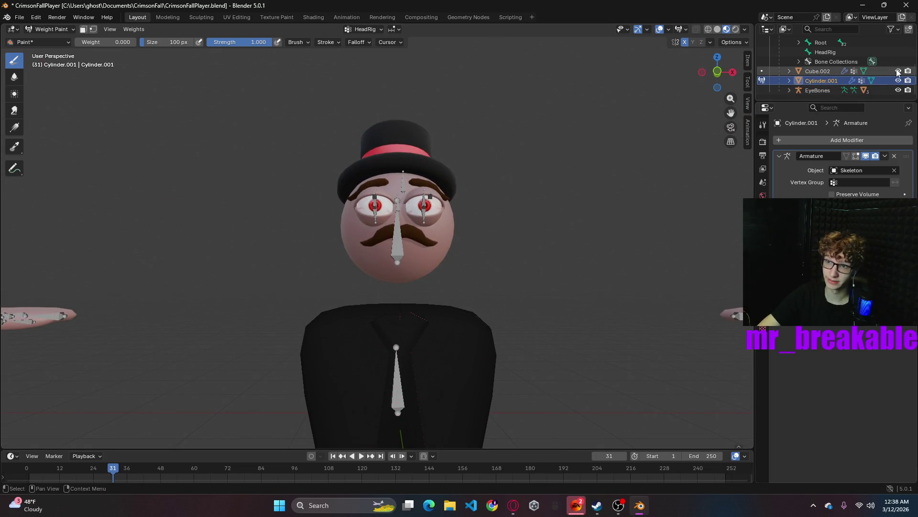
left_click(898, 71)
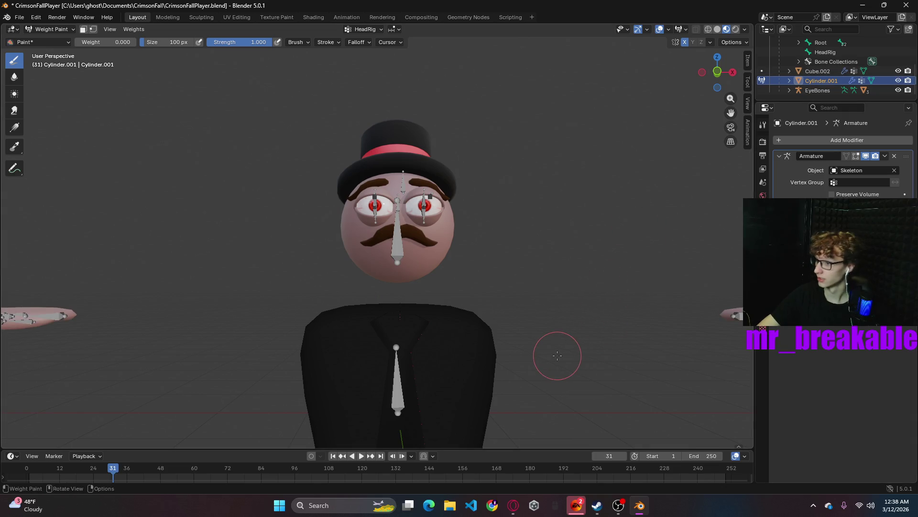
mouse_move(512, 366)
middle_mouse_down()
mouse_move(576, 366)
mouse_move(513, 352)
middle_mouse_up()
left_click(50, 28)
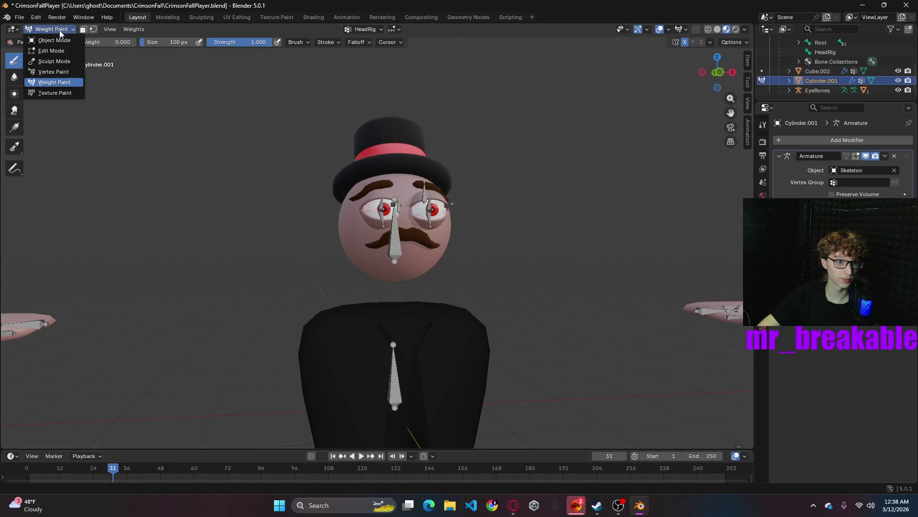
- Select the Skeleton armature from Object Mode and switch it into Pose Mode
left_click(55, 40)
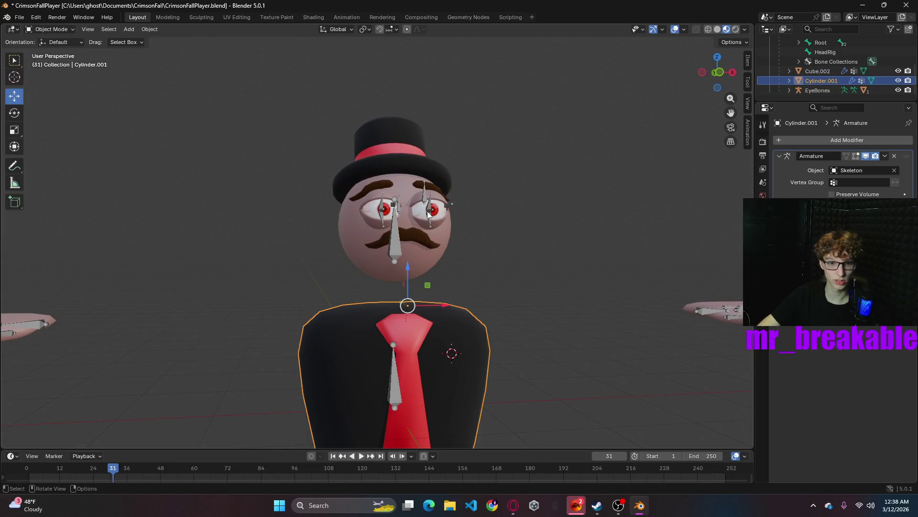
left_click(398, 363)
left_click(50, 29)
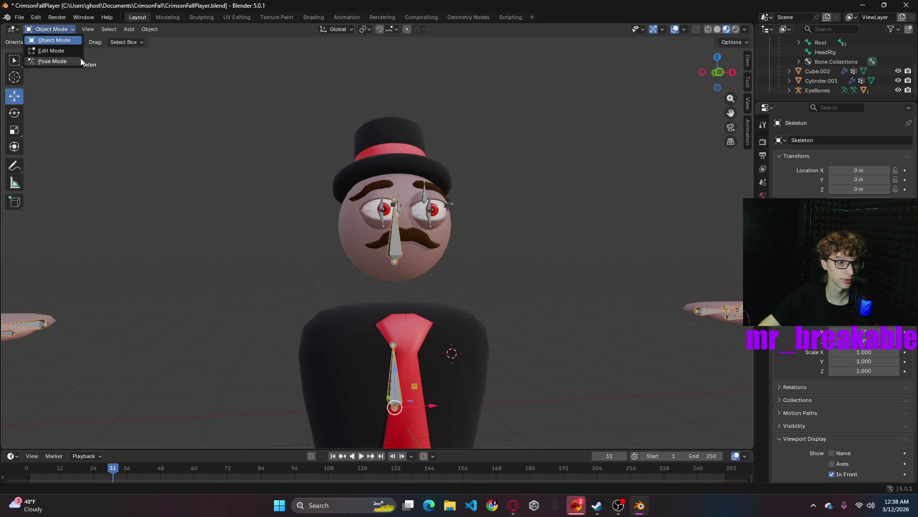
left_click(57, 61)
- Test-rotate the Root tie bone and the HeadRig head bone, cancelling and undoing both
left_click(394, 386)
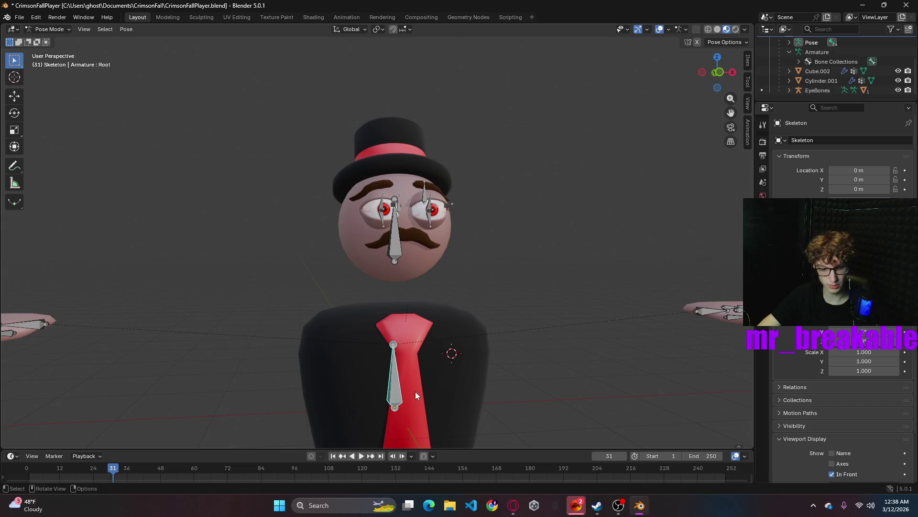
key("r")
key("Escape")
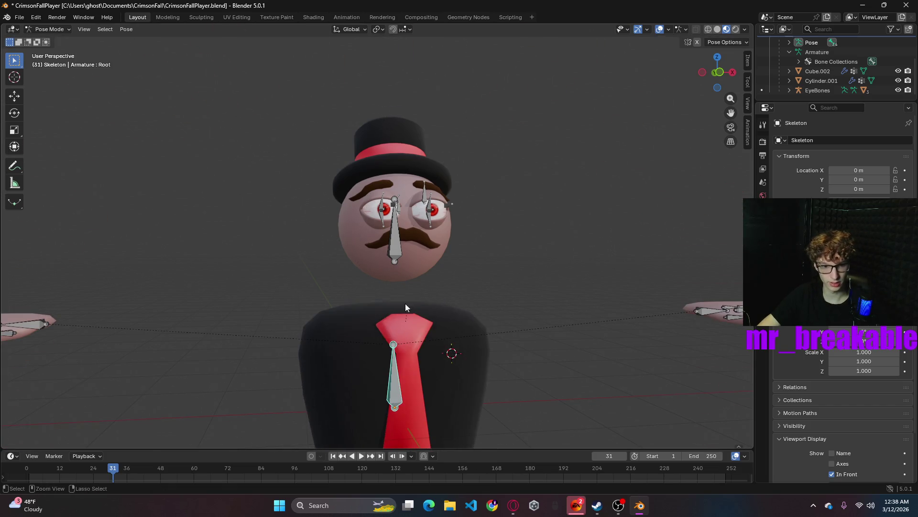
left_click(390, 248)
key("r")
left_click(551, 341)
key("ctrl+z")
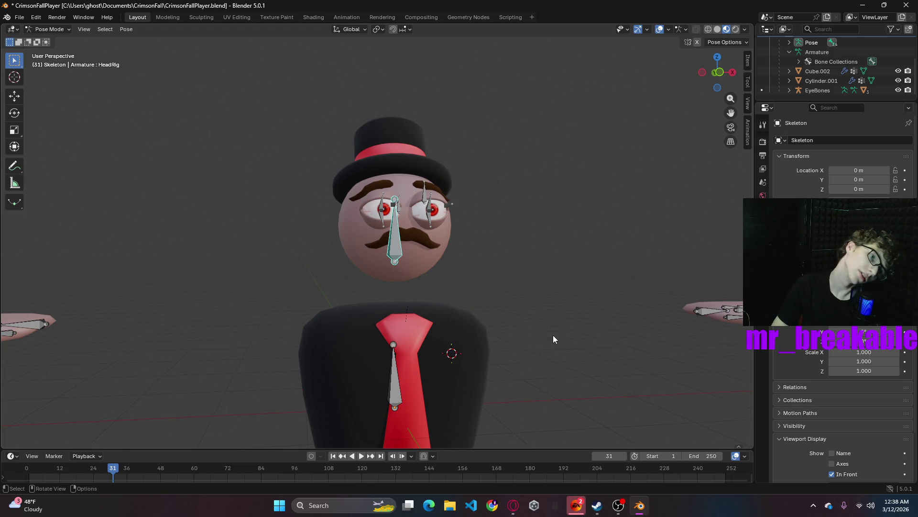
- Deselect the bones, save CrimsonFallPlayer.blend and view the character from the top
left_click(365, 113)
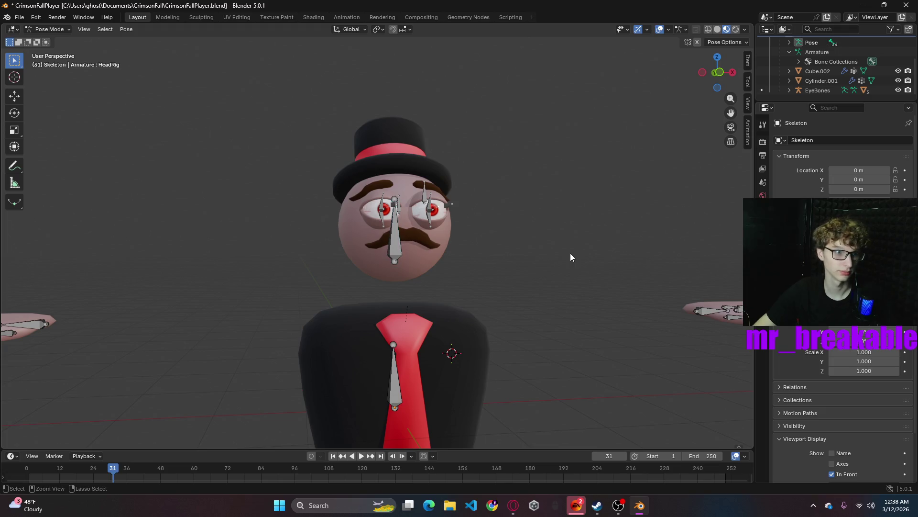
key("ctrl+s")
scroll(590, 321, "down", 5)
mouse_move(546, 307)
middle_mouse_down()
mouse_move(502, 342)
mouse_move(549, 374)
mouse_move(539, 375)
mouse_move(553, 434)
middle_mouse_up()
left_click(718, 67)
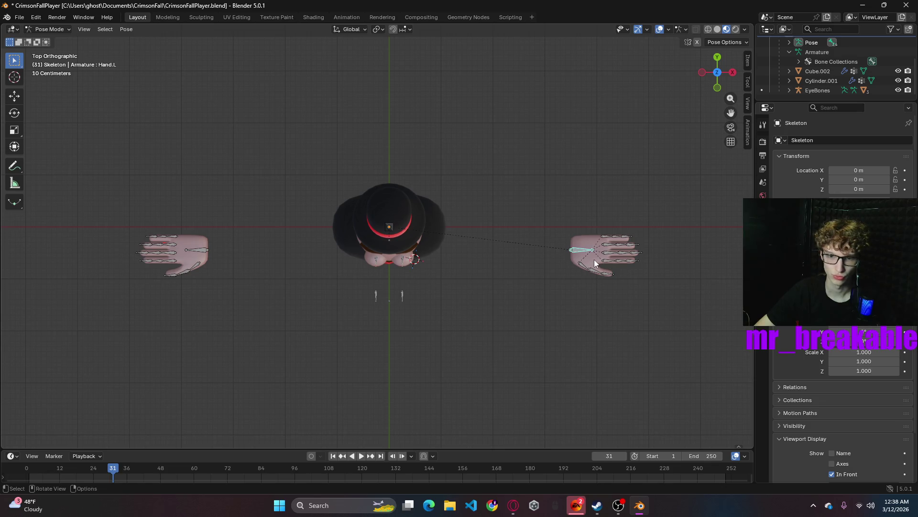
- Return to Object Mode and check the hand mesh Cube.002's object transform settings
left_click(48, 29)
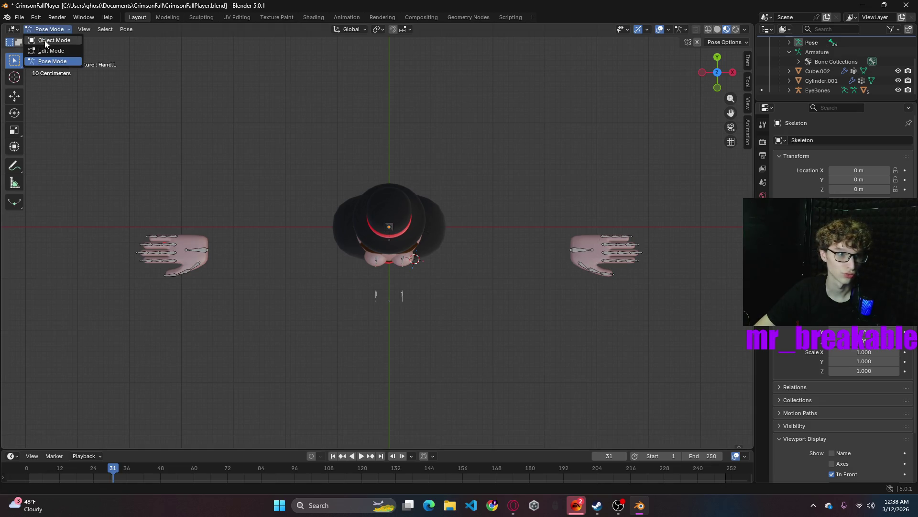
left_click(45, 40)
left_click(593, 265)
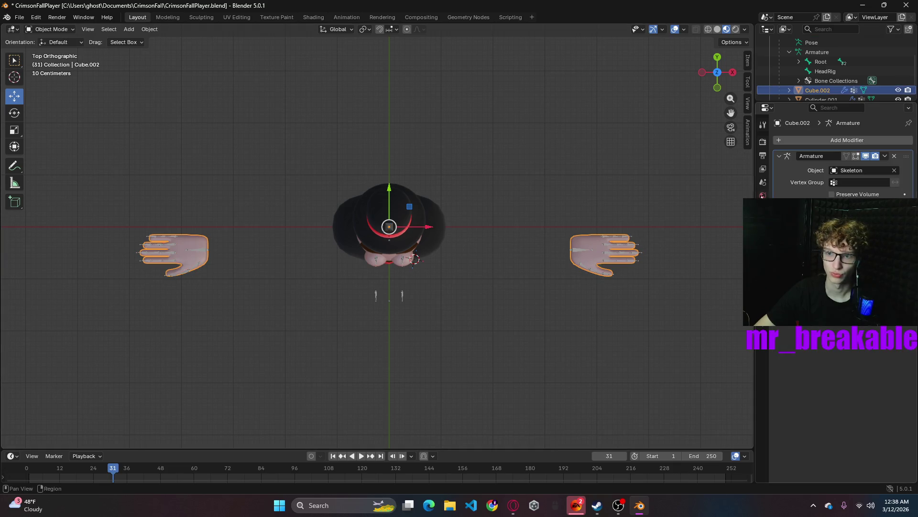
left_click(763, 183)
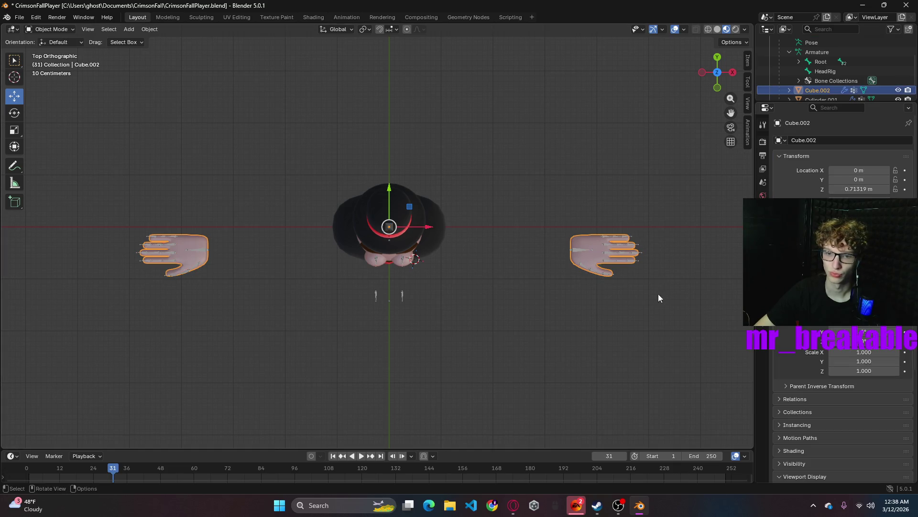
middle_click_drag(598, 314, 507, 197)
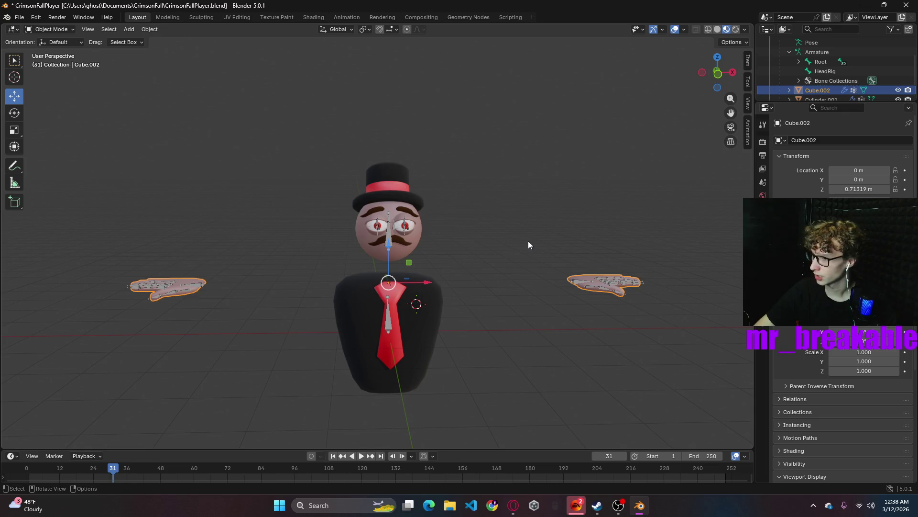
- Lift the whole Skeleton armature upward as a test and undo it back to its origin
left_click(388, 328)
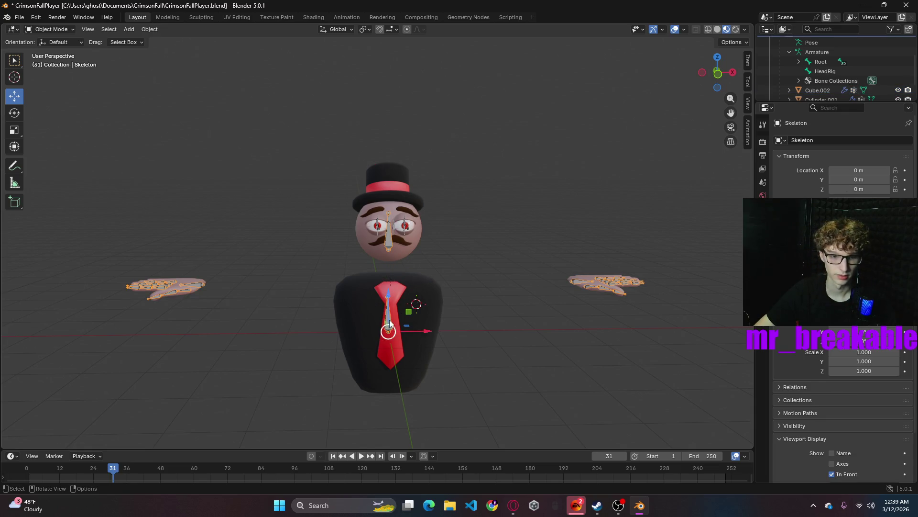
left_click_drag(390, 295, 393, 175)
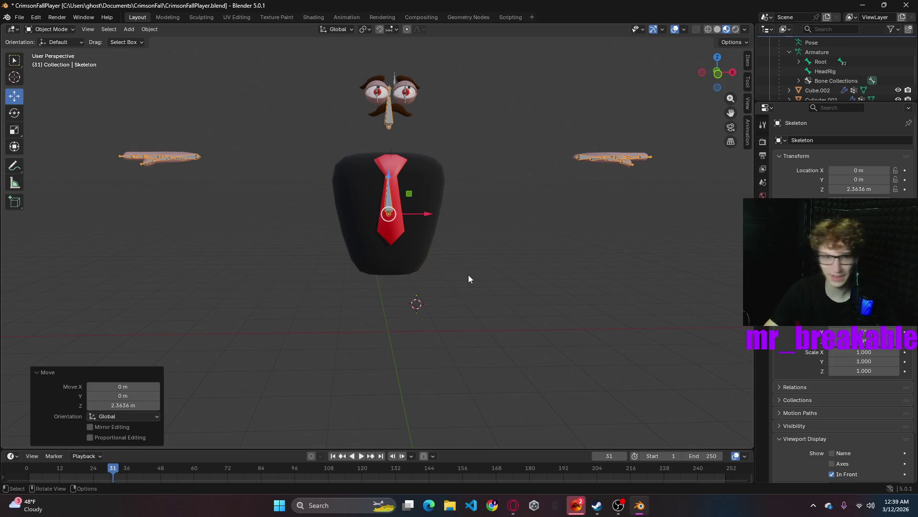
key("ctrl+z")
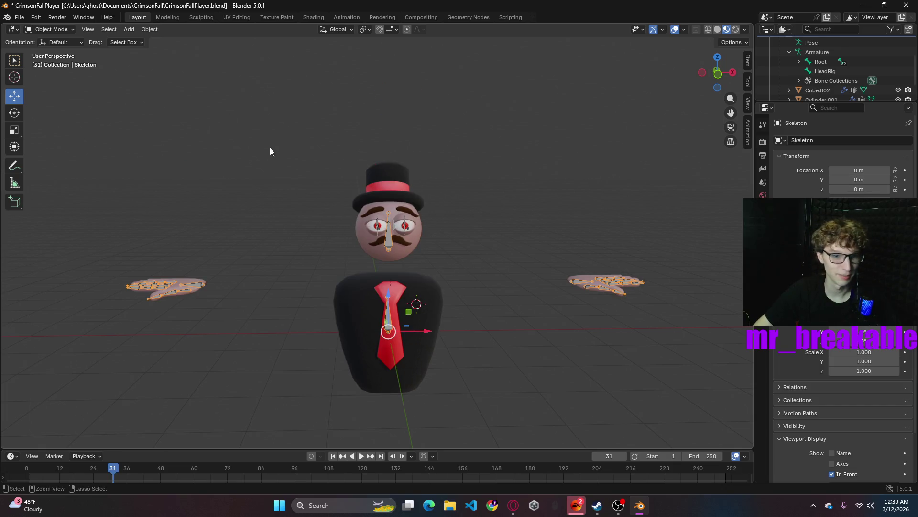
- Enter Pose Mode with the move gizmo, nudge the rig upward and select the HeadRig bone
left_click(50, 29)
left_click(52, 62)
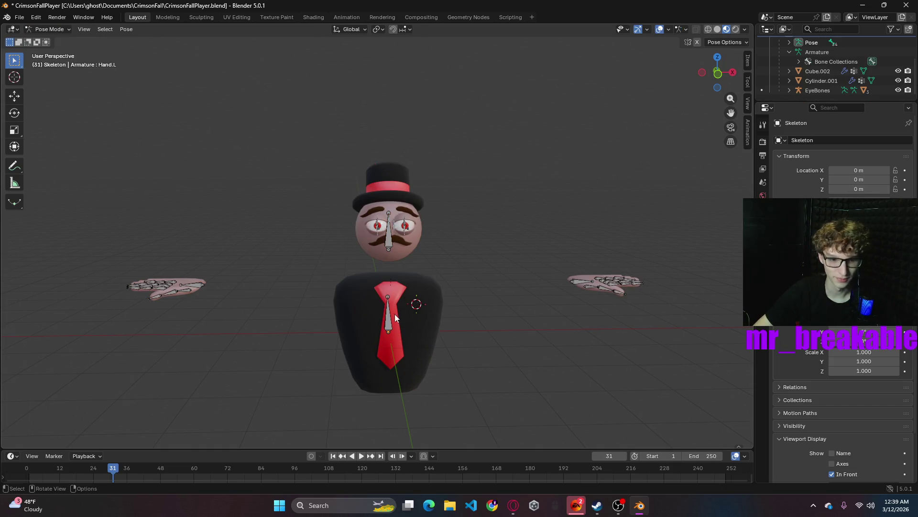
left_click(14, 97)
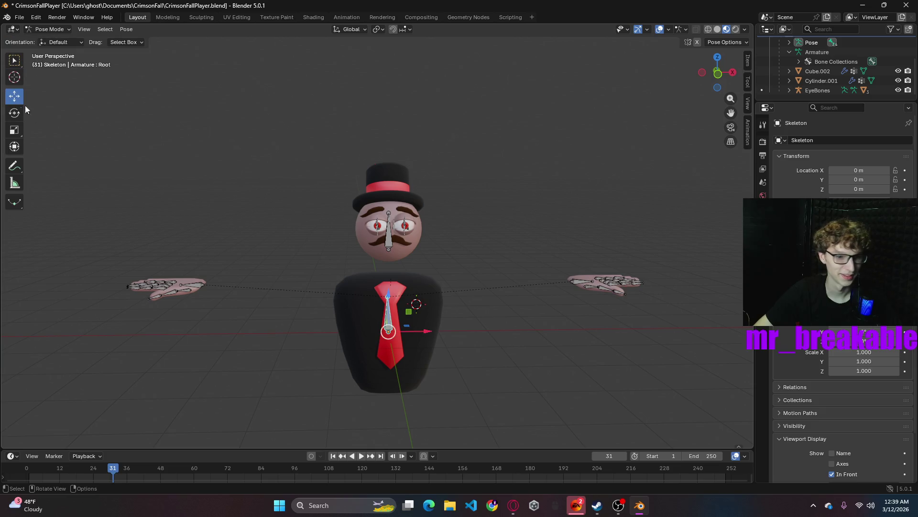
left_click_drag(389, 295, 387, 251)
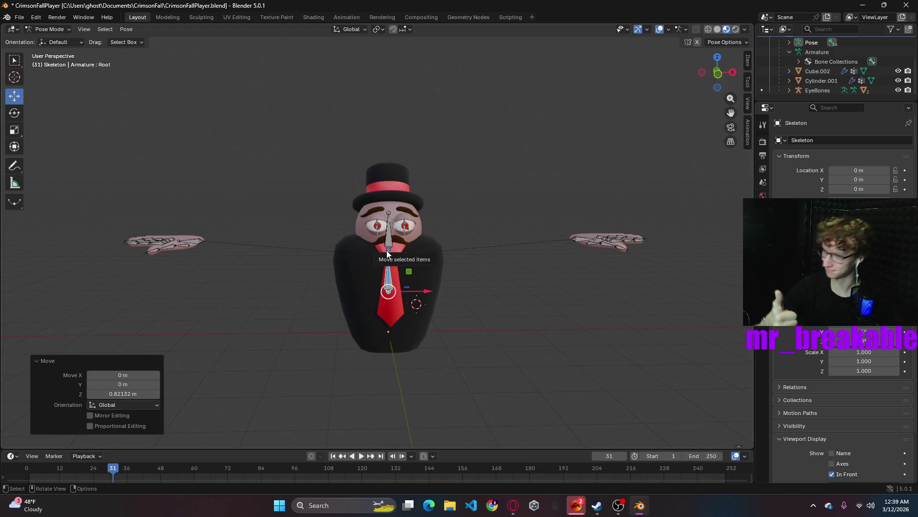
mouse_move(521, 321)
middle_mouse_down()
mouse_move(538, 307)
mouse_move(404, 287)
middle_mouse_up()
left_click(377, 294)
left_click(374, 241)
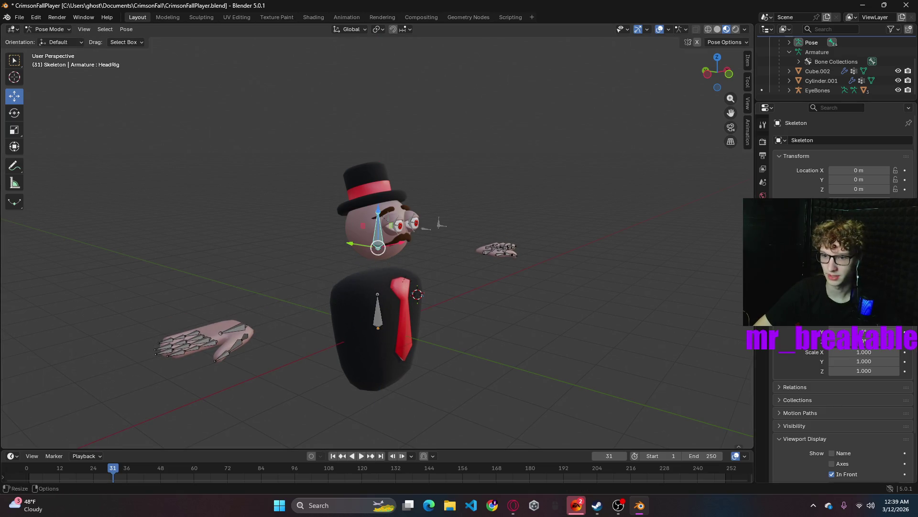
- Check the HeadRig bone settings, briefly visiting Edit Mode and the bone list, then back to Pose Mode
left_click(763, 289)
left_click(763, 263)
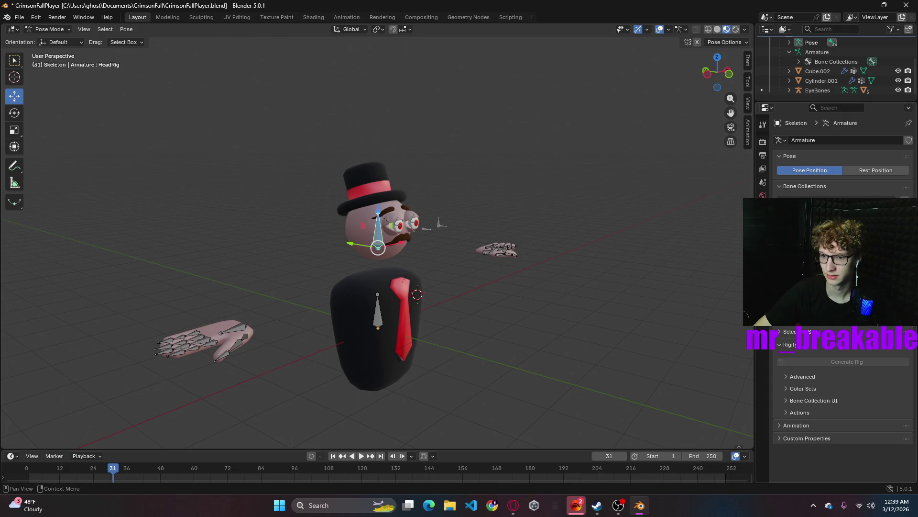
scroll(843, 401, "up", 4)
left_click(763, 276)
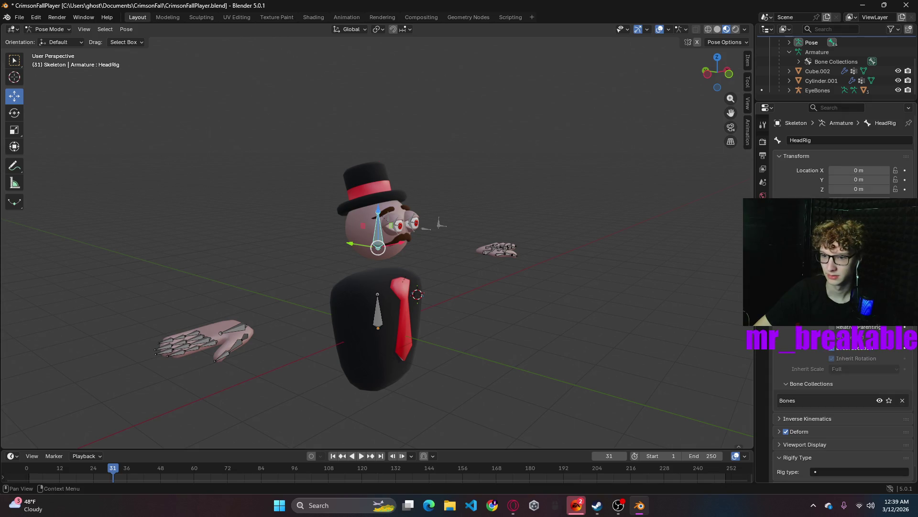
left_click(49, 28)
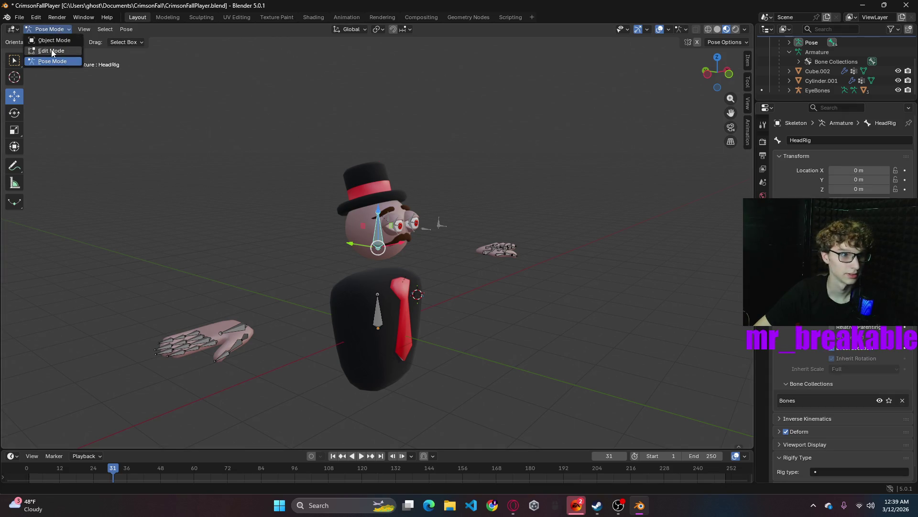
left_click(50, 52)
left_click(872, 335)
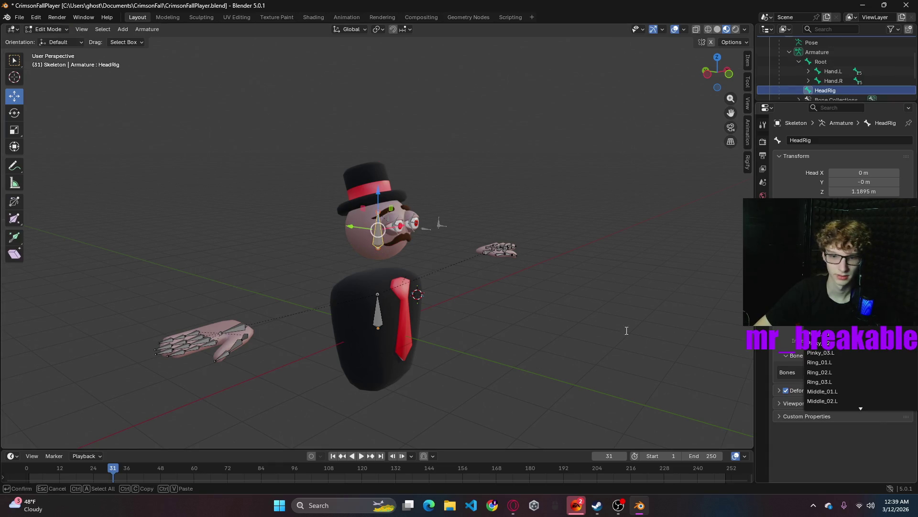
key("Escape")
left_click(62, 30)
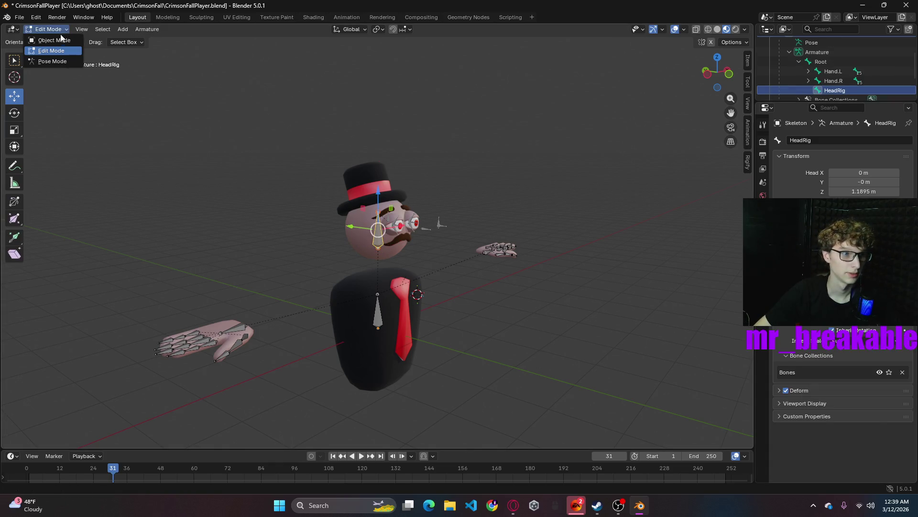
left_click(51, 61)
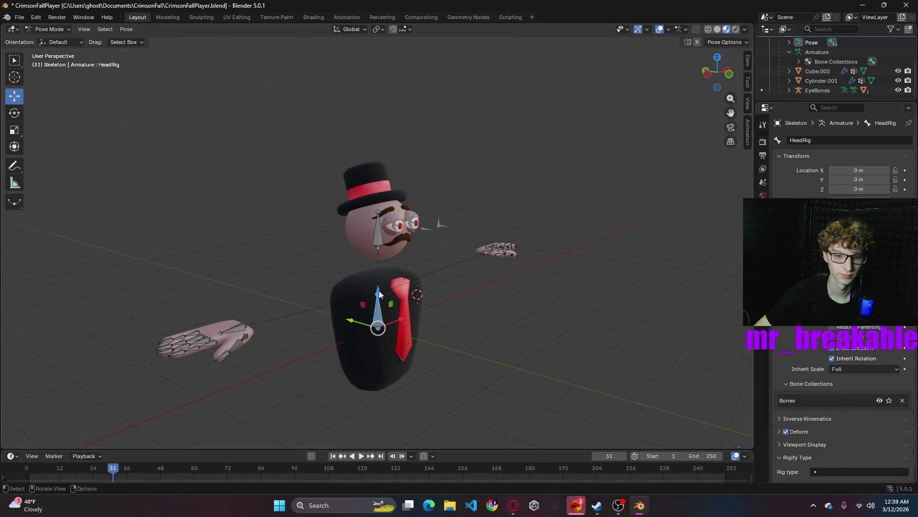
- Raise the HeadRig bone vertically into the character's head, verify placement and save the file
left_click_drag(380, 294, 321, 38)
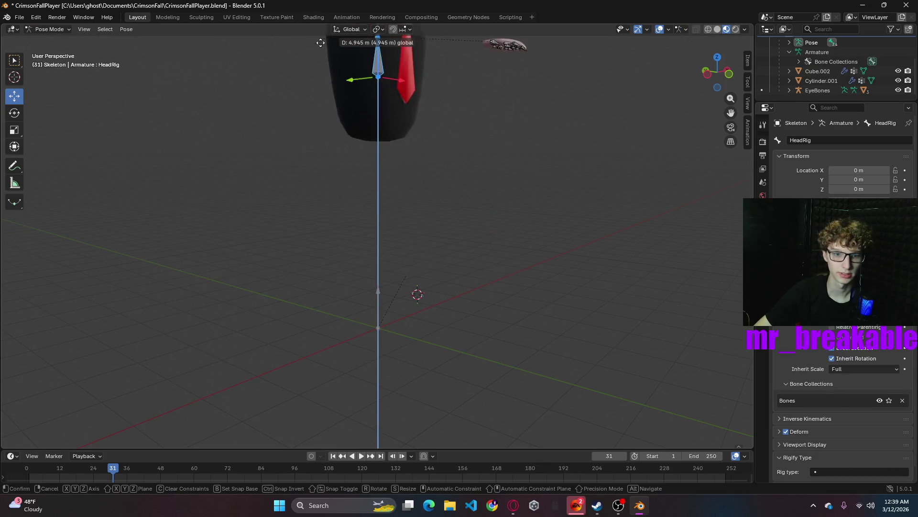
left_click_drag(321, 38, 390, 235)
mouse_move(389, 234)
middle_mouse_down()
mouse_move(332, 208)
mouse_move(543, 335)
mouse_move(205, 112)
mouse_move(572, 253)
mouse_move(558, 280)
mouse_move(341, 235)
mouse_move(558, 292)
mouse_move(456, 322)
middle_mouse_up()
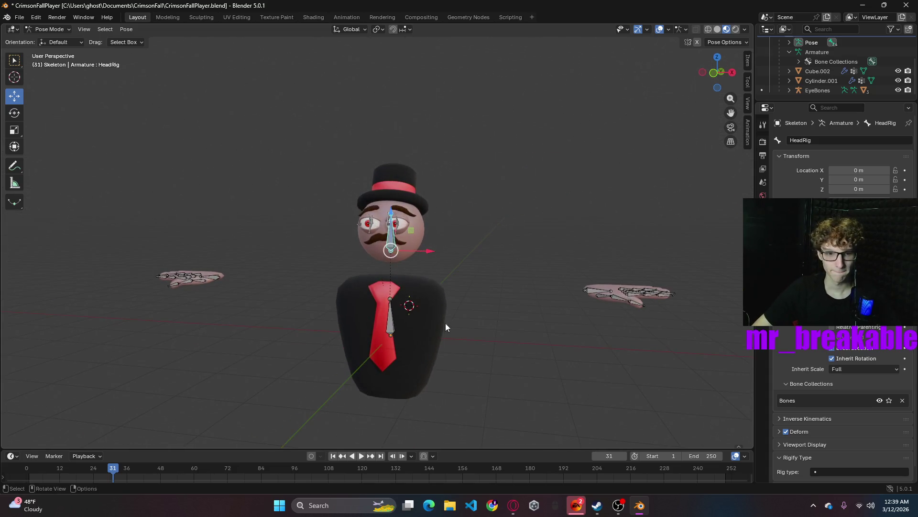
mouse_move(511, 304)
middle_mouse_down()
mouse_move(563, 332)
mouse_move(550, 317)
middle_mouse_up()
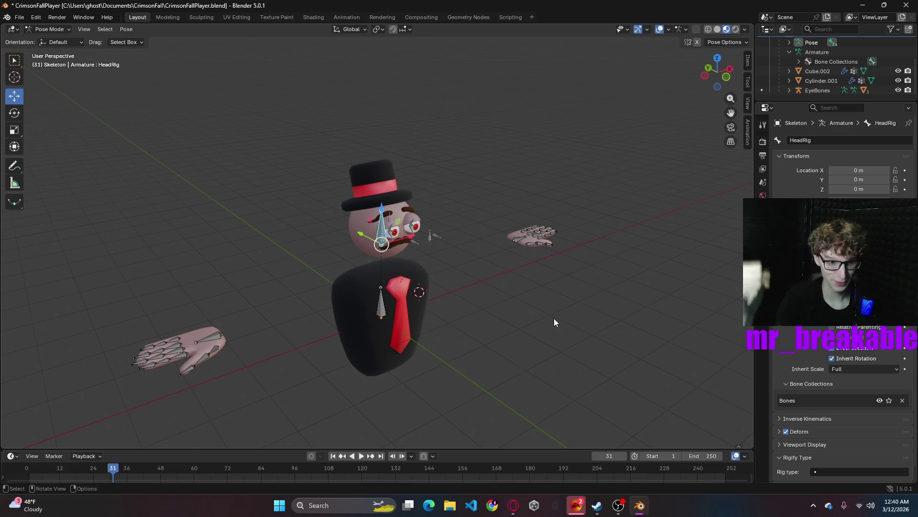
key("ctrl+s")
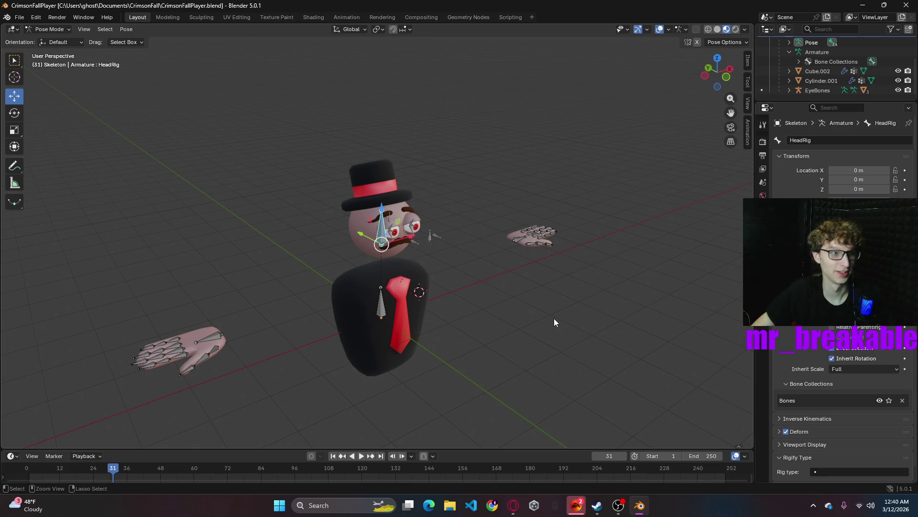
- Save the blend file again and switch the rig from Pose Mode back to Object Mode
mouse_move(554, 323)
middle_mouse_down()
mouse_move(507, 325)
mouse_move(519, 351)
middle_mouse_up()
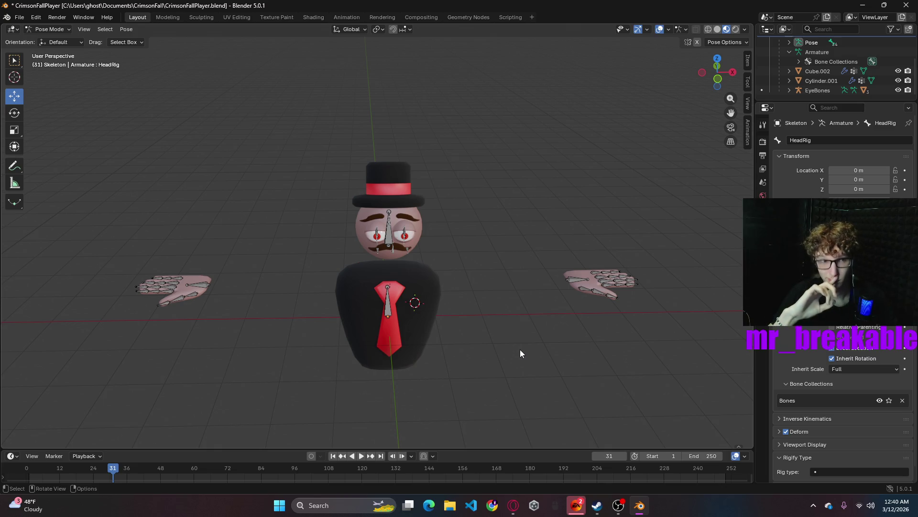
key("ctrl+s")
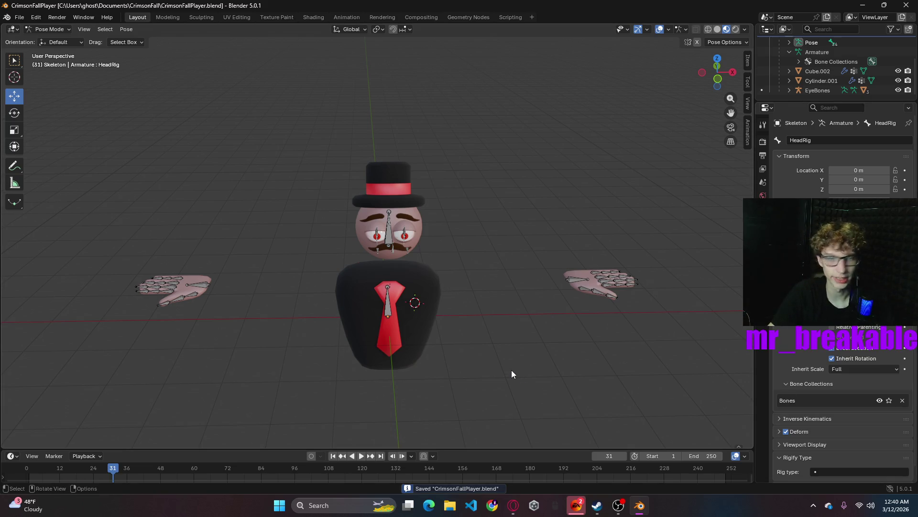
mouse_move(490, 335)
middle_mouse_down()
mouse_move(462, 358)
mouse_move(511, 339)
mouse_move(526, 375)
middle_mouse_up()
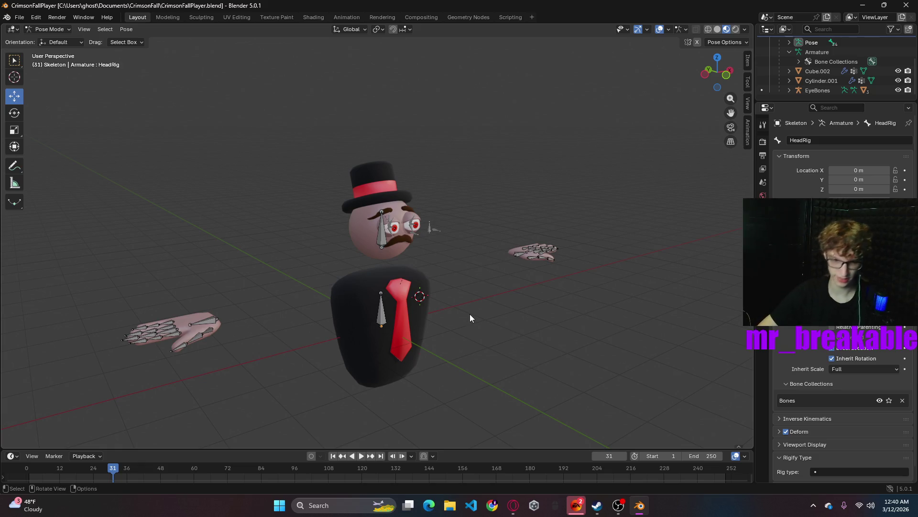
left_click(64, 29)
left_click(128, 29)
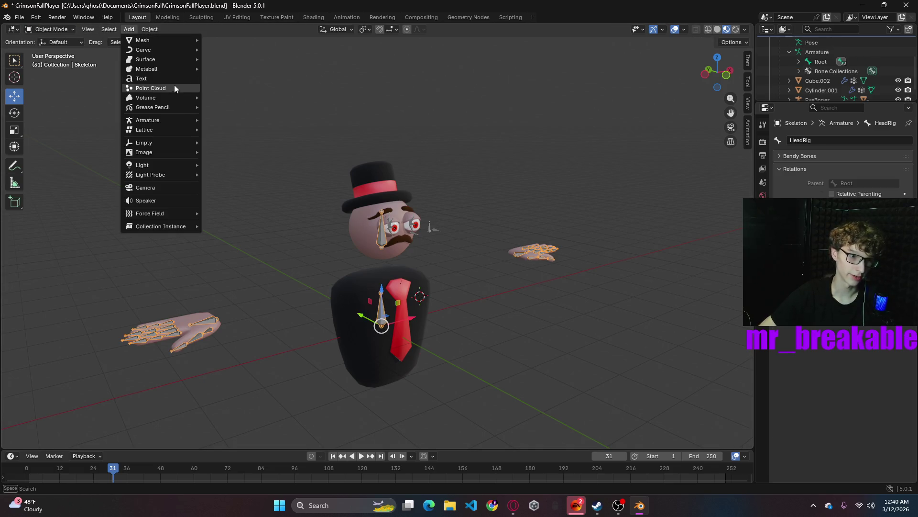
mouse_move(153, 107)
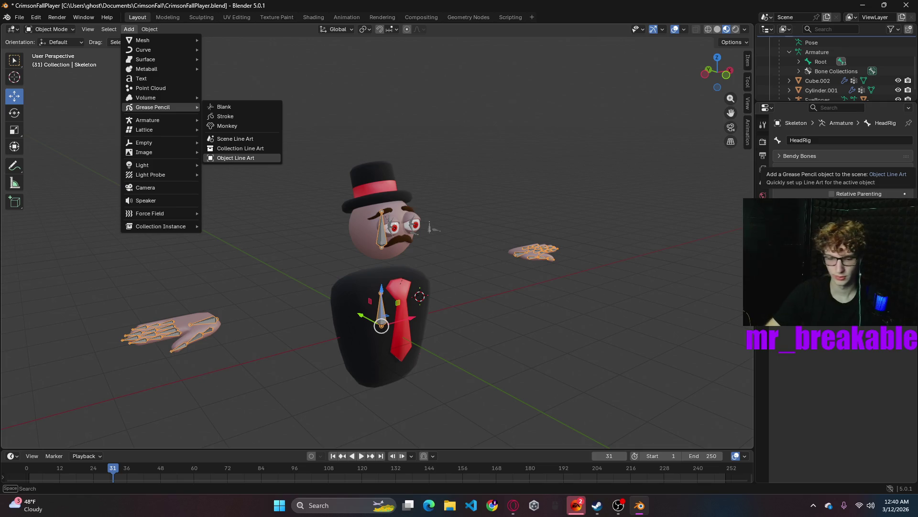
- Close the Add menu, glance at the Shading workspace and return to Layout in a frontal view
left_click(606, 371)
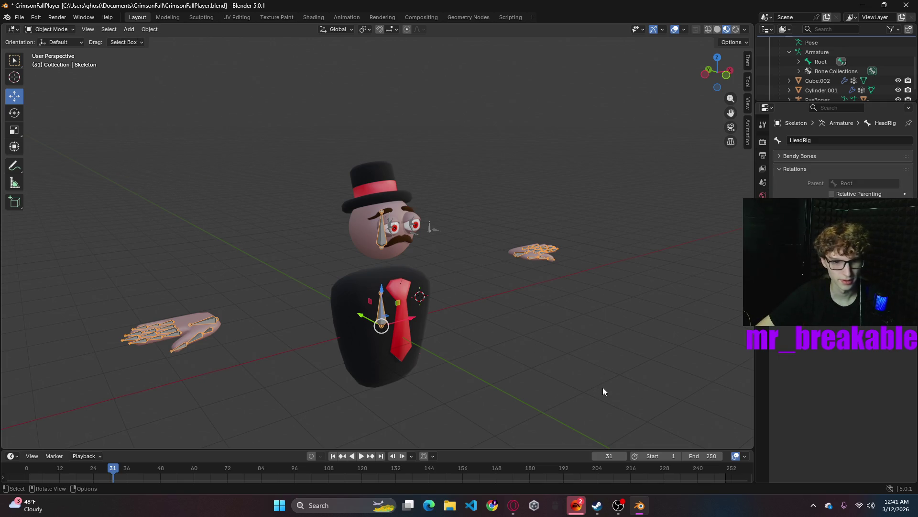
middle_click_drag(602, 387, 538, 406)
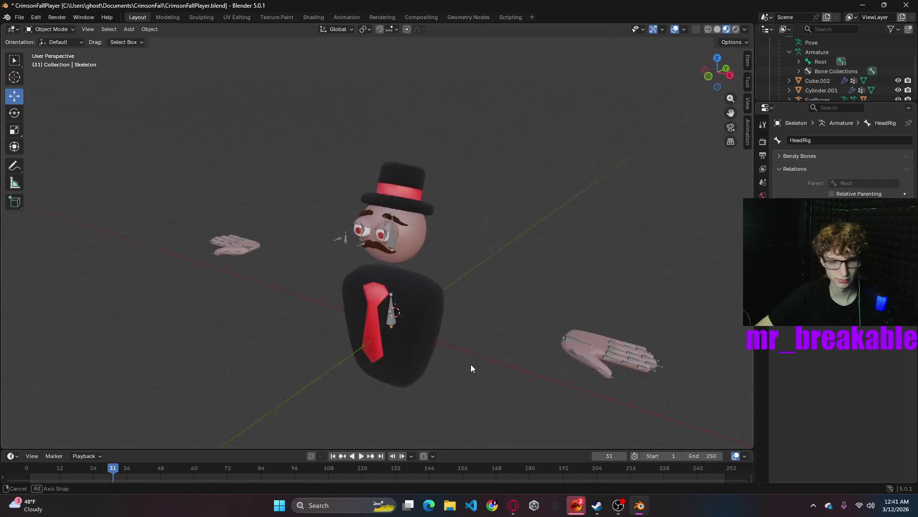
middle_click_drag(478, 353, 492, 363)
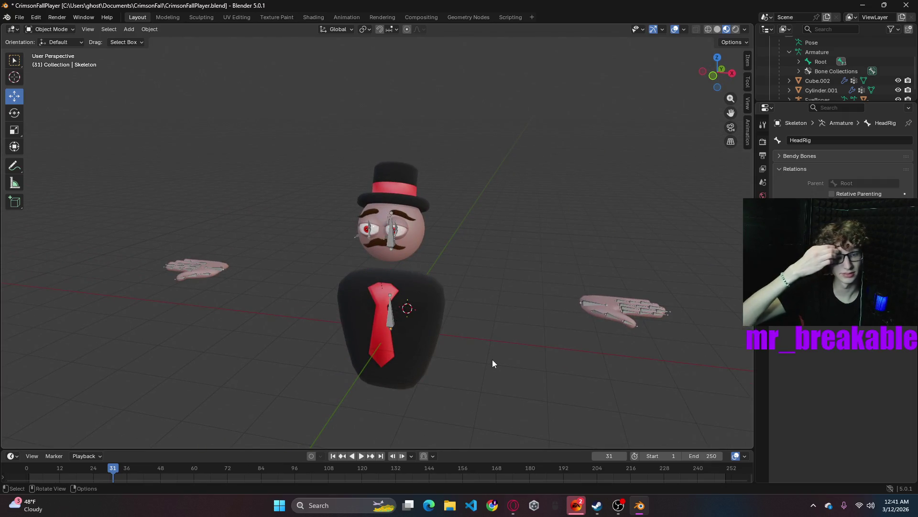
left_click(307, 16)
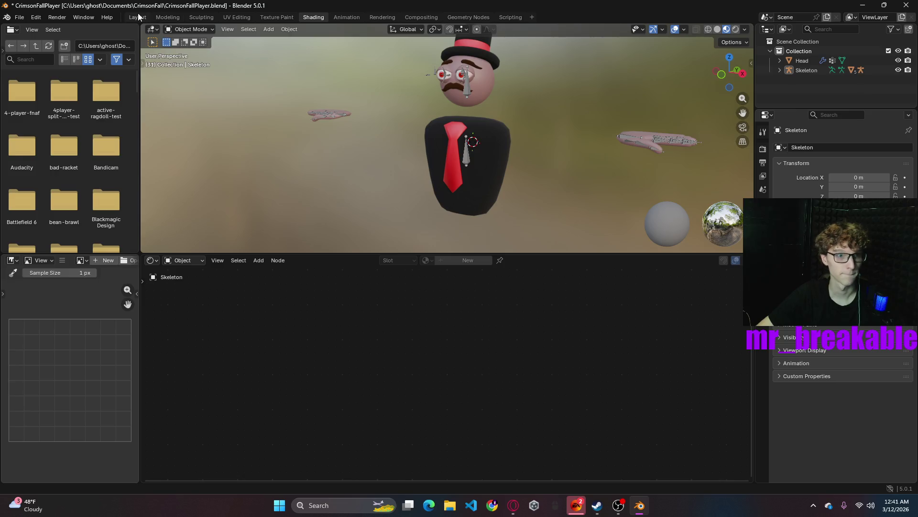
left_click(137, 17)
mouse_move(500, 354)
middle_mouse_down()
mouse_move(417, 304)
mouse_move(554, 339)
mouse_move(520, 352)
mouse_move(529, 360)
middle_mouse_up()
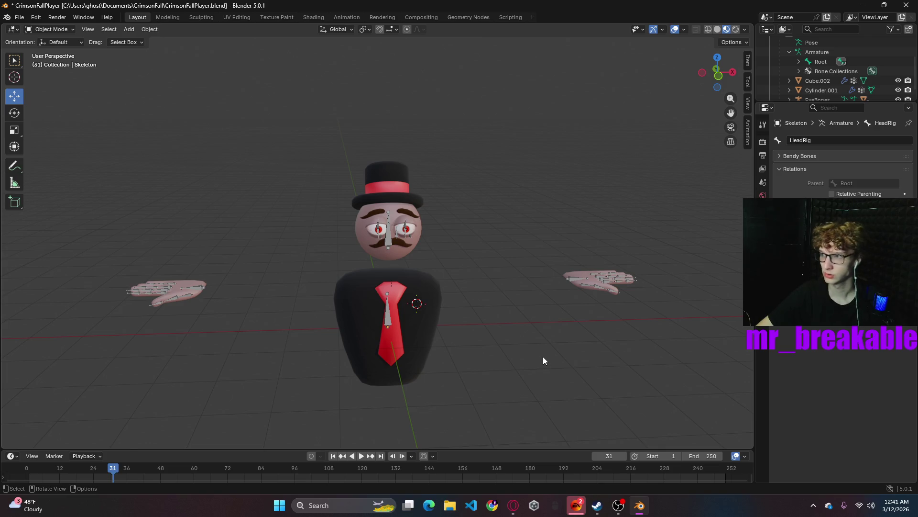
mouse_move(531, 354)
middle_mouse_down()
mouse_move(463, 342)
mouse_move(522, 356)
middle_mouse_up()
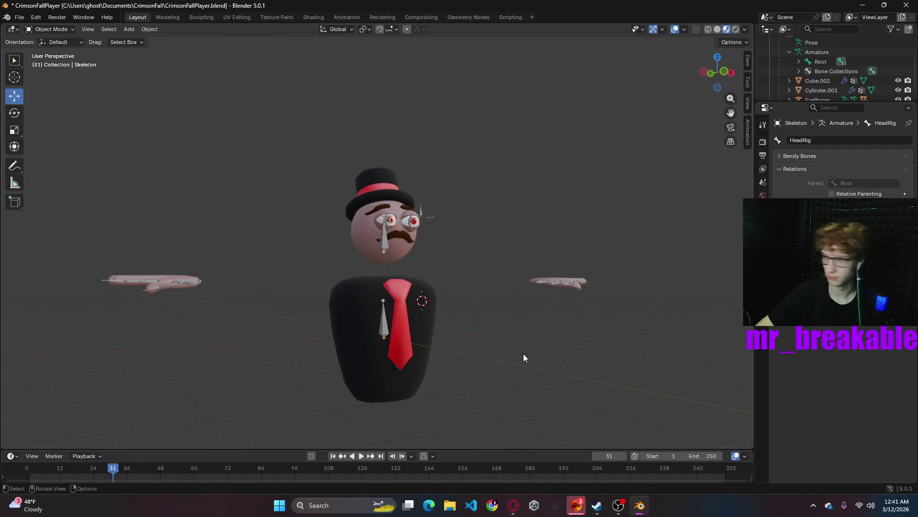
middle_click_drag(478, 317, 273, 183)
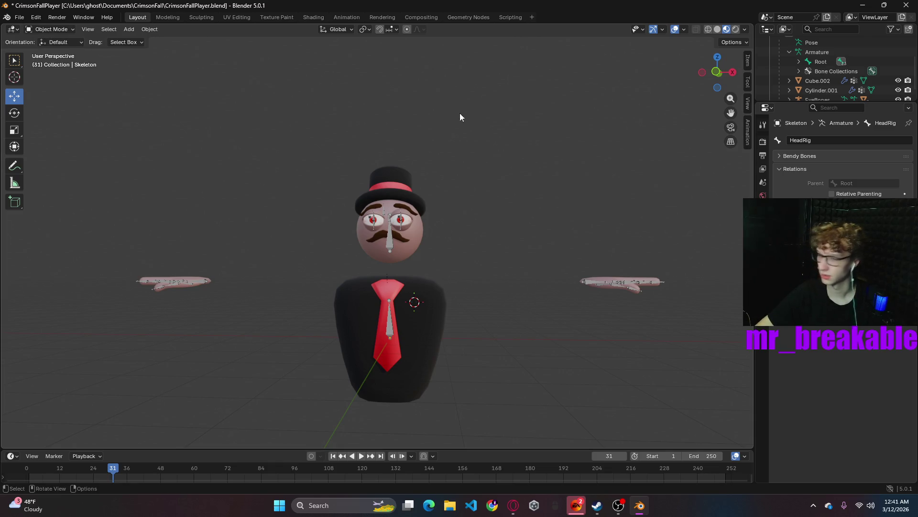
- Add an Object Line Art grease pencil object and keep Skeleton as its Lineart modifier source
left_click(130, 30)
mouse_move(153, 107)
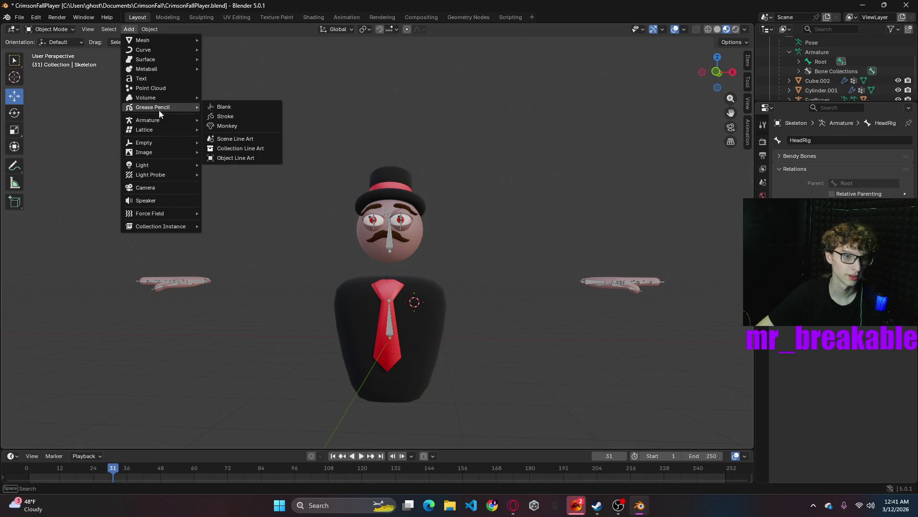
left_click(233, 159)
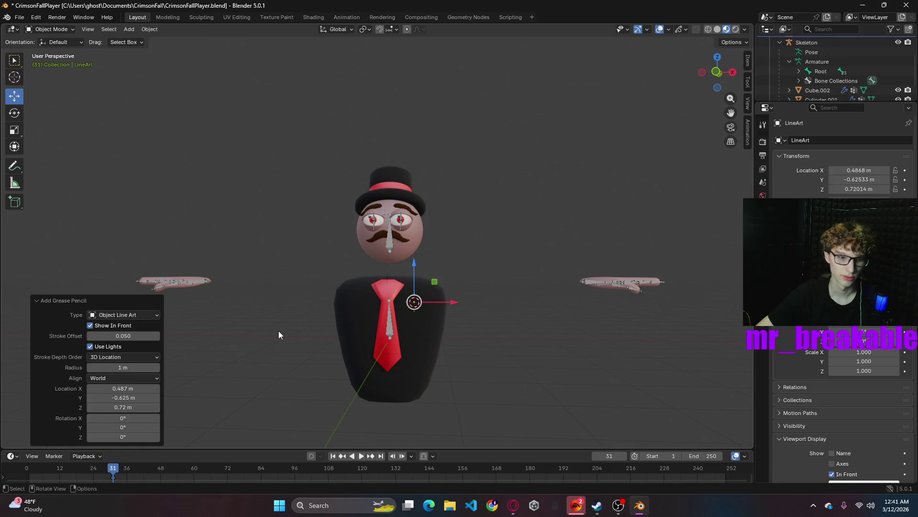
left_click(763, 235)
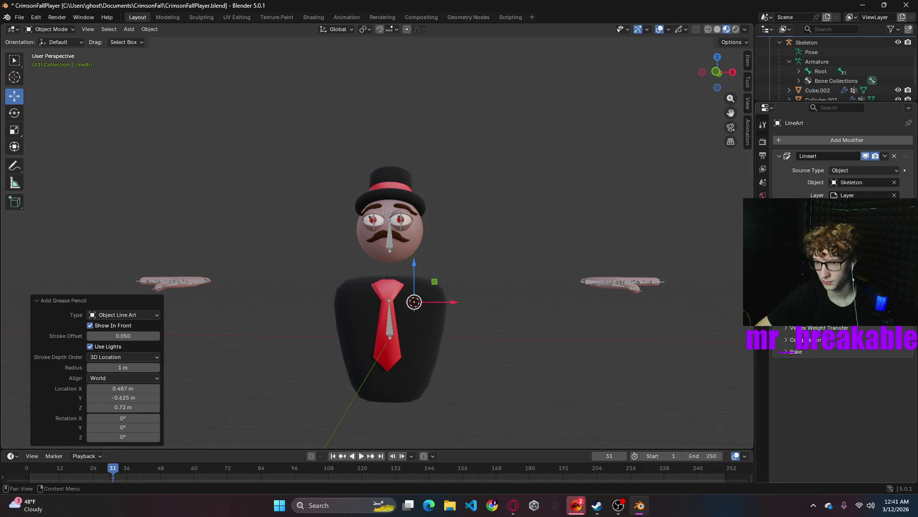
left_click(850, 183)
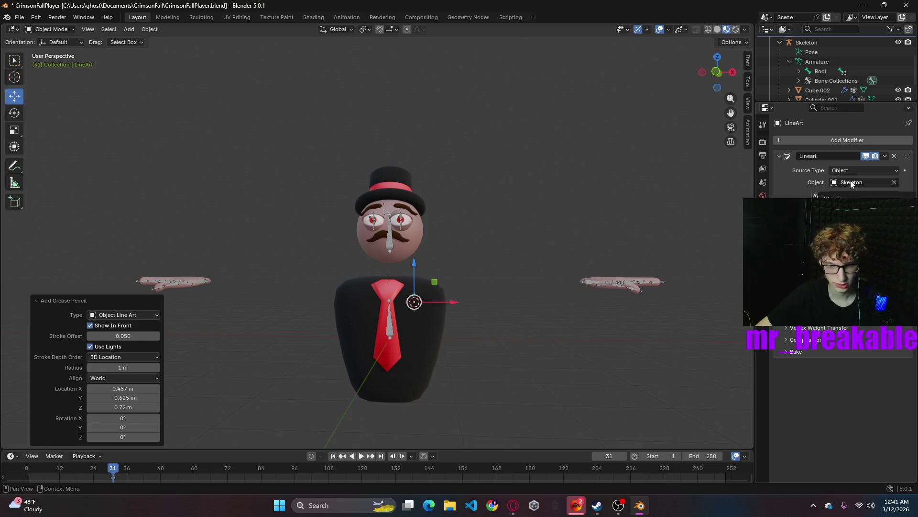
left_click(851, 183)
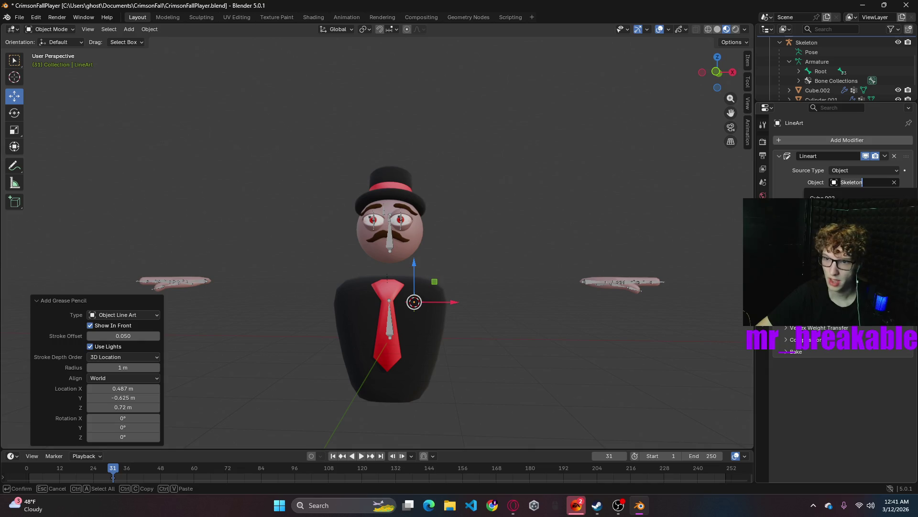
key("Escape")
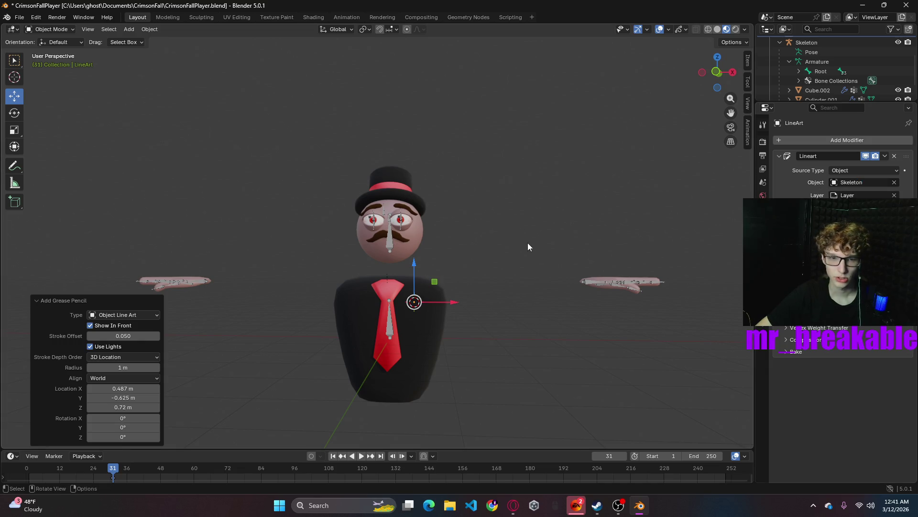
scroll(835, 75, "down", 1)
scroll(834, 77, "down", 1)
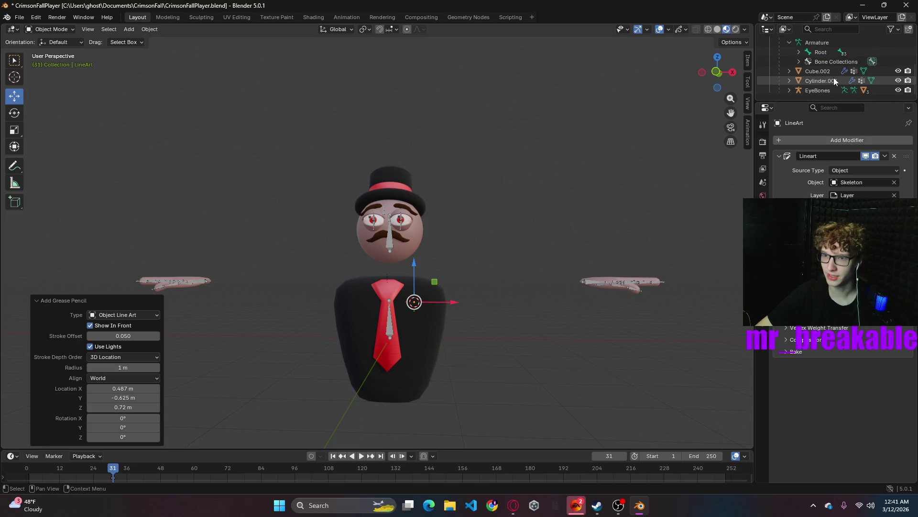
- Rename the body mesh Cylinder.001 to Body in the Outliner
left_click(825, 85)
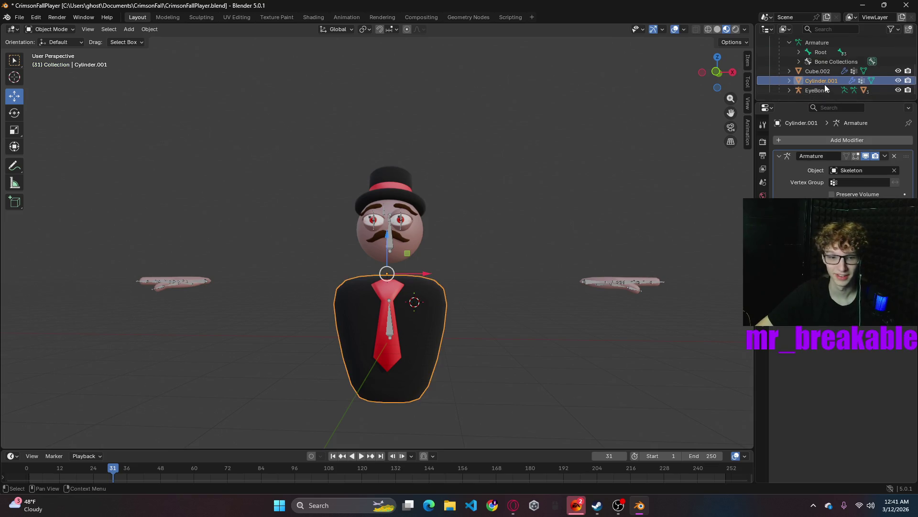
double_click(824, 84)
type("bODY")
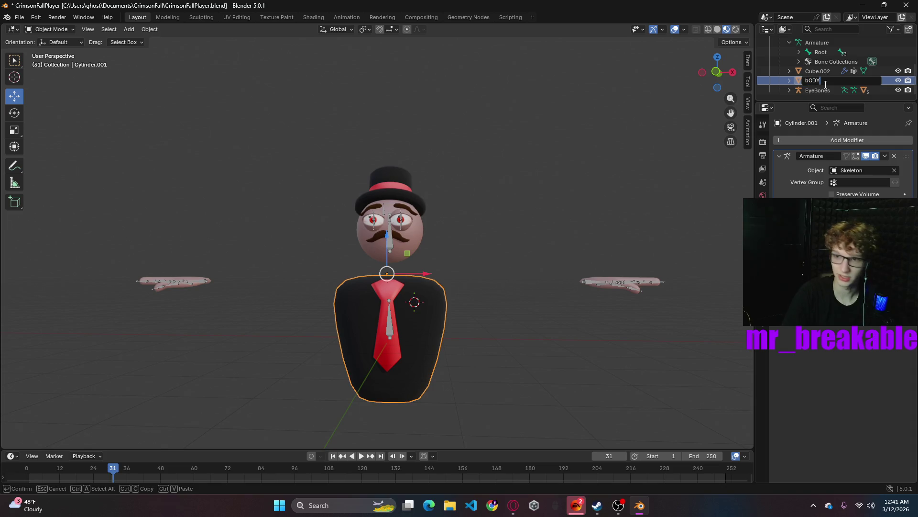
key("BackSpace")
key("BackSpace")
key("BackSpace")
type("Body")
key("Return")
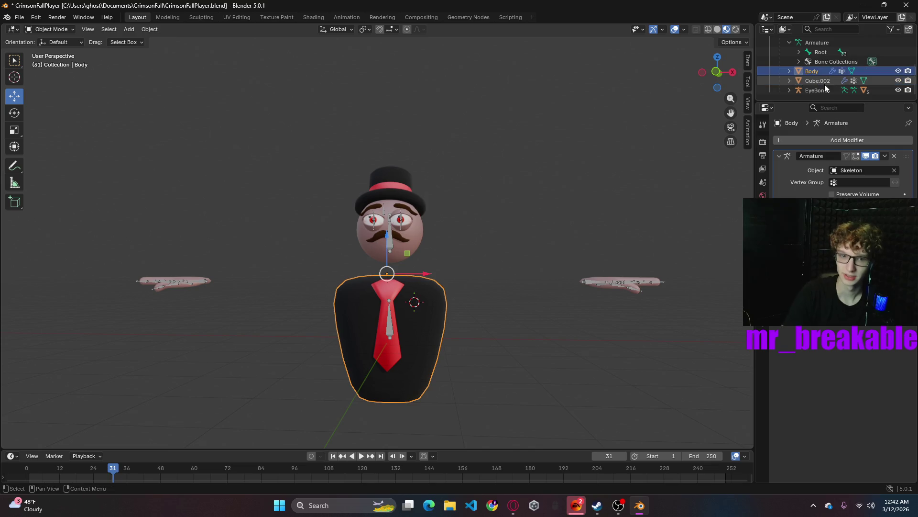
- Rename the hand mesh Cube.002 to Hands and select the Head mesh
left_click(820, 80)
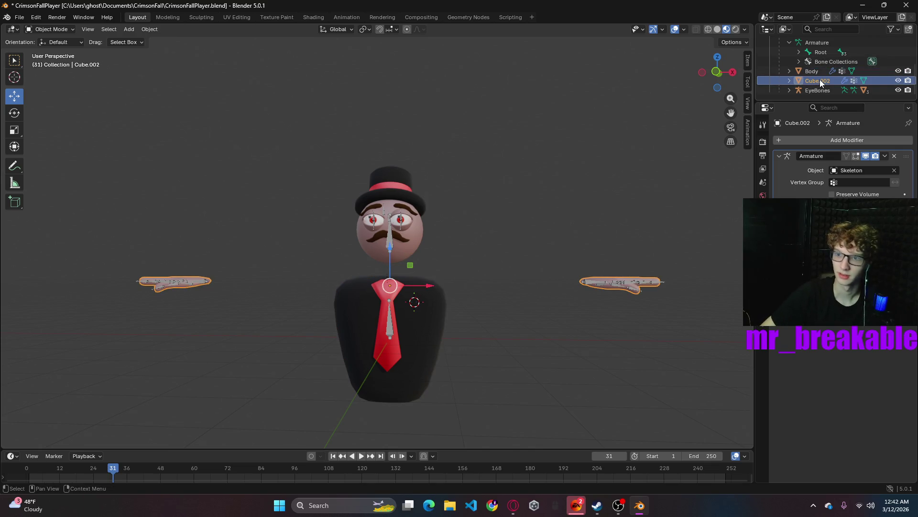
double_click(821, 79)
type("Hands")
key("Return")
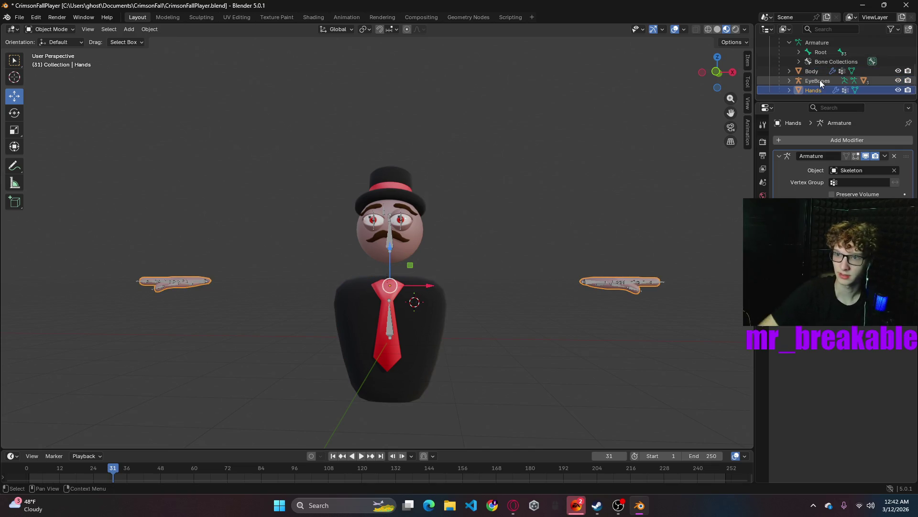
scroll(820, 80, "up", 1)
scroll(825, 69, "up", 1)
scroll(826, 73, "up", 1)
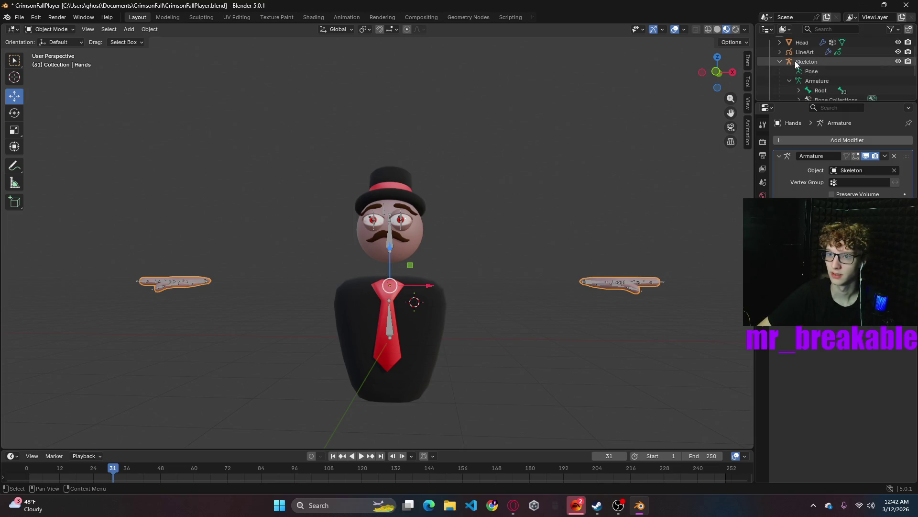
left_click(799, 42)
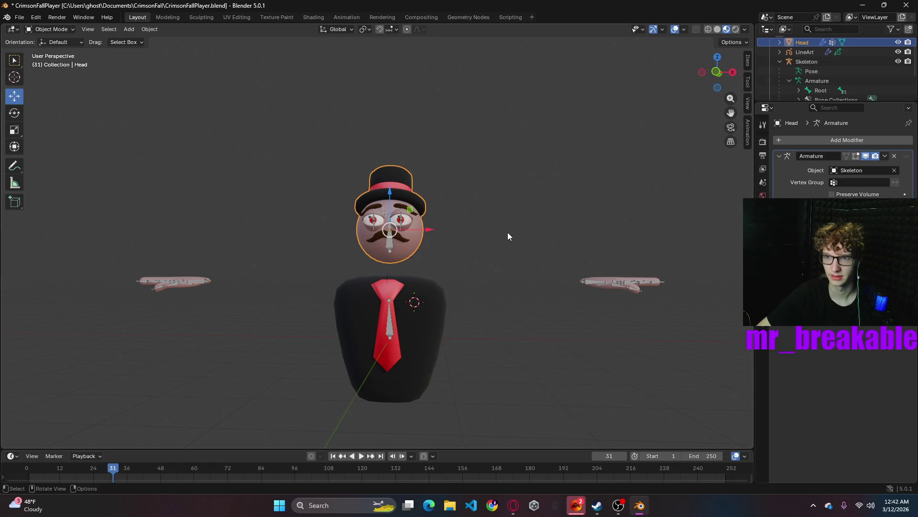
scroll(797, 75, "up", 2)
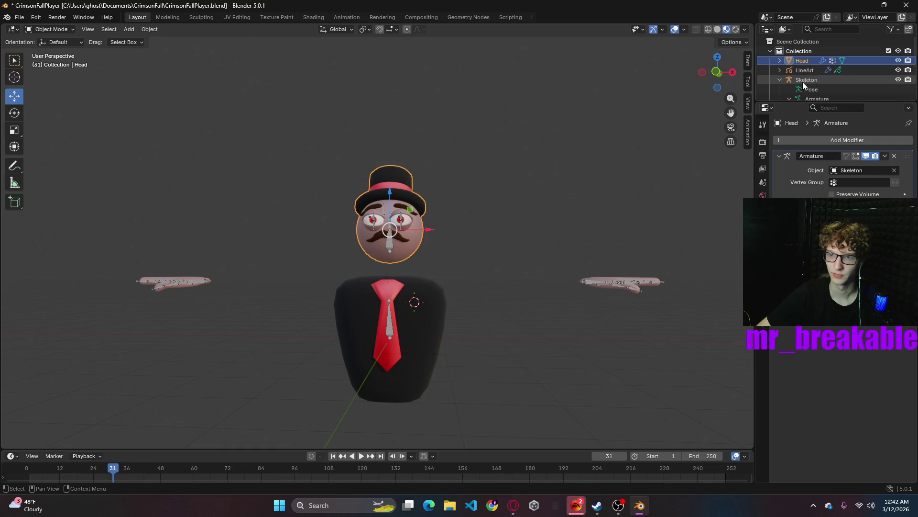
- Add Skeleton to the selection with Head and bring up its parenting options from the context menu
middle_click_drag(468, 251, 370, 258)
left_click(408, 243, "shift")
right_click(453, 251)
key("Escape")
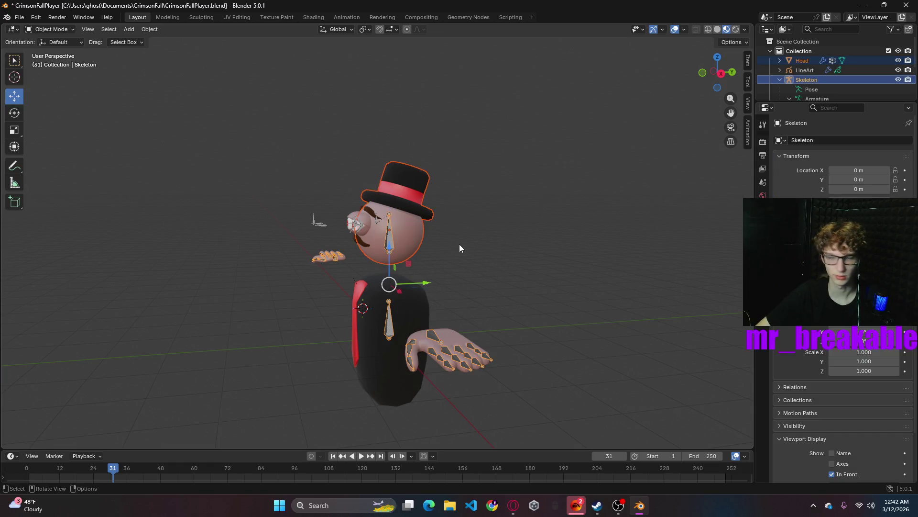
right_click(382, 252)
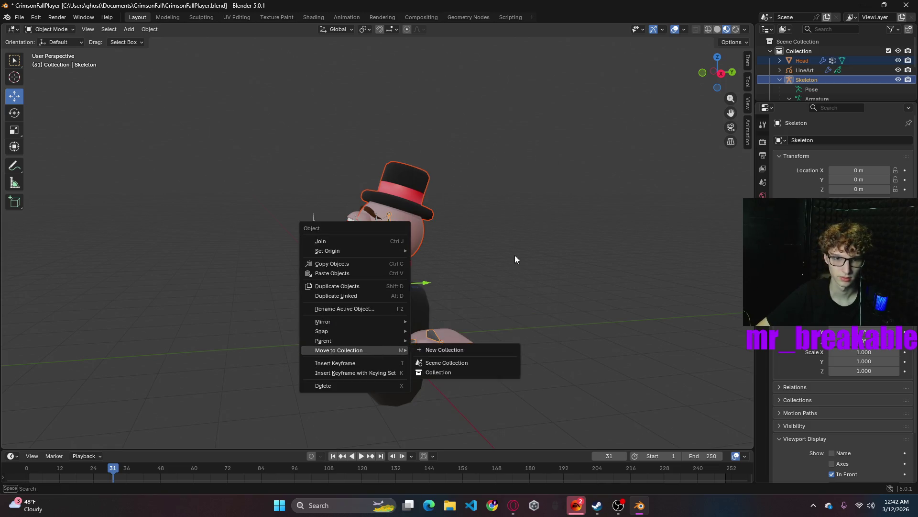
mouse_move(324, 340)
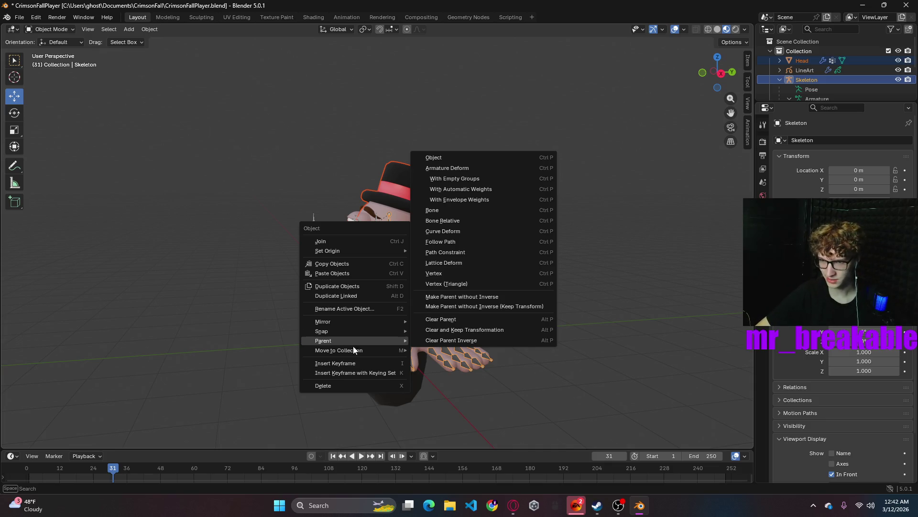
- Put Skeleton into Pose Mode and test-rotate the head bone, then undo the rotation
left_click(50, 29)
left_click(50, 60)
left_click(393, 237)
mouse_move(393, 236)
middle_mouse_down()
mouse_move(511, 276)
mouse_move(594, 252)
middle_mouse_up()
key("r")
left_click(428, 201)
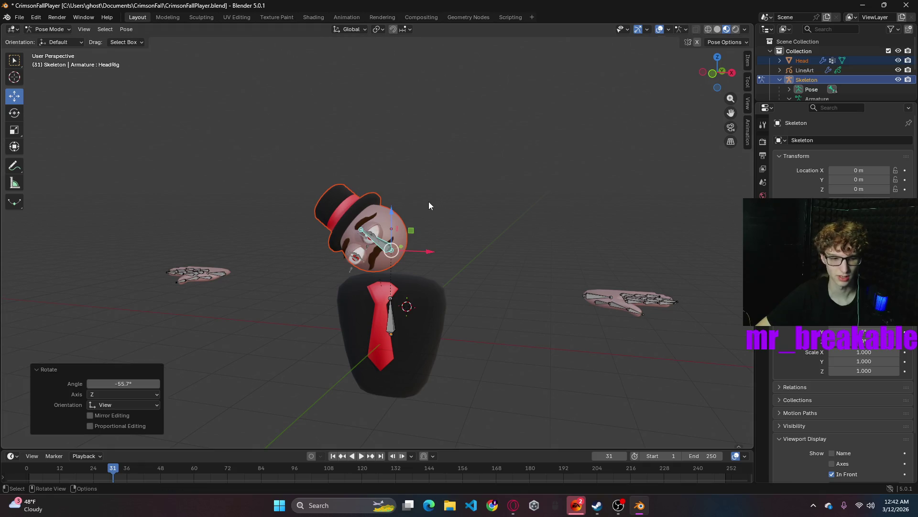
scroll(821, 89, "down", 3)
scroll(816, 84, "down", 2)
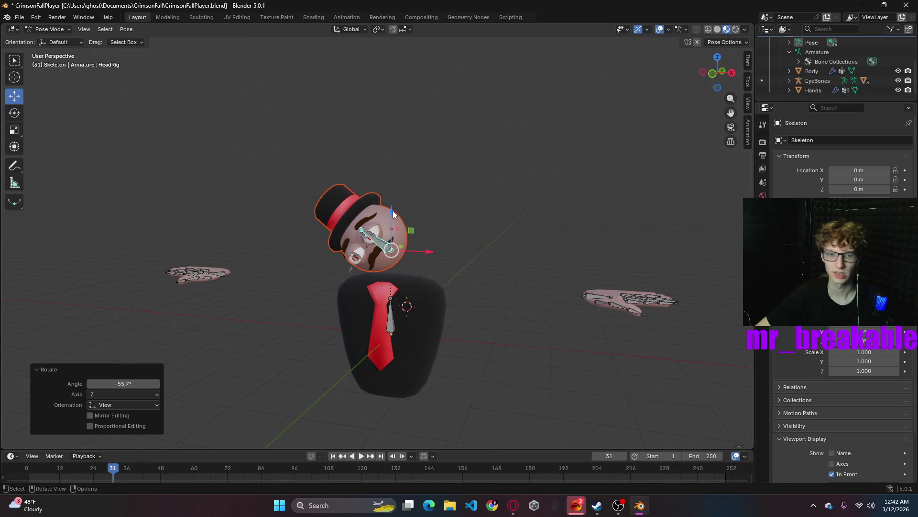
key("ctrl+z")
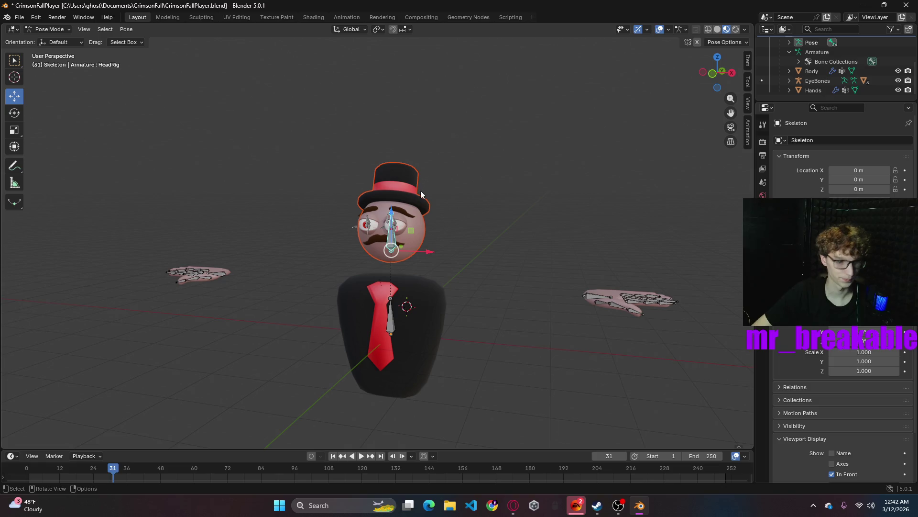
- Save the file and deselect the head bone before leaving Pose Mode
key("ctrl+s")
middle_click_drag(421, 193, 433, 233)
scroll(494, 244, "up", 3)
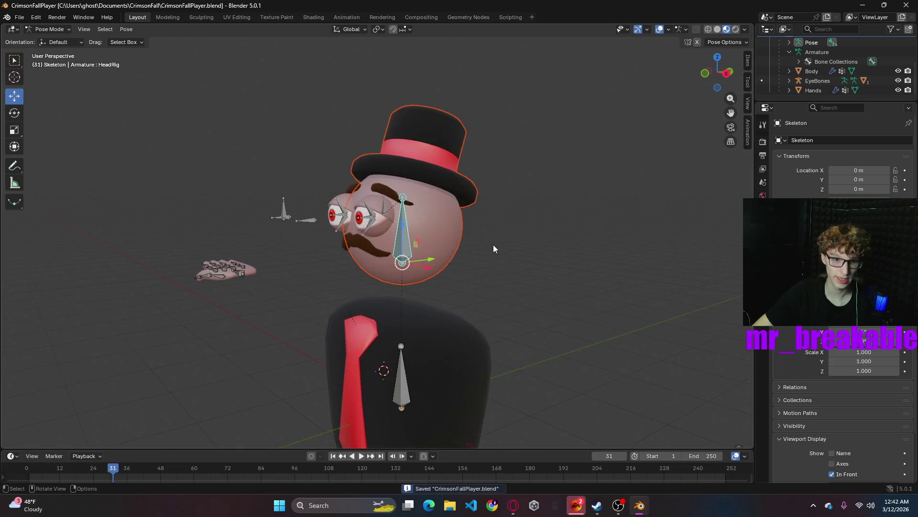
scroll(493, 249, "up", 2)
key("alt+a")
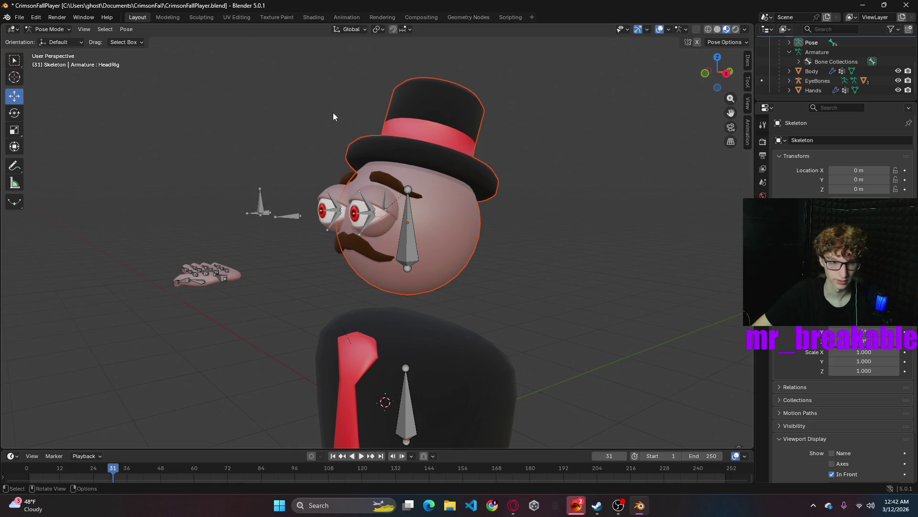
left_click(48, 28)
- In Object Mode, parent the Head mesh to the EyeBones rig as a plain Object parent
left_click(447, 236)
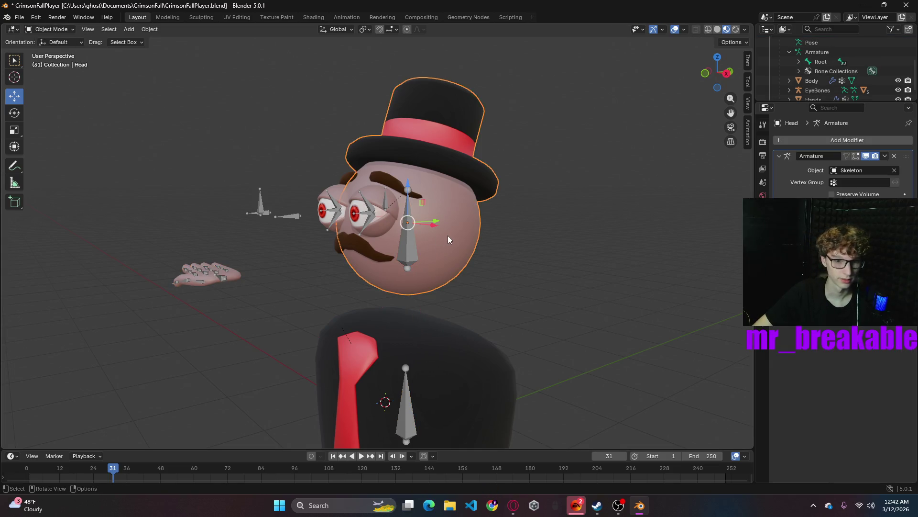
left_click(386, 208)
right_click(554, 216)
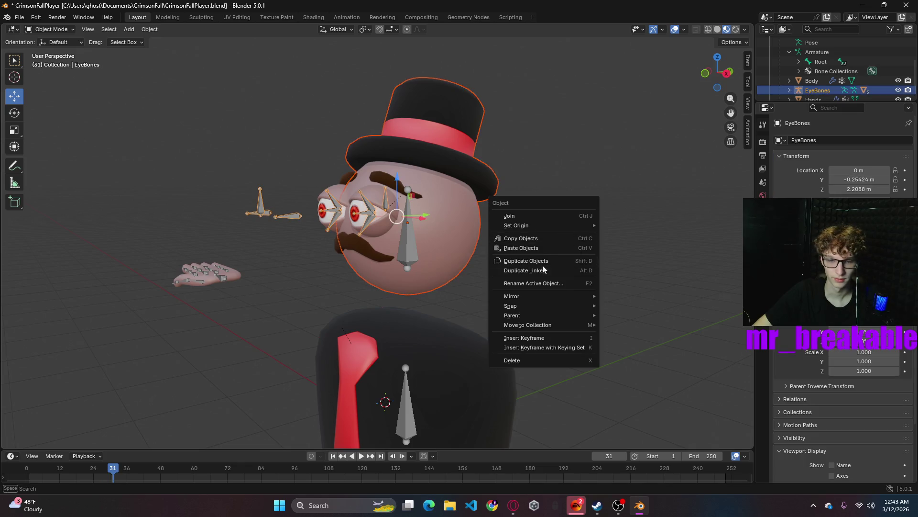
mouse_move(512, 315)
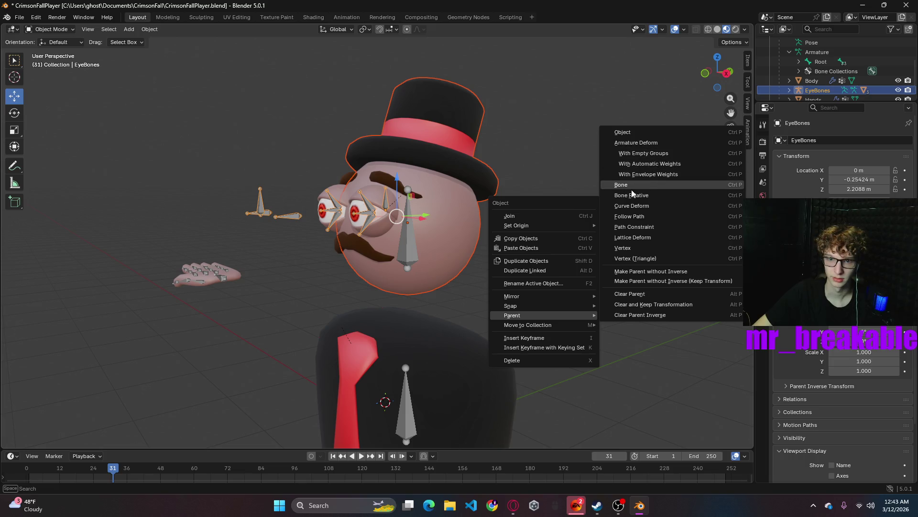
left_click(624, 132)
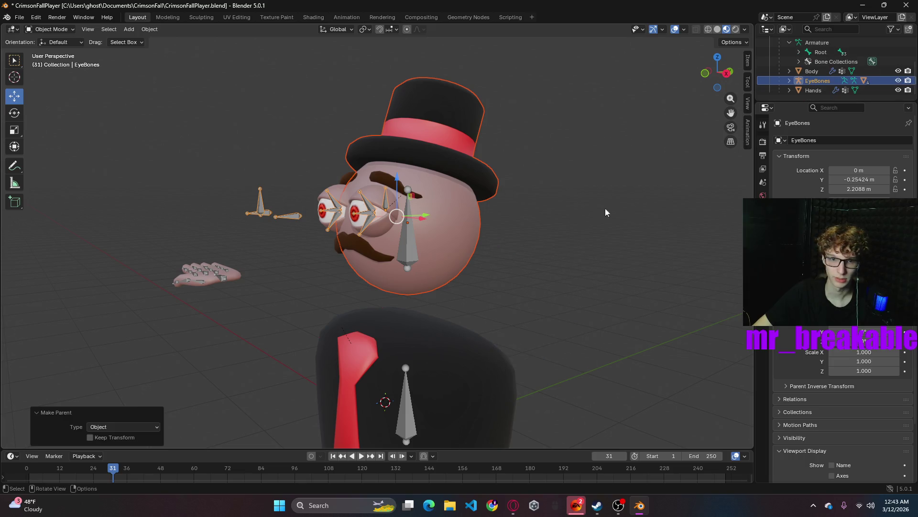
- Clear the selection, face the character front-on and switch EyeBones into Pose Mode
left_click(580, 197)
middle_click_drag(580, 197, 447, 262)
left_click(51, 29)
left_click(49, 54)
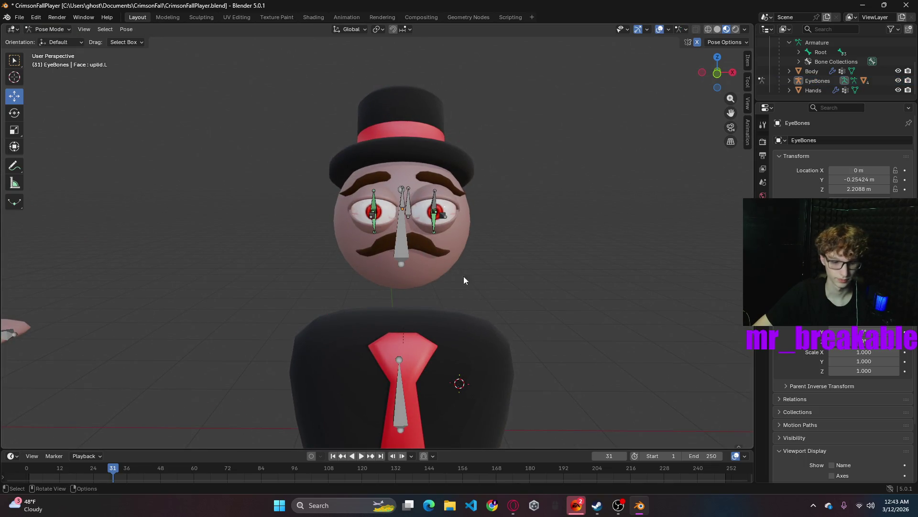
- Test-rotate a face bone, undo the rotation and return to Object Mode
middle_click_drag(433, 246, 451, 241)
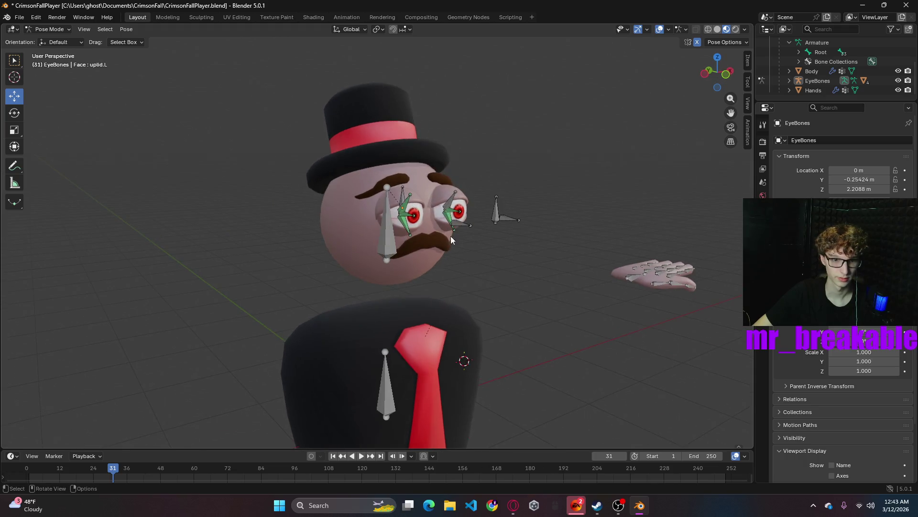
left_click(404, 195)
key("r")
left_click(499, 239)
key("ctrl+z")
left_click(48, 29)
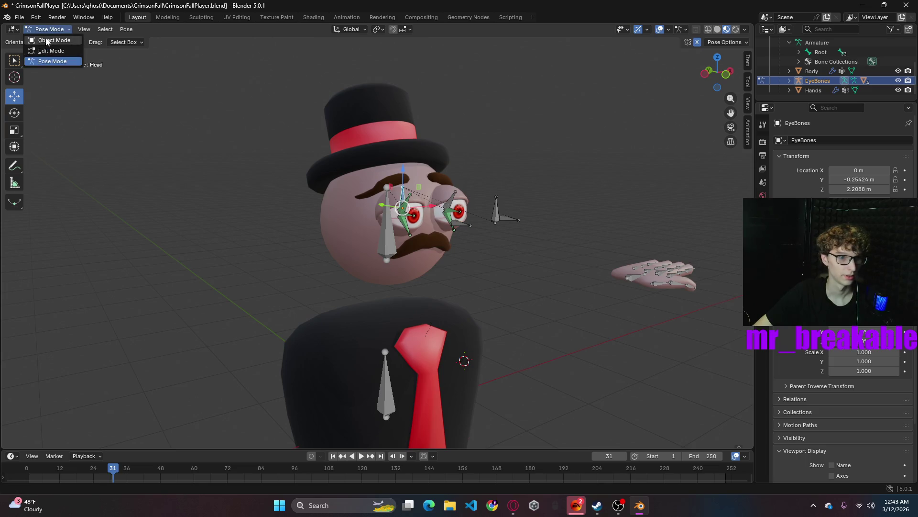
left_click(45, 41)
- Pose the Skeleton armature's head bone with a trial rotation, then cancel it
middle_click_drag(460, 237, 432, 239)
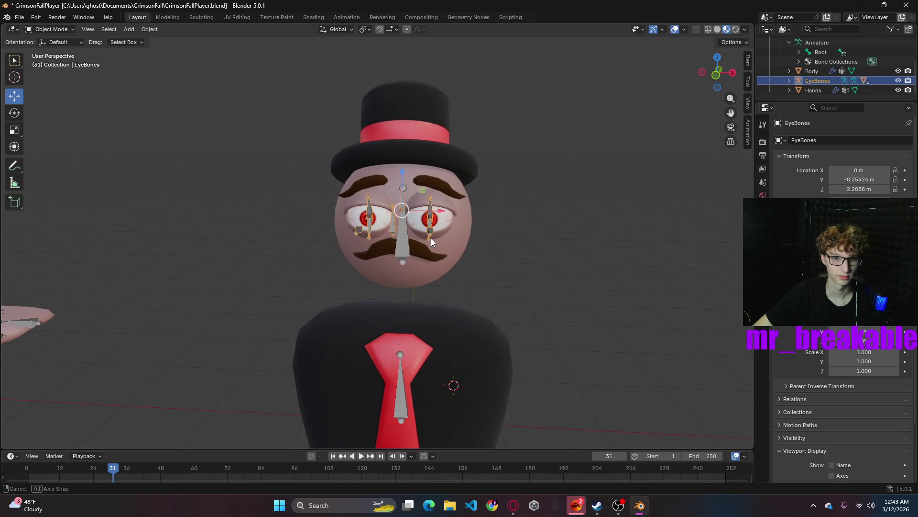
left_click(401, 249)
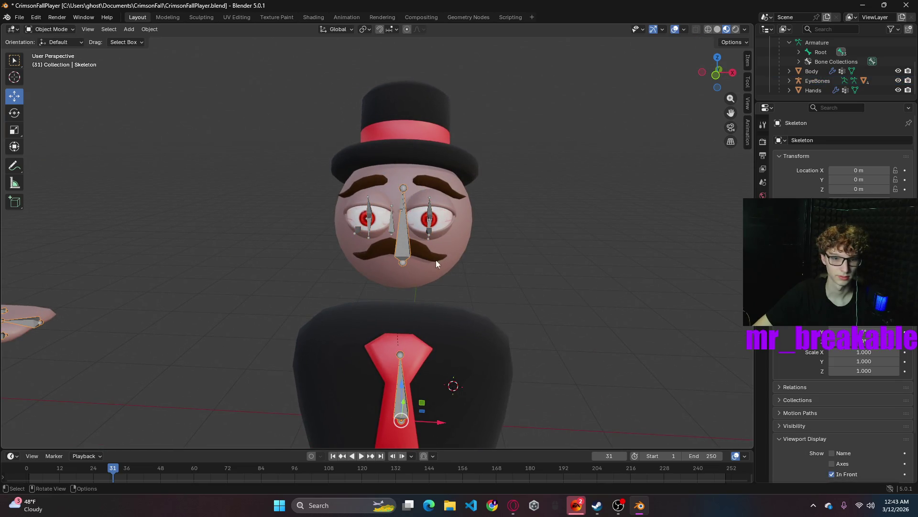
left_click(48, 31)
left_click(52, 54)
left_click(409, 242)
key("r")
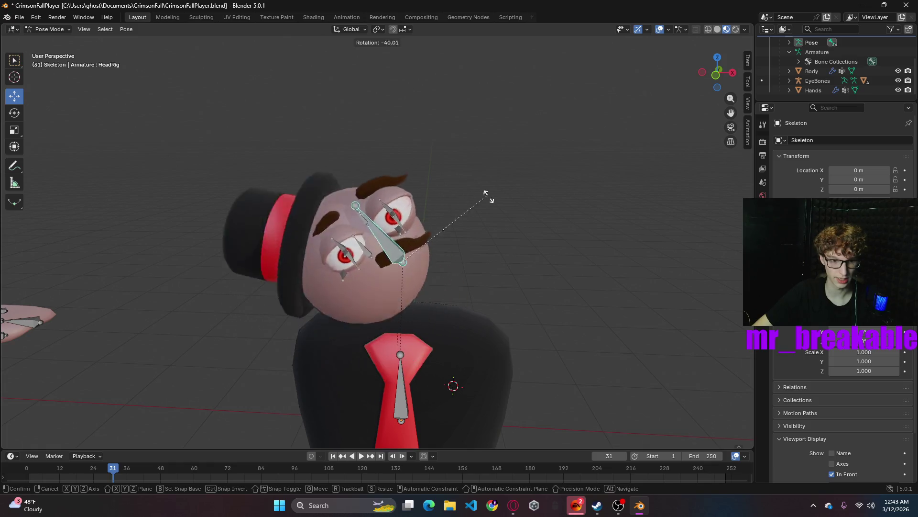
key("Escape")
- Back in Object Mode, select EyeBones and undo the Head-to-EyeBones parenting
key("ctrl+Tab")
left_click(818, 90)
scroll(831, 60, "up", 3)
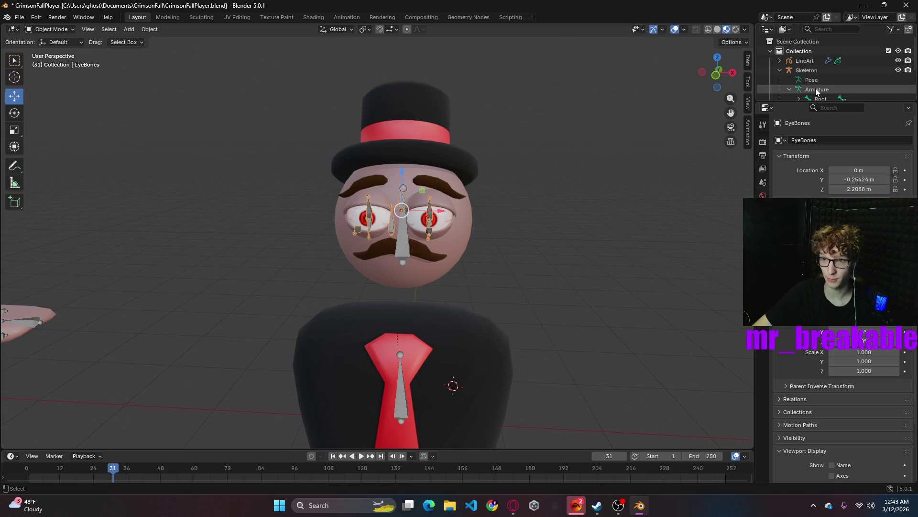
key("ctrl+z")
key("ctrl+z")
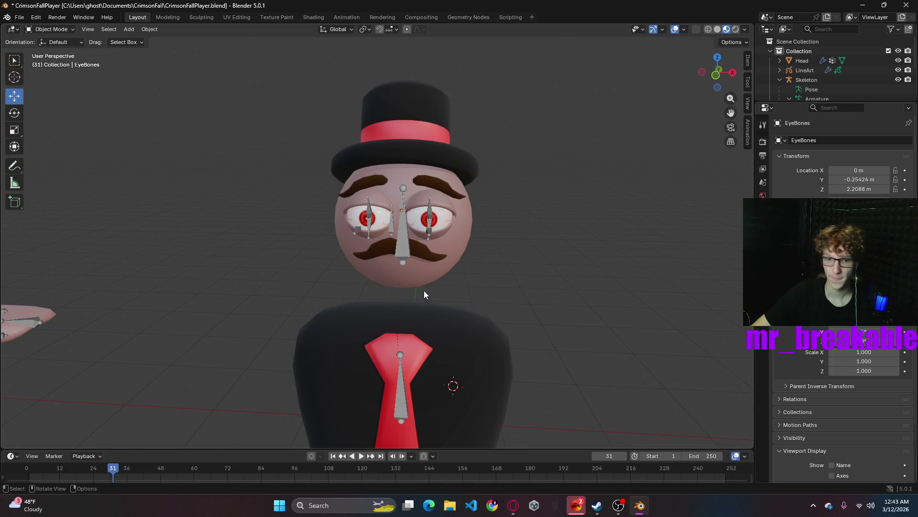
- Set the LineArt object's Lineart modifier source object to Head
left_click(790, 69)
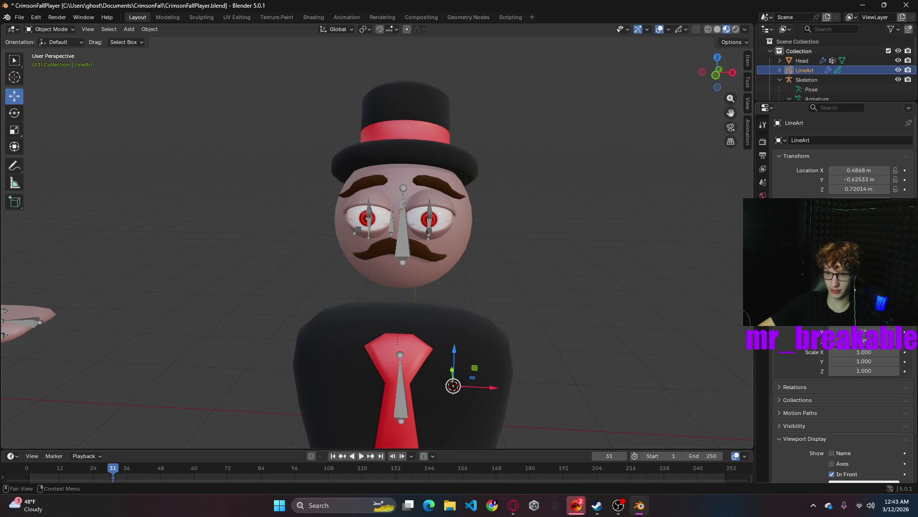
left_click(763, 234)
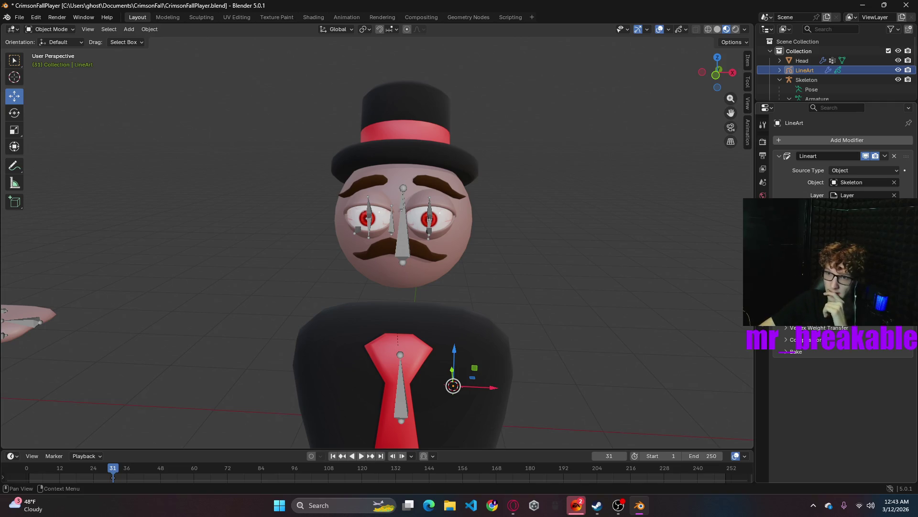
left_click(852, 182)
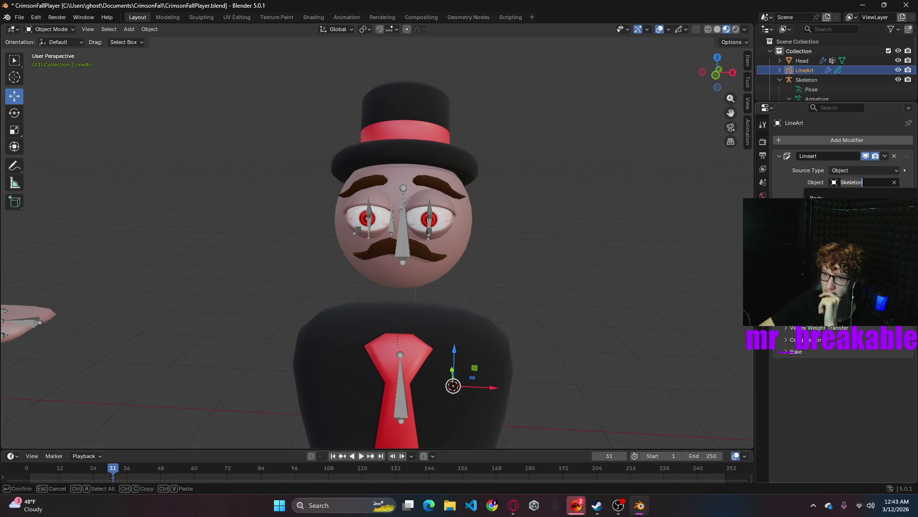
left_click(818, 212)
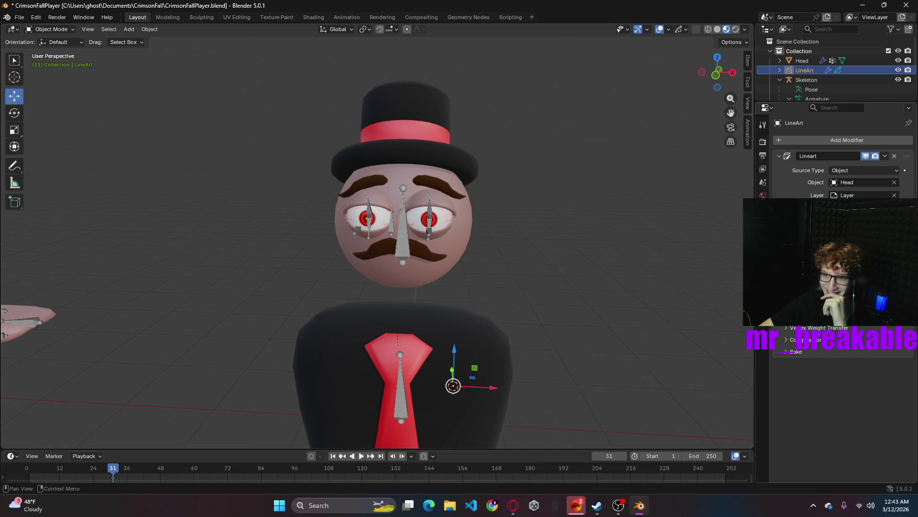
- Review the Lineart modifier's Light Reference, Geometry Processing, Occlusion and Intersection panels
key("Escape")
mouse_move(640, 265)
middle_mouse_down()
mouse_move(524, 258)
mouse_move(613, 254)
middle_mouse_up()
key("g")
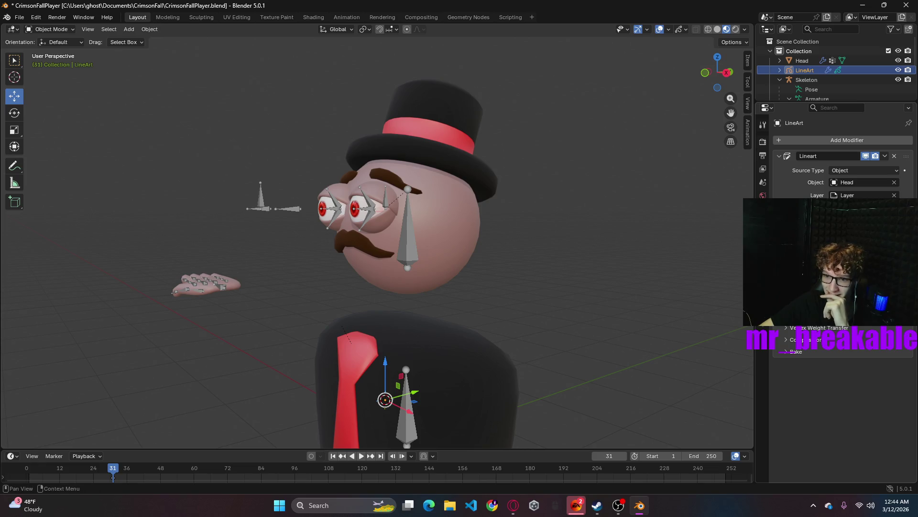
scroll(843, 409, "up", 5)
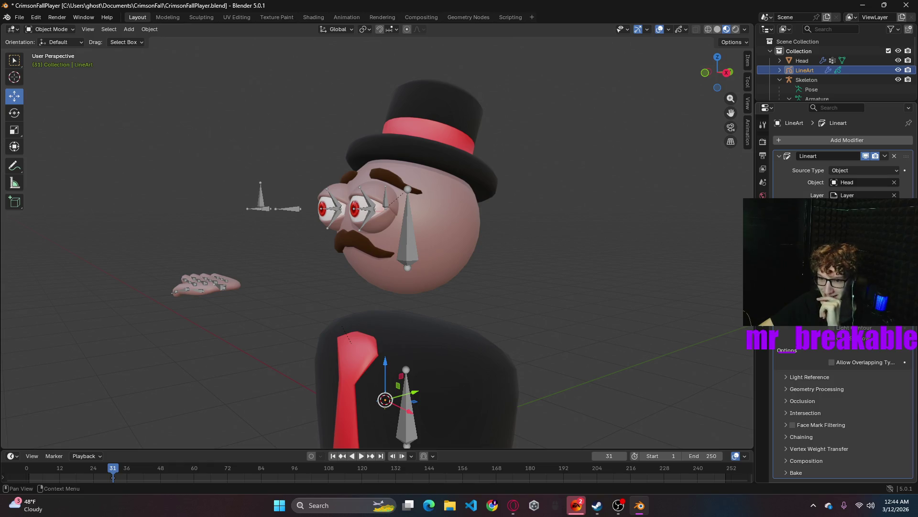
left_click(814, 376)
left_click(814, 378)
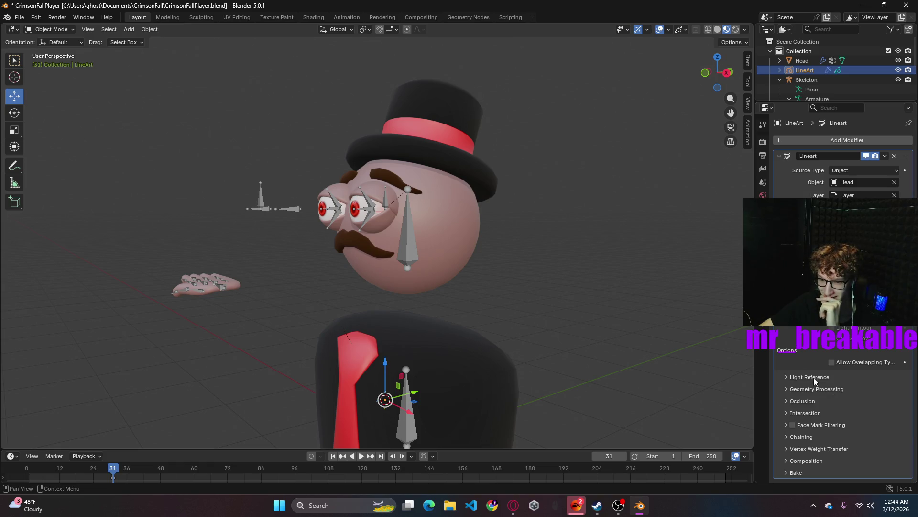
left_click(808, 391)
left_click(807, 399)
left_click(807, 399)
left_click(800, 411)
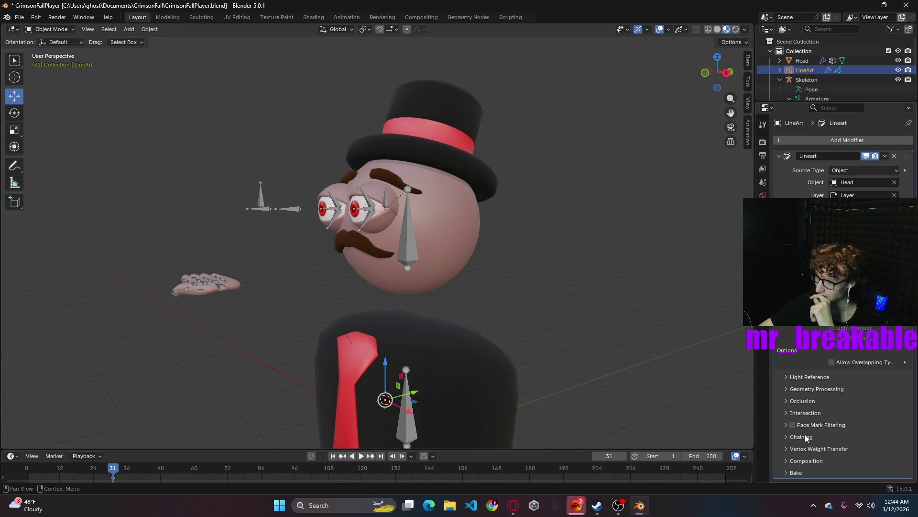
middle_click_drag(598, 321, 618, 316)
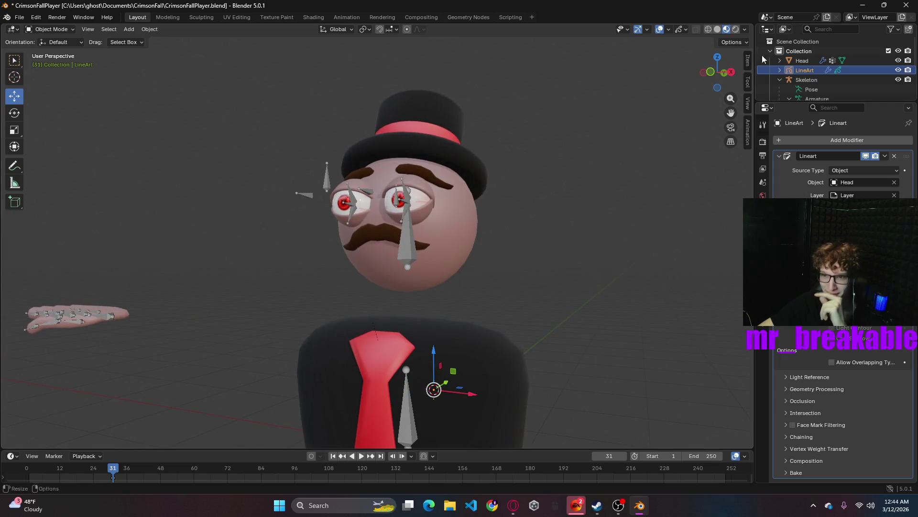
key("Delete")
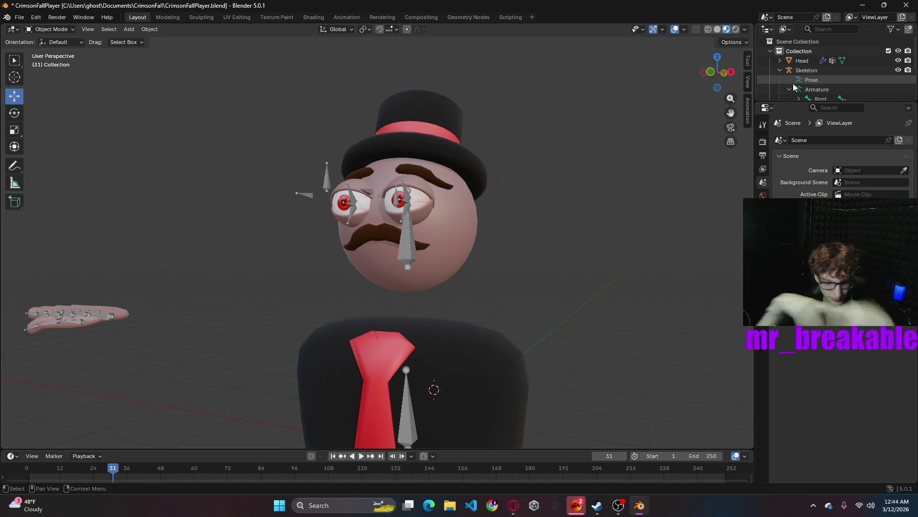
key("ctrl+s")
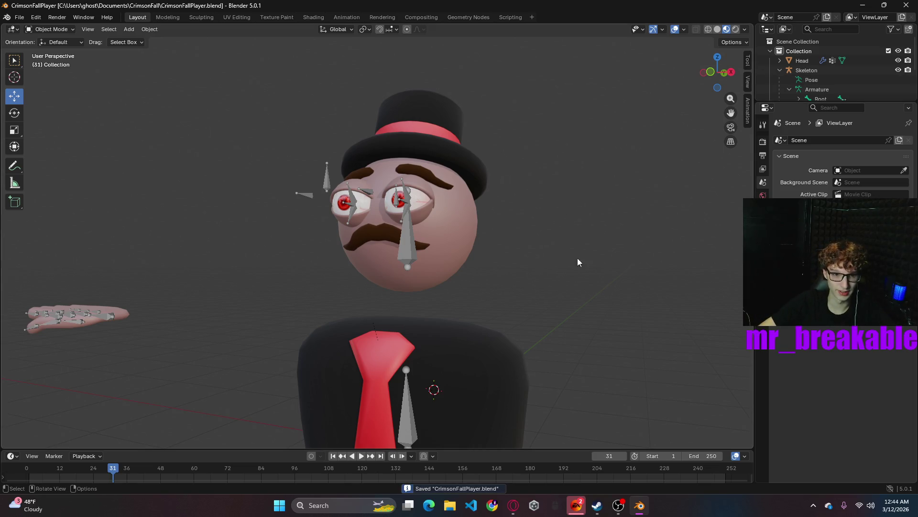
scroll(570, 257, "down", 3)
scroll(632, 275, "down", 3)
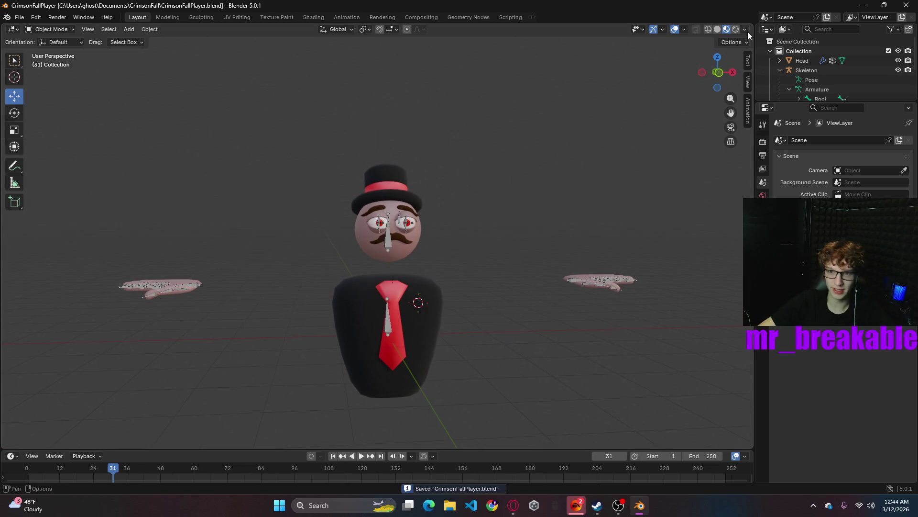
left_click(718, 74)
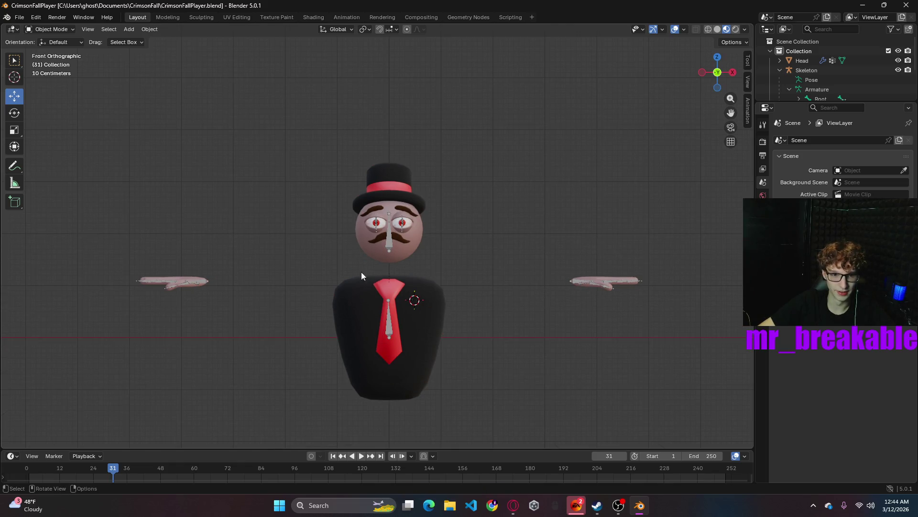
scroll(477, 304, "up", 3)
scroll(478, 304, "down", 3)
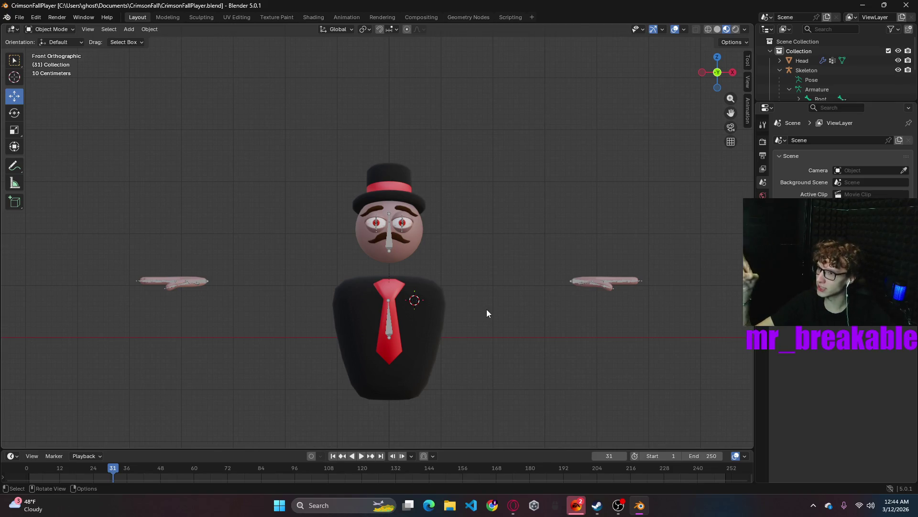
mouse_move(491, 298)
middle_mouse_down()
mouse_move(429, 318)
mouse_move(445, 312)
middle_mouse_up()
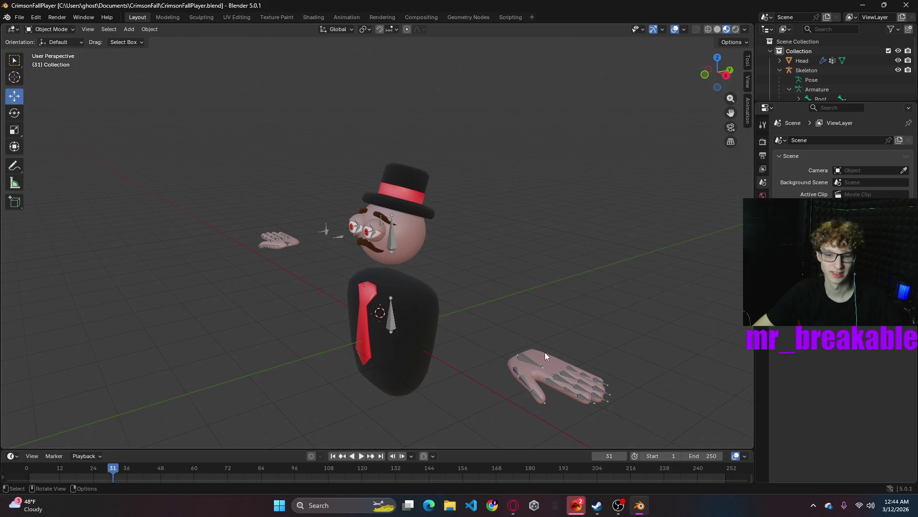
left_click(560, 359)
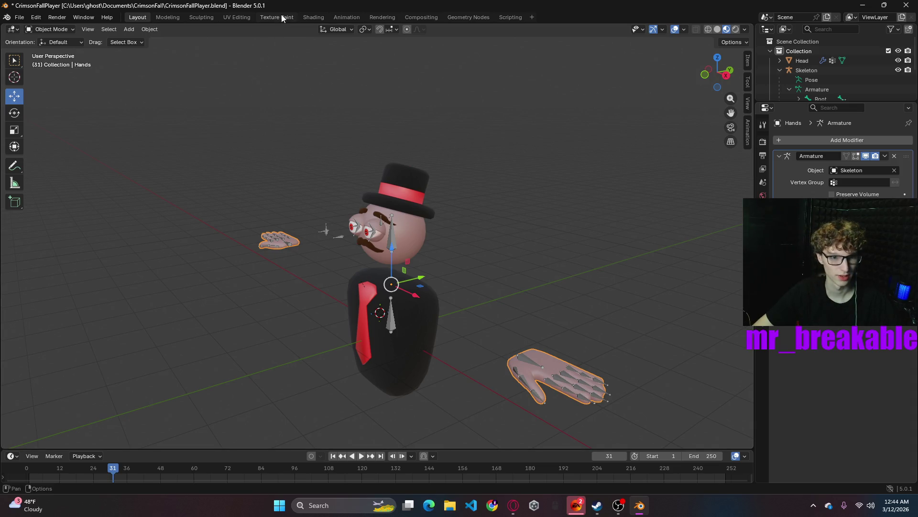
middle_click_drag(649, 319, 562, 282)
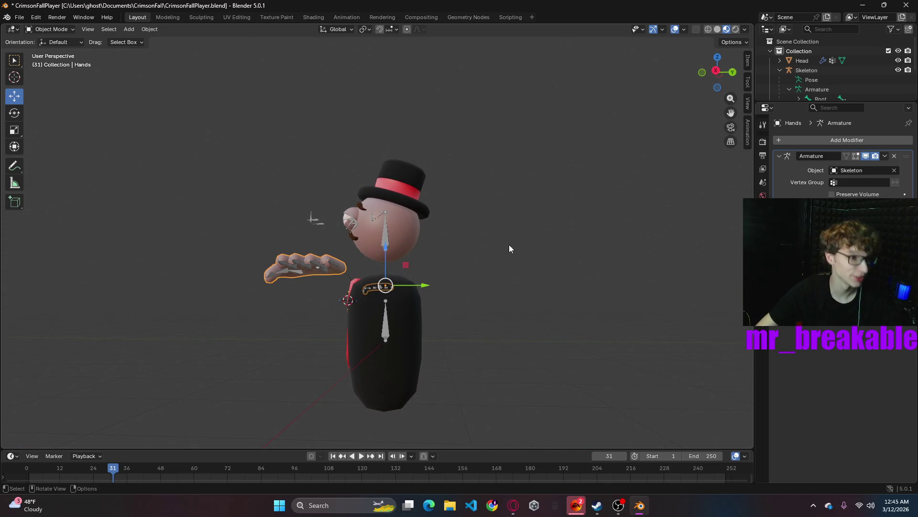
middle_click_drag(508, 222, 542, 251)
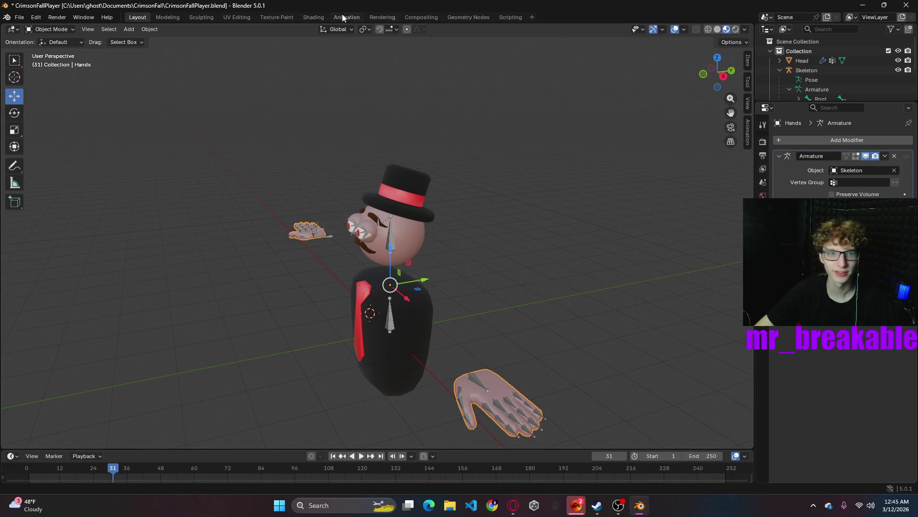
left_click(358, 237)
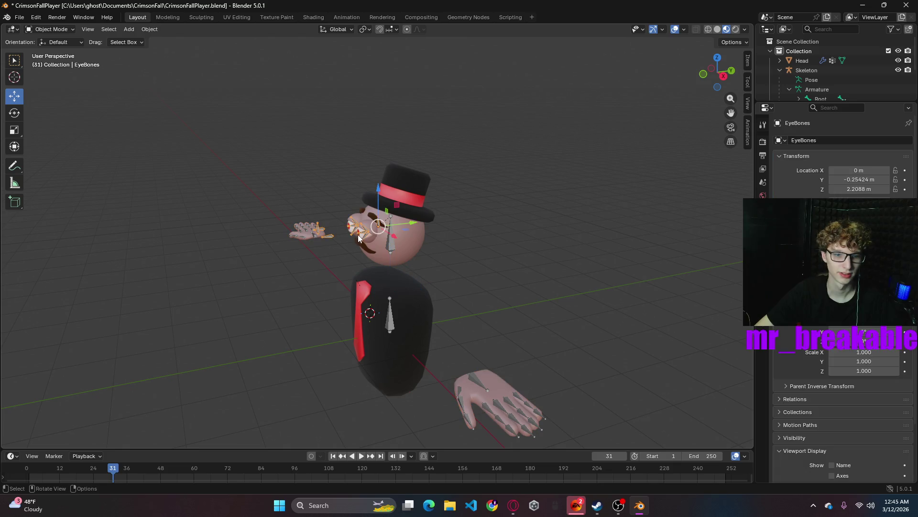
- In the Shading workspace, make Eyes active and assign Material.001 to its slot
left_click(314, 16)
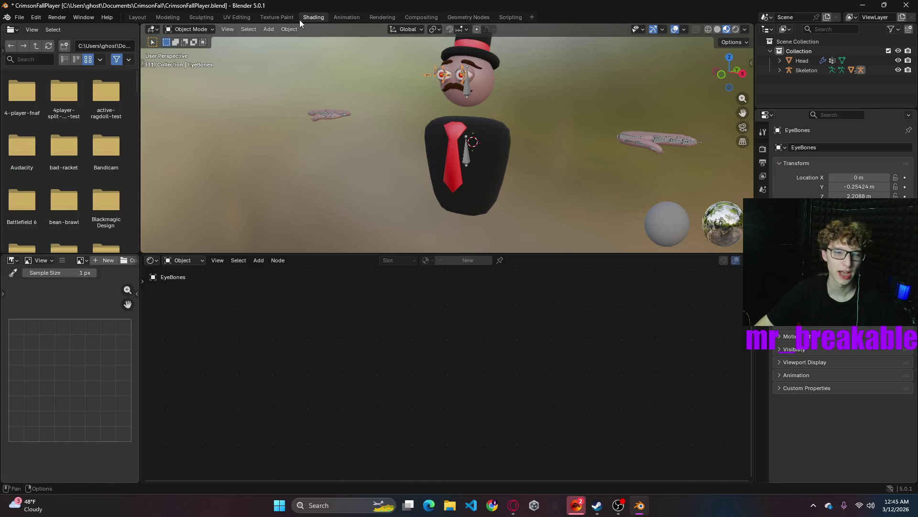
left_click(440, 69)
left_click(417, 260)
left_click(444, 285)
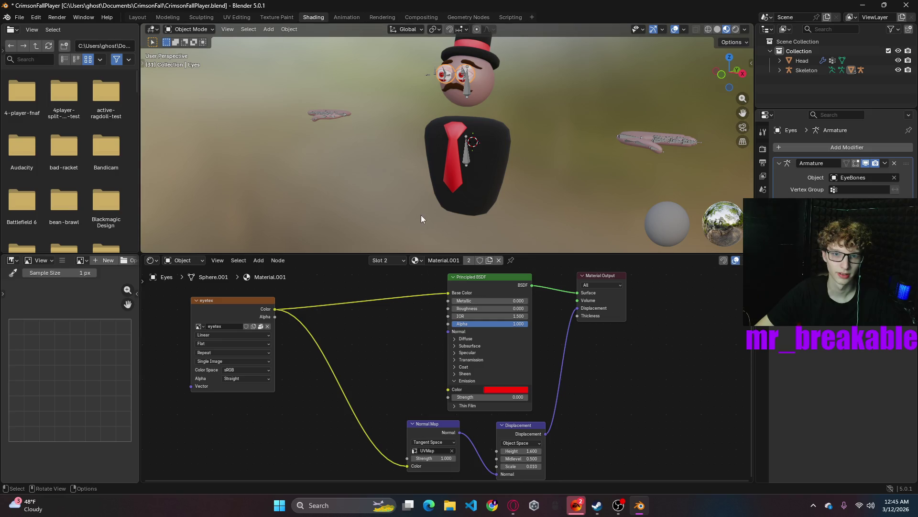
- Expand Skeleton and EyeBones in the Outliner and select the Eyes object
left_click(469, 75)
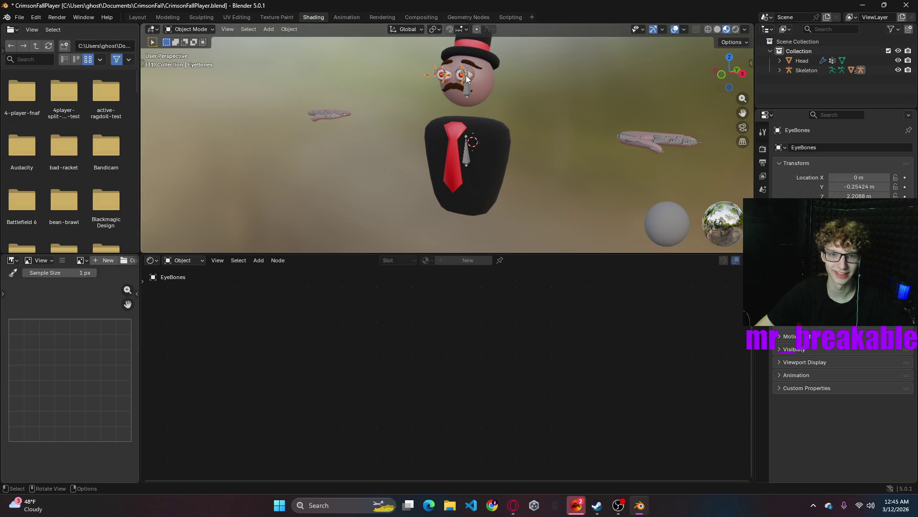
left_click(788, 70)
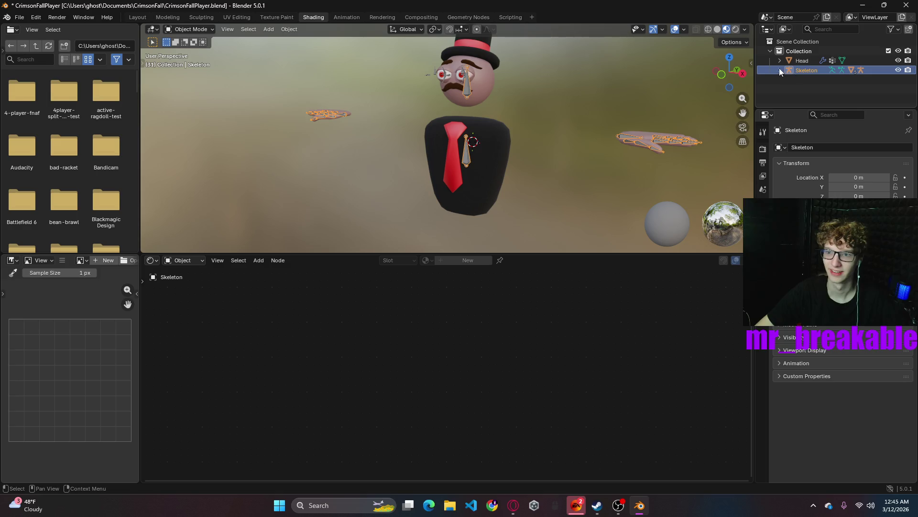
scroll(790, 83, "down", 2)
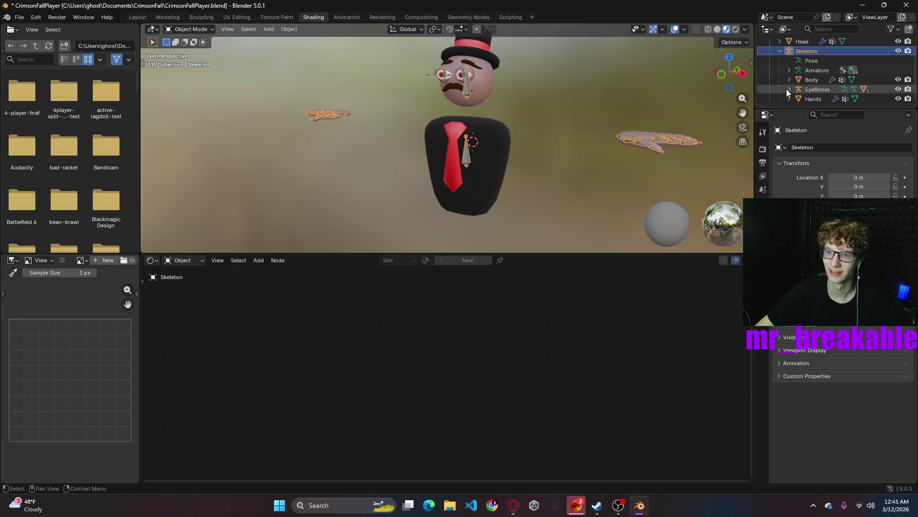
left_click(790, 89)
scroll(810, 92, "down", 5)
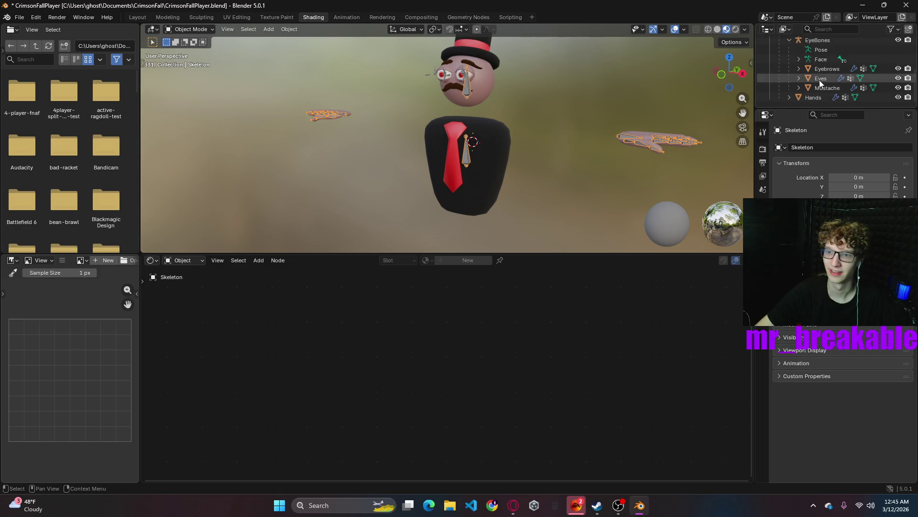
left_click(820, 78)
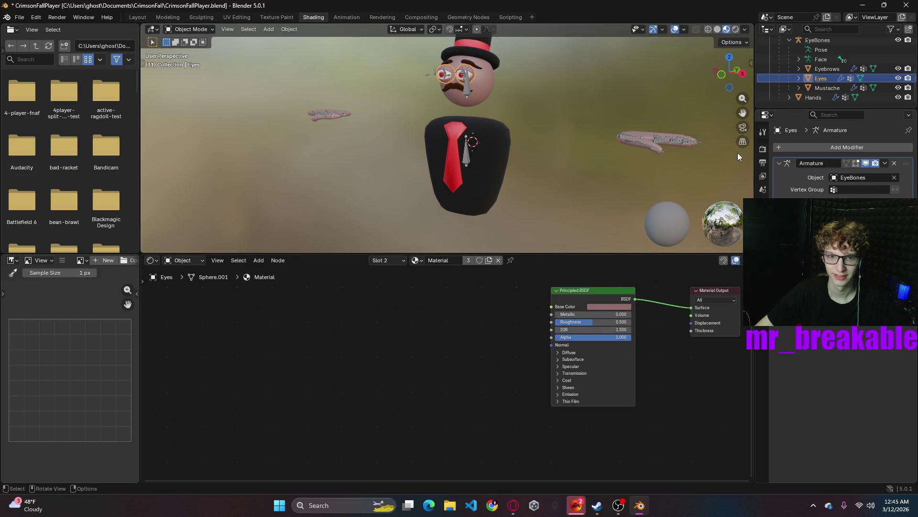
- Try Material.001 on the eyes' slot, undo back to Material, and save CrimsonFallPlayer.blend
left_click(799, 78)
scroll(824, 87, "down", 2)
scroll(522, 98, "up", 4)
middle_click_drag(525, 100, 457, 123)
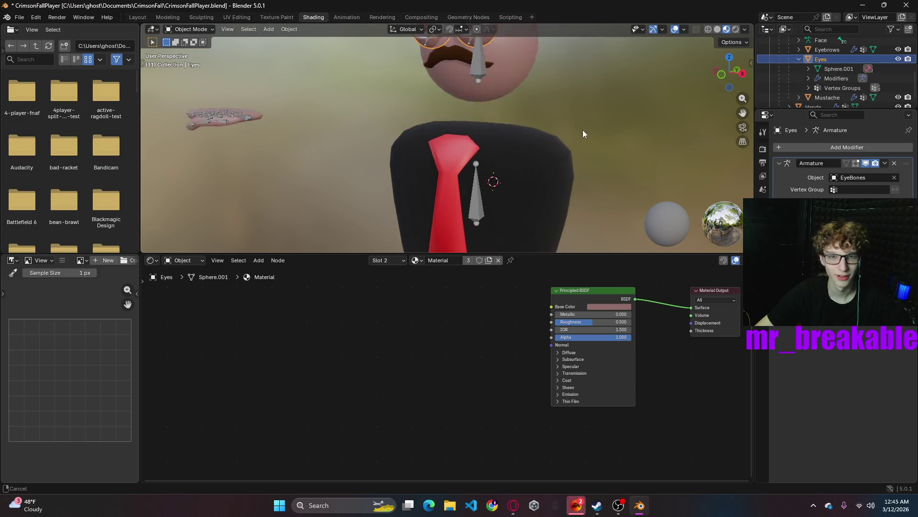
left_click(413, 264)
left_click(428, 288)
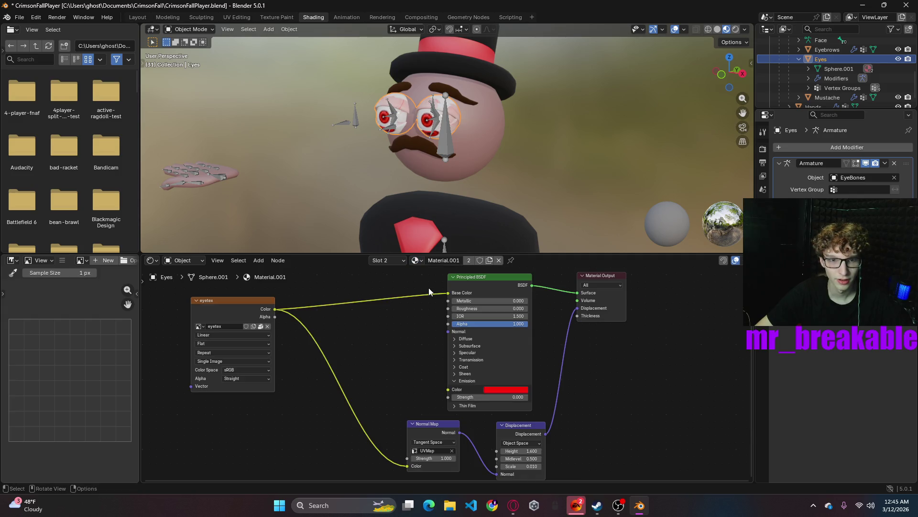
scroll(355, 375, "down", 1)
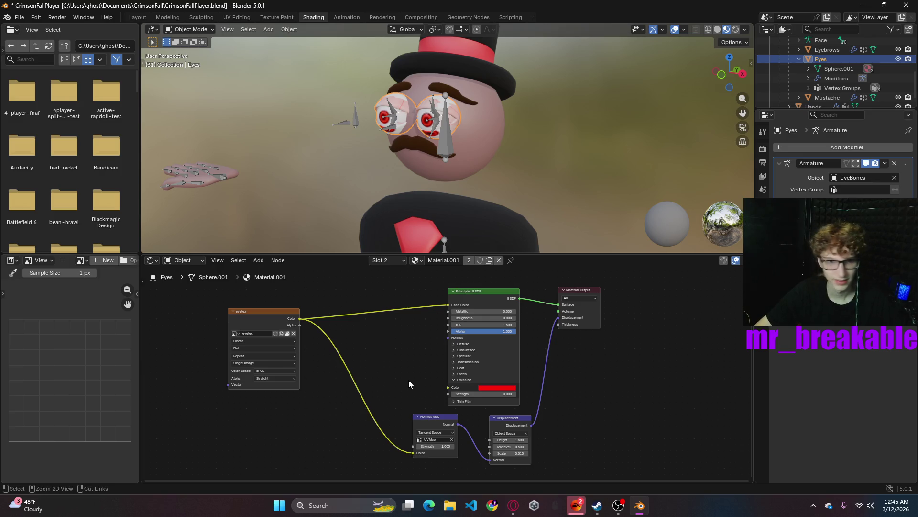
key("ctrl+z")
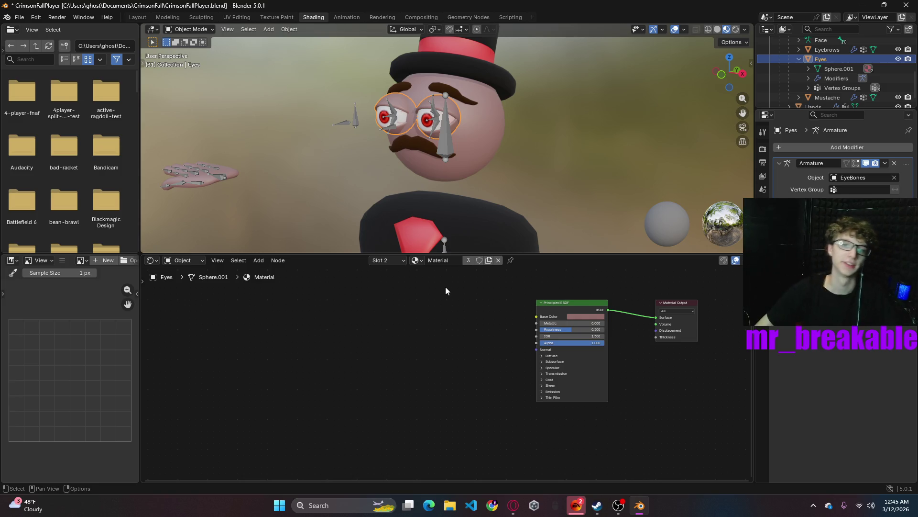
left_click(553, 164)
key("ctrl+s")
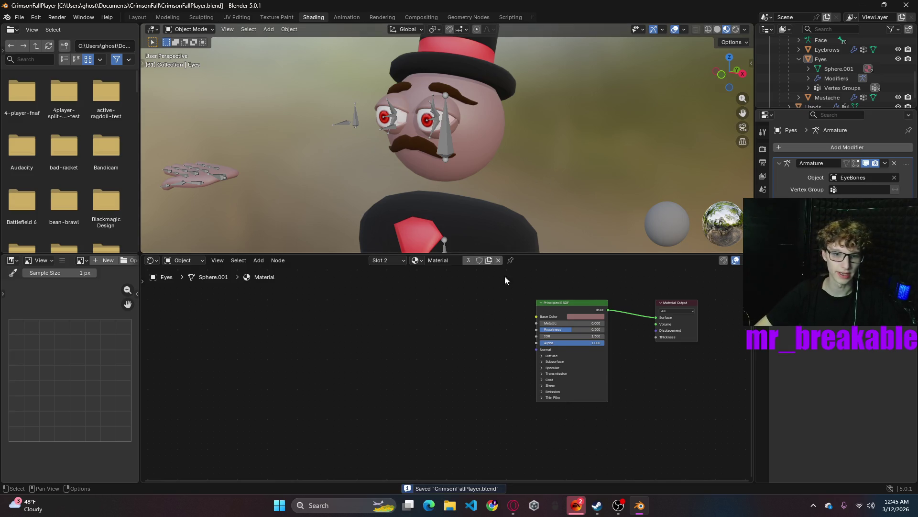
- Cycle the eyes' slot through Material.001, Material, Material.004 and Material.012, marking some as fake-user
left_click(417, 260)
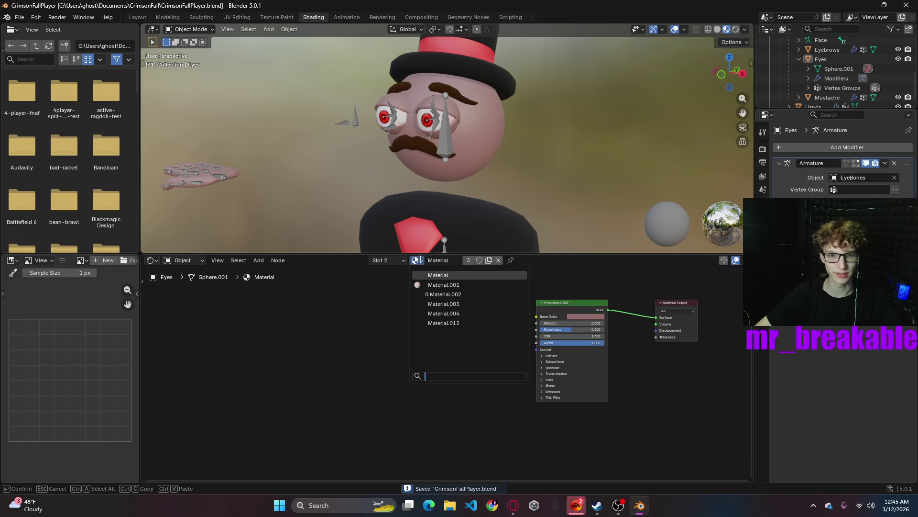
left_click(442, 284)
left_click(480, 261)
left_click(417, 259)
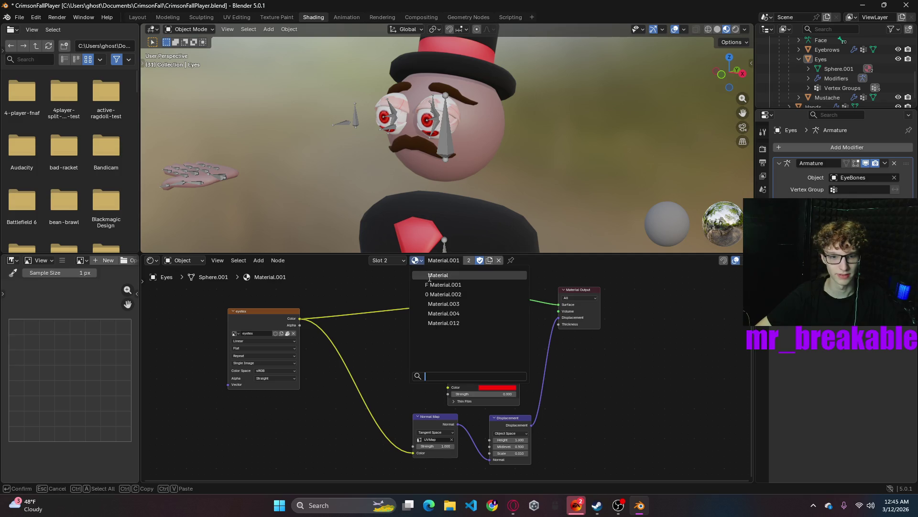
left_click(429, 276)
left_click(416, 260)
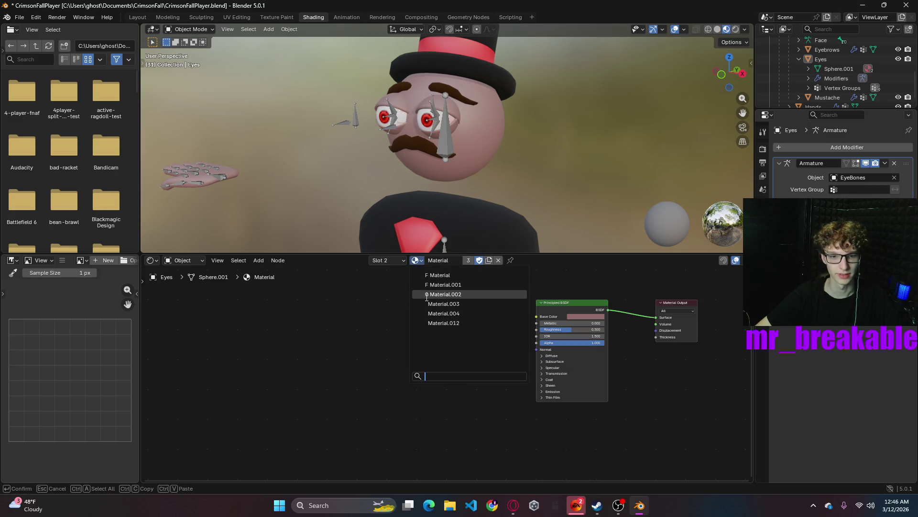
left_click(431, 313)
left_click(479, 261)
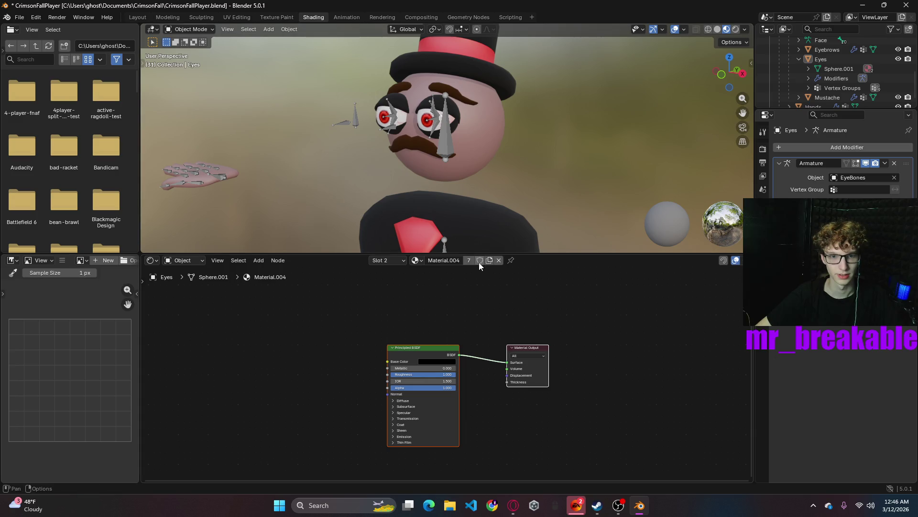
left_click(413, 263)
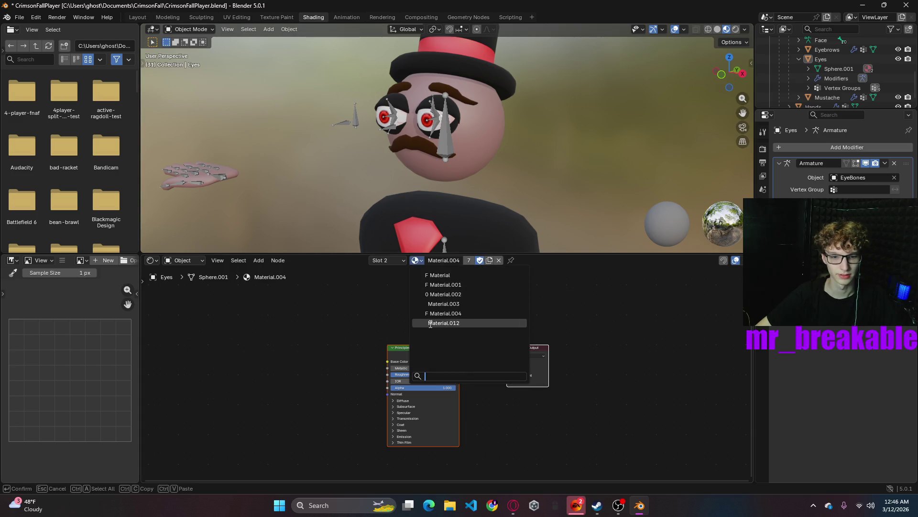
left_click(445, 319)
- Continue through Material.003, Material.002 and Material.001, ending back on Material
left_click(416, 260)
type("3")
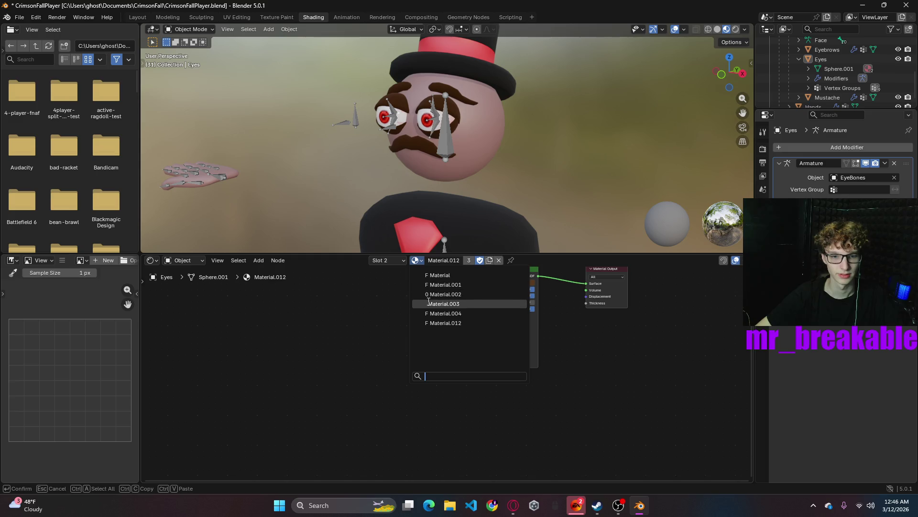
left_click(429, 301)
left_click(479, 260)
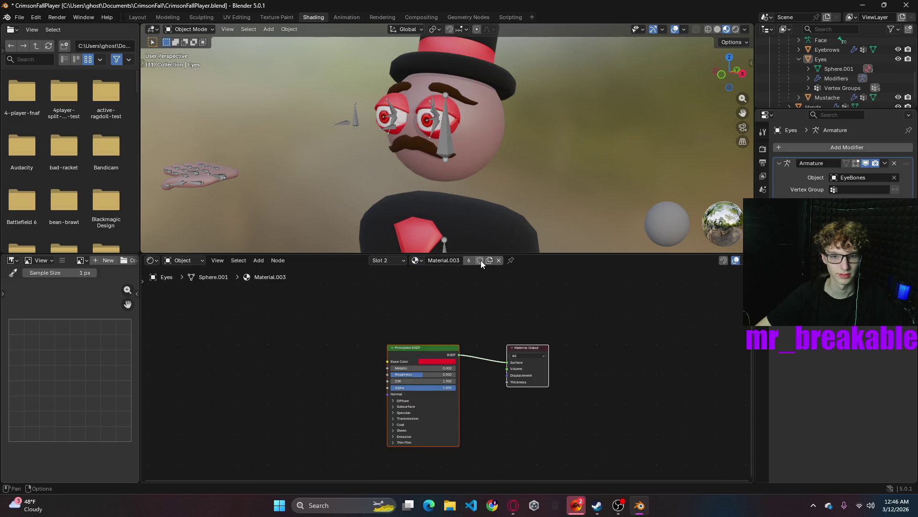
left_click(422, 260)
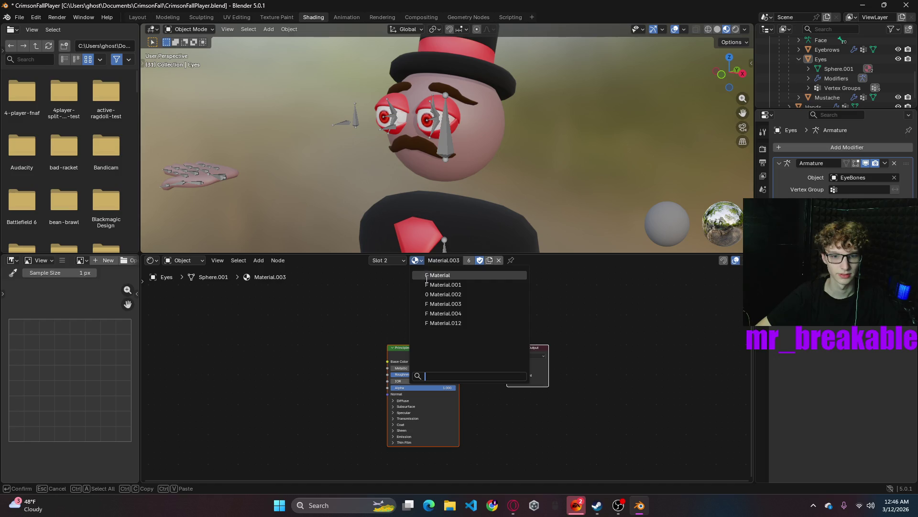
left_click(436, 293)
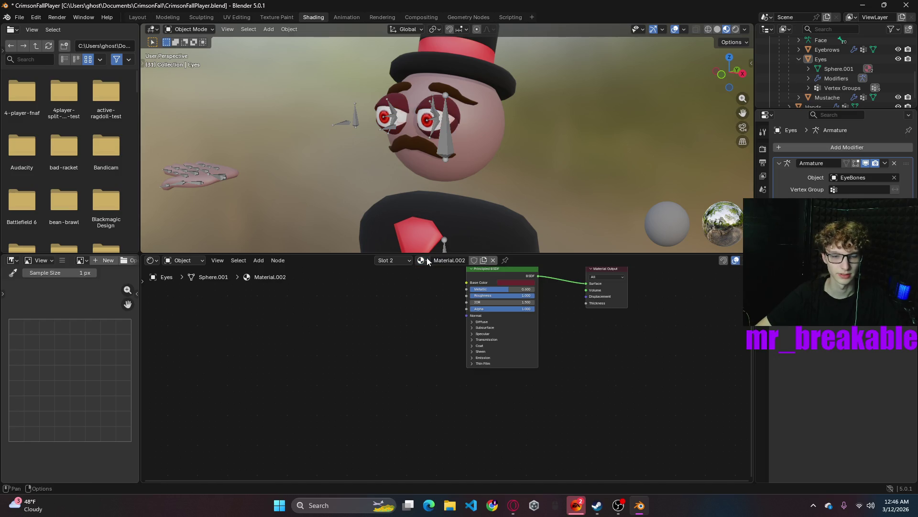
left_click(423, 260)
left_click(434, 282)
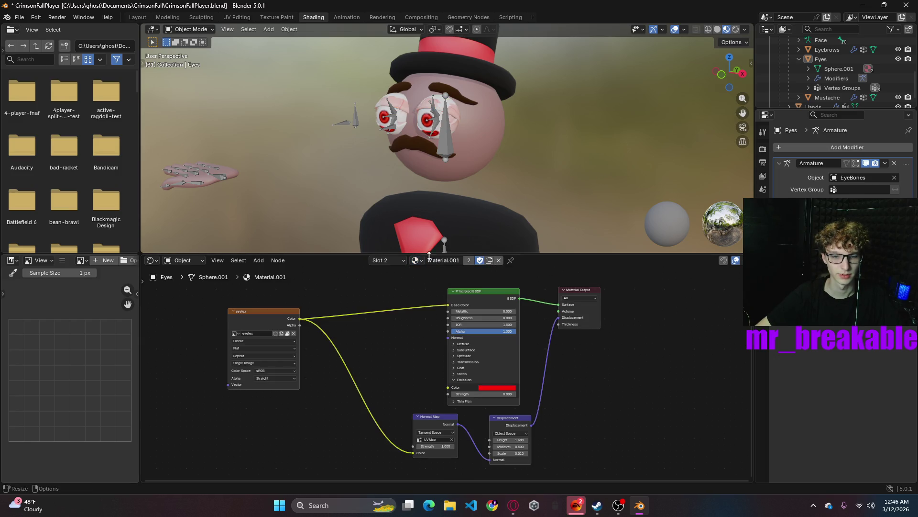
left_click(422, 260)
left_click(437, 275)
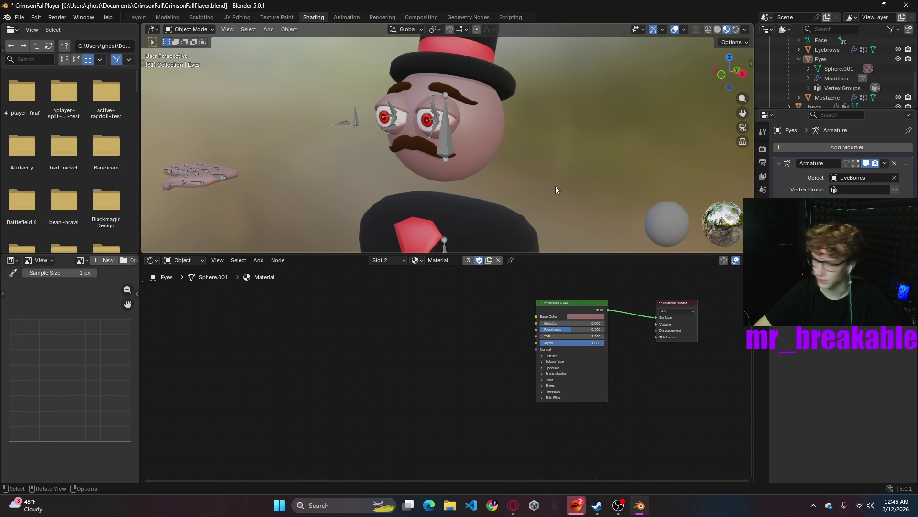
scroll(539, 171, "down", 4)
scroll(539, 170, "down", 1)
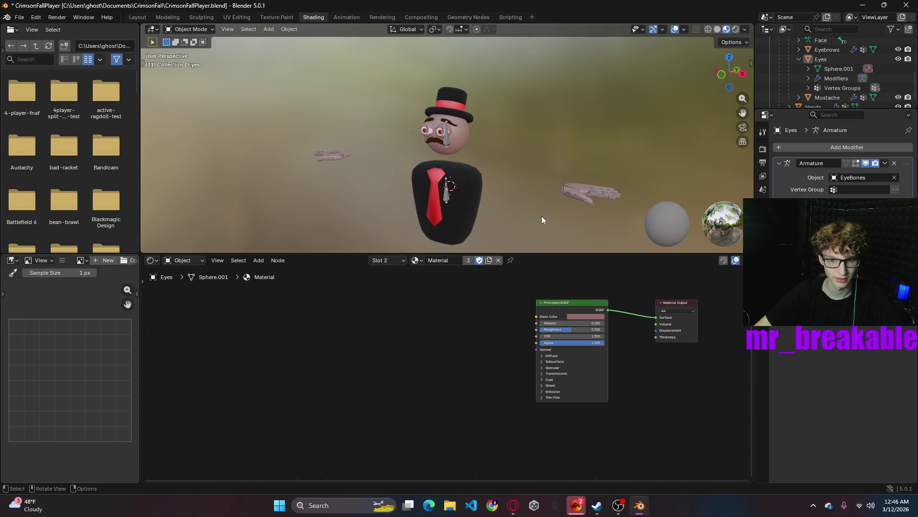
- Return to the Layout workspace, then switch to Texture Paint
middle_click_drag(541, 216, 524, 212)
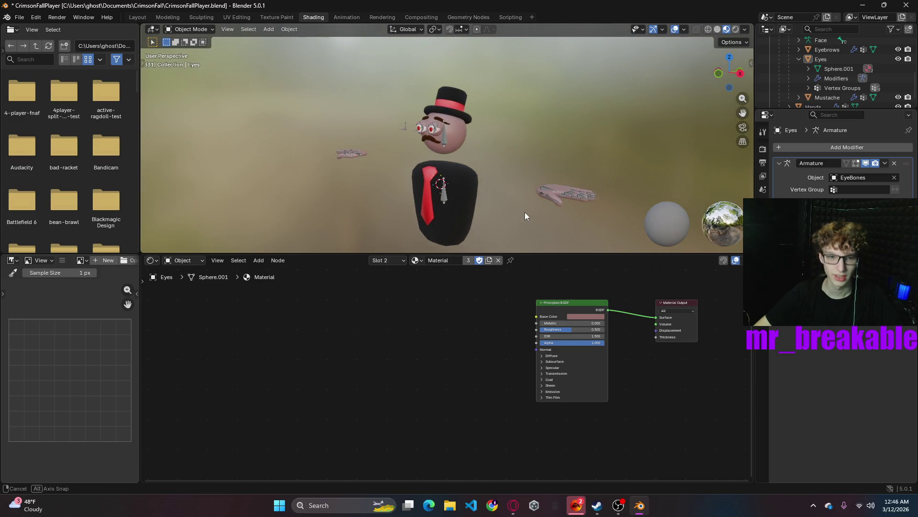
left_click(136, 17)
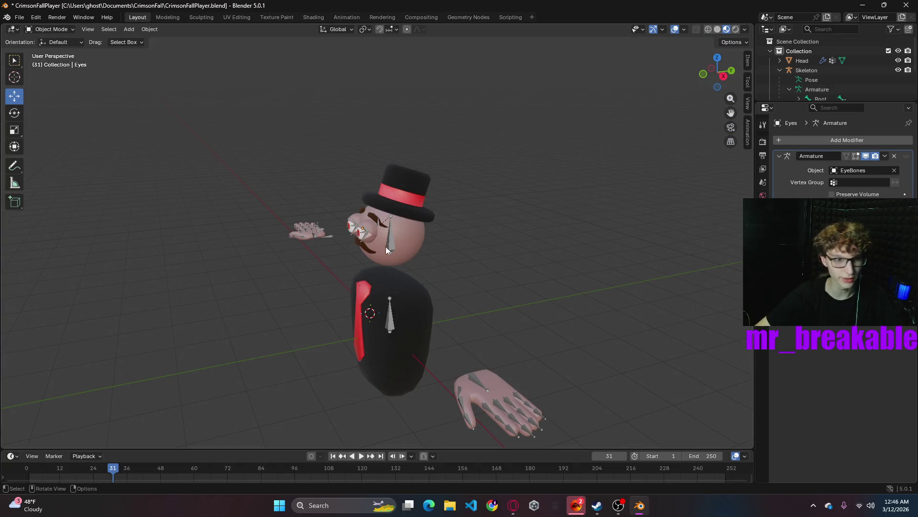
left_click(287, 17)
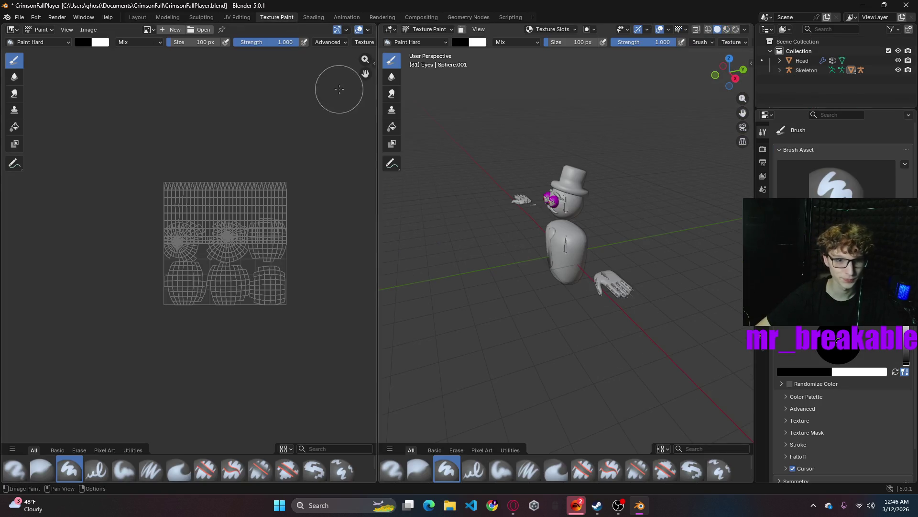
- In the Shading workspace, select the Hands object and bring up its material list
left_click(313, 17)
left_click(554, 192)
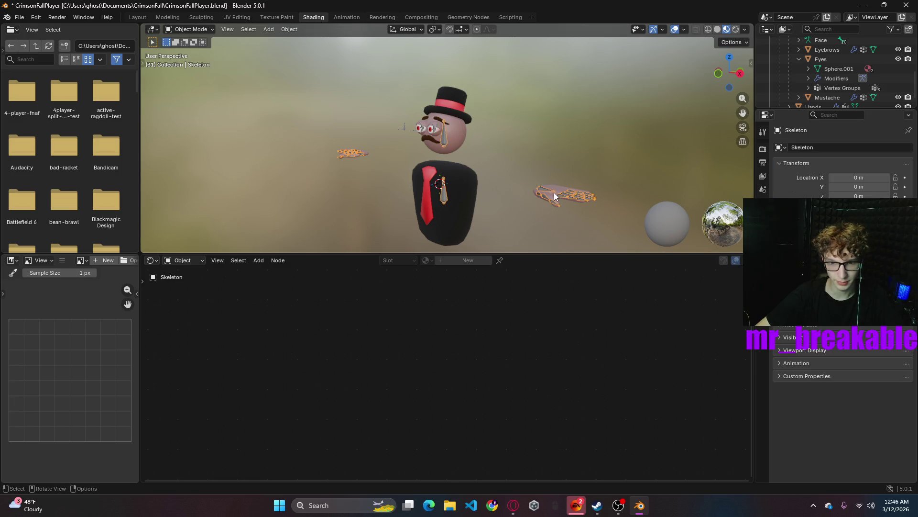
left_click(577, 317)
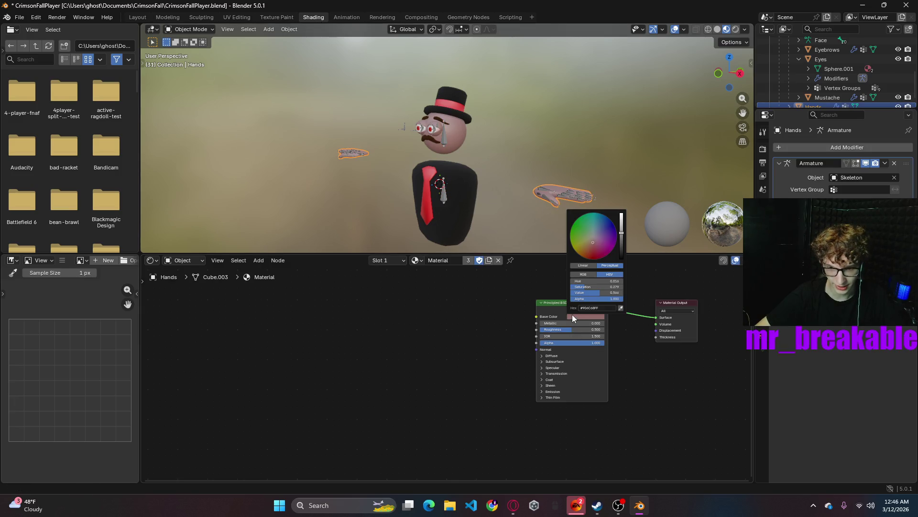
left_click(417, 261)
- Switch the hands from Material.003 to Material.002
left_click(438, 308)
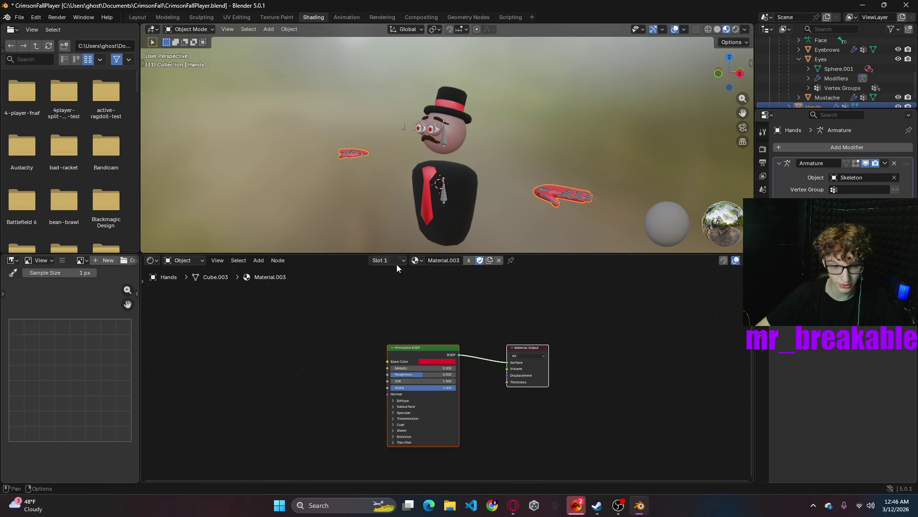
left_click(419, 261)
left_click(456, 294)
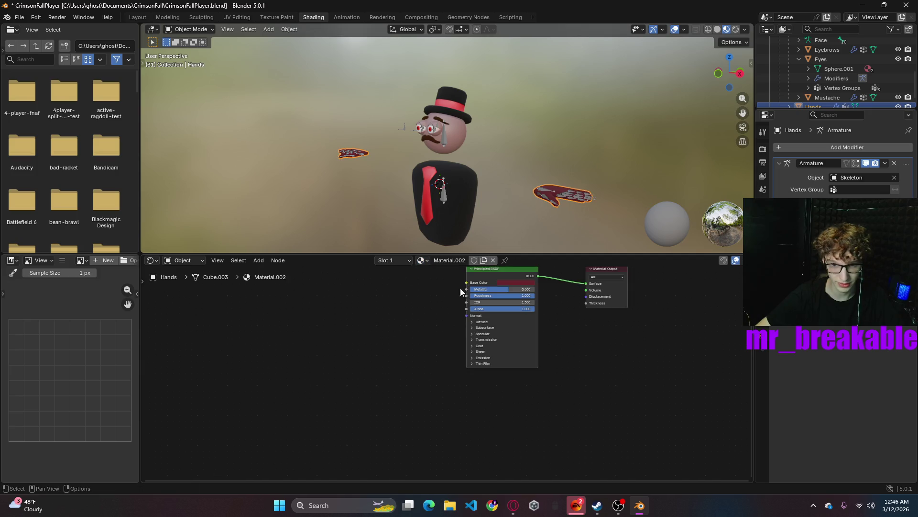
- Set the Principled BSDF base colour to pure white, RGB 1.0, 1.0, 1.0
left_click(531, 272)
left_click(517, 285)
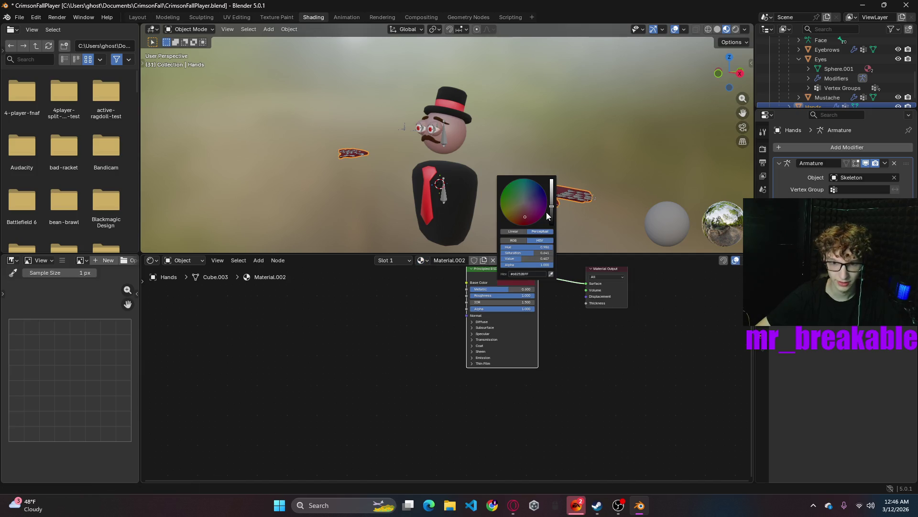
left_click_drag(550, 213, 552, 181)
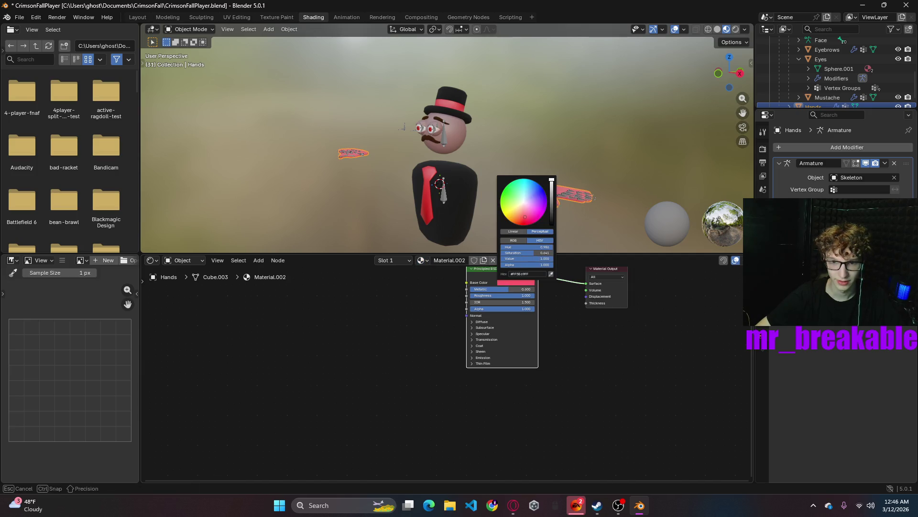
left_click(513, 283)
left_click(520, 241)
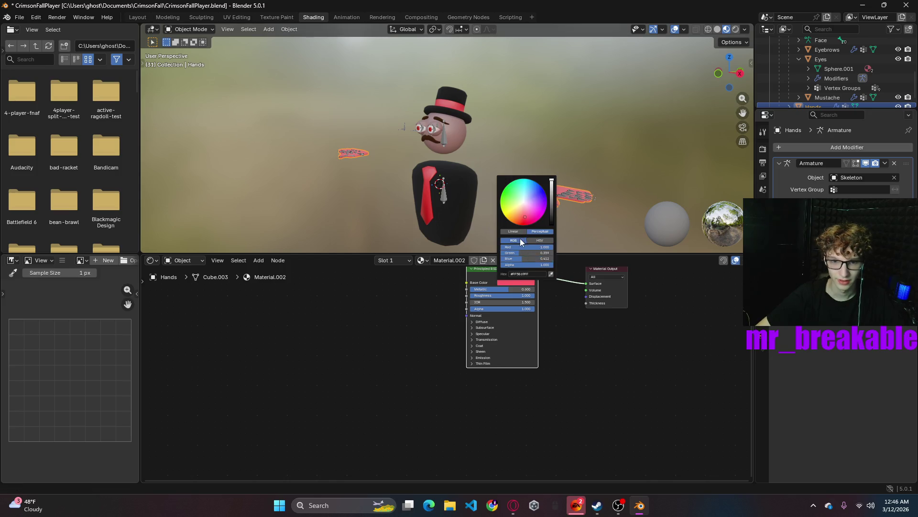
left_click_drag(528, 253, 549, 253)
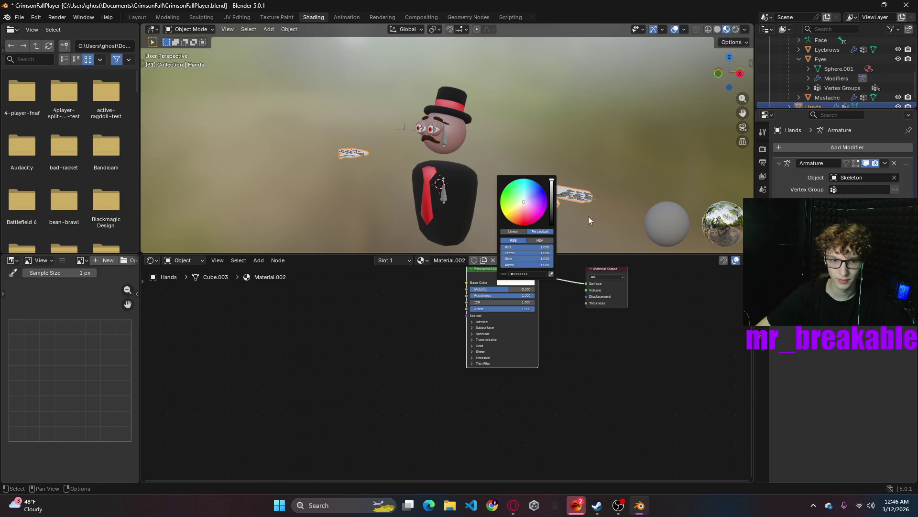
middle_click_drag(611, 226, 584, 203)
scroll(583, 203, "up", 2)
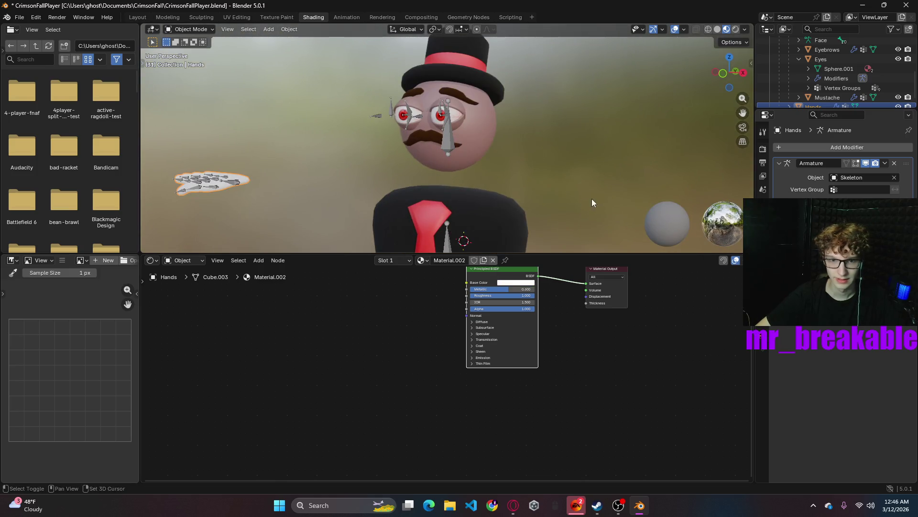
scroll(592, 199, "up", 2)
scroll(482, 191, "up", 2)
scroll(487, 197, "up", 2)
mouse_move(468, 169)
middle_mouse_down()
mouse_move(523, 185)
mouse_move(610, 156)
mouse_move(480, 179)
middle_mouse_up()
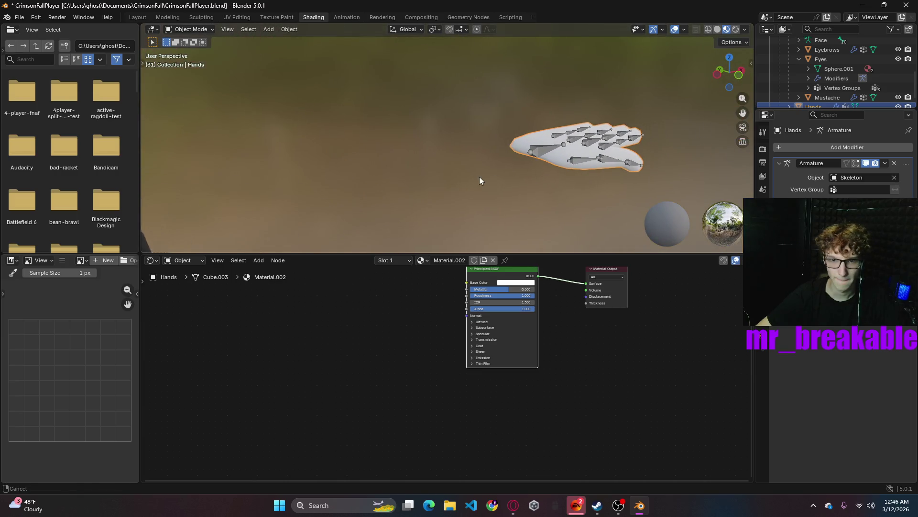
- Add a trial cylinder, reselect Hands and switch to the Layout workspace front view
left_click(270, 29)
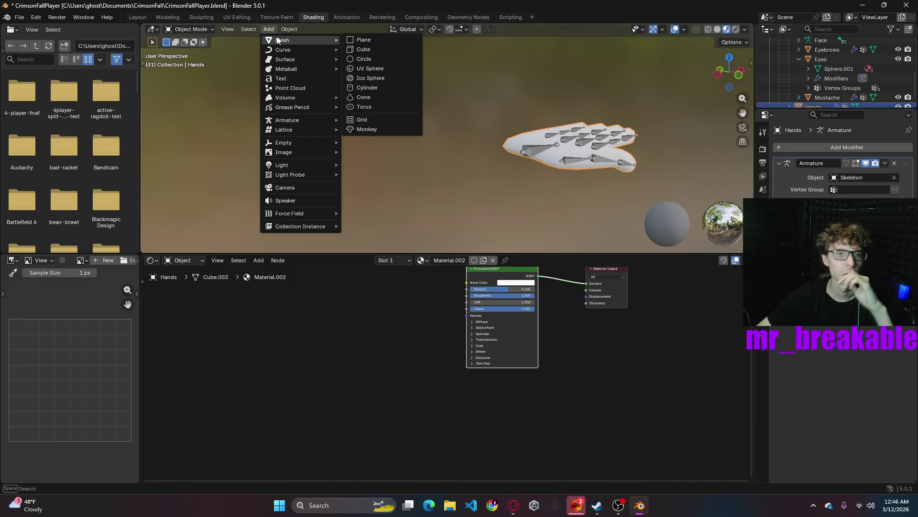
left_click(366, 87)
middle_click_drag(461, 169, 389, 168)
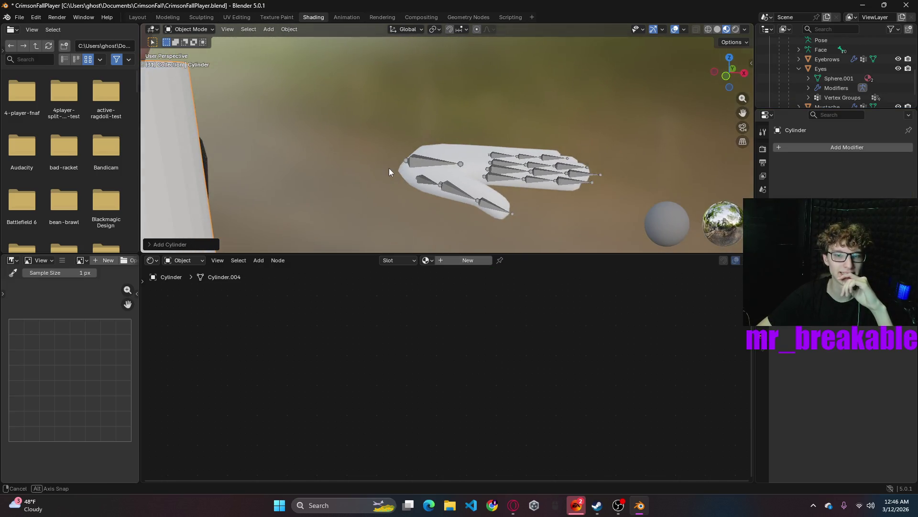
left_click(387, 164, "ctrl")
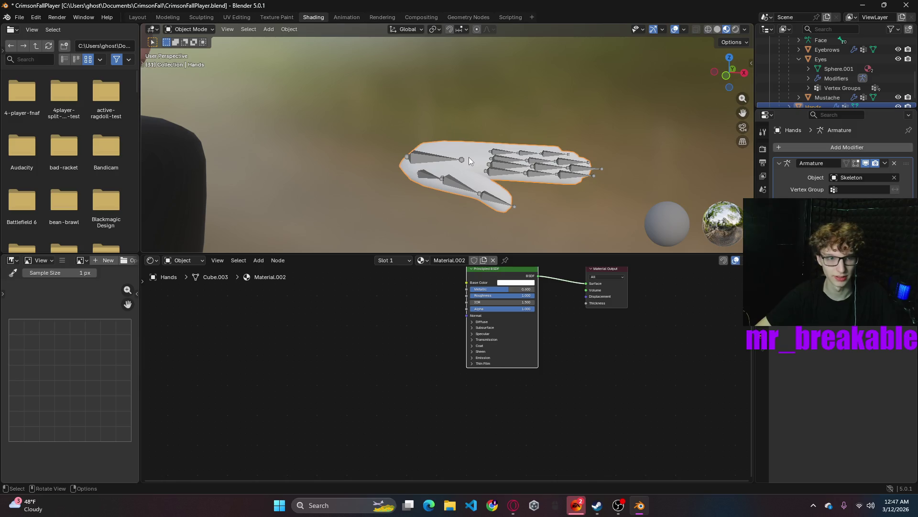
left_click(138, 17)
mouse_move(377, 175)
middle_mouse_down()
mouse_move(517, 232)
mouse_move(436, 336)
mouse_move(432, 277)
mouse_move(433, 326)
mouse_move(396, 249)
mouse_move(422, 272)
mouse_move(416, 286)
middle_mouse_up()
scroll(423, 351, "up", 3)
- Enter Edit Mode on the Hands mesh and check the snapping choices
left_click(128, 29)
mouse_move(143, 40)
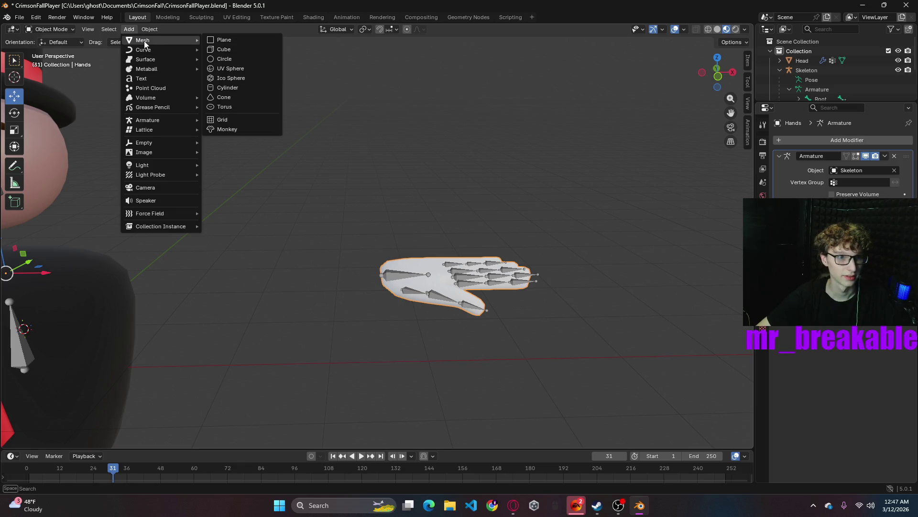
left_click(63, 29)
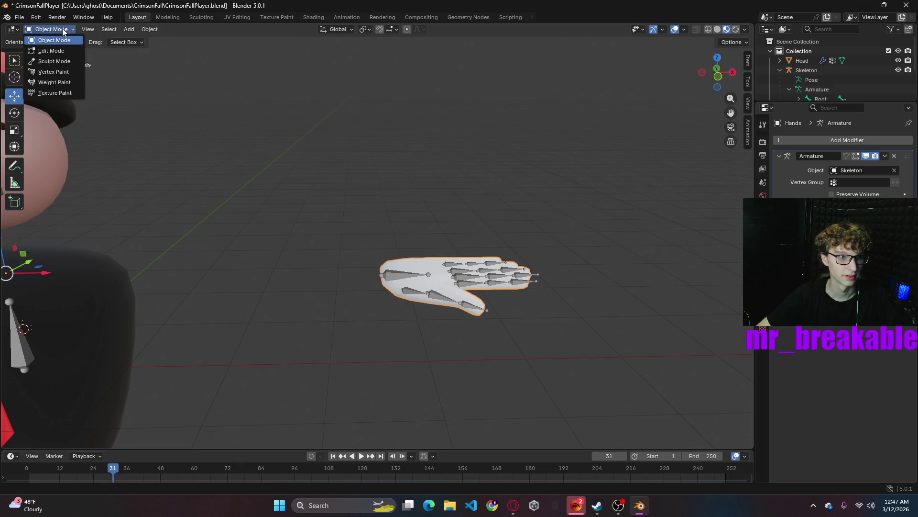
left_click(58, 52)
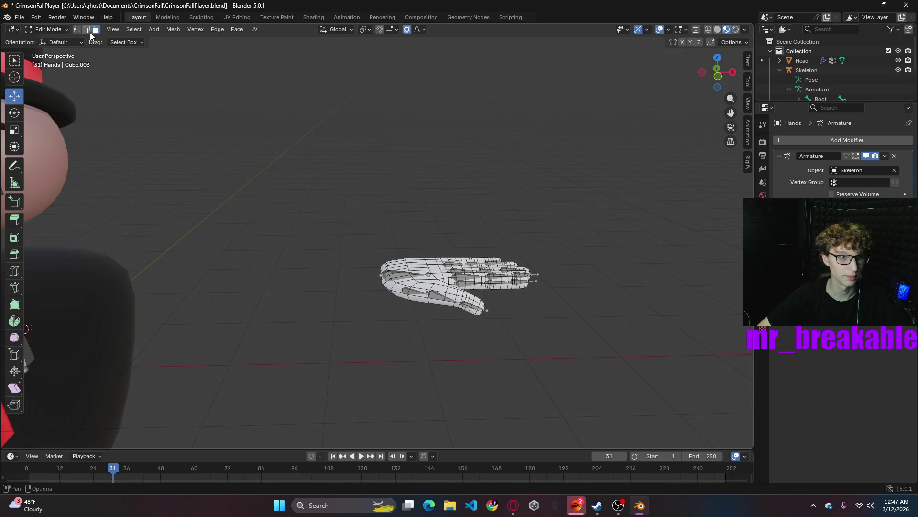
key("shift+s")
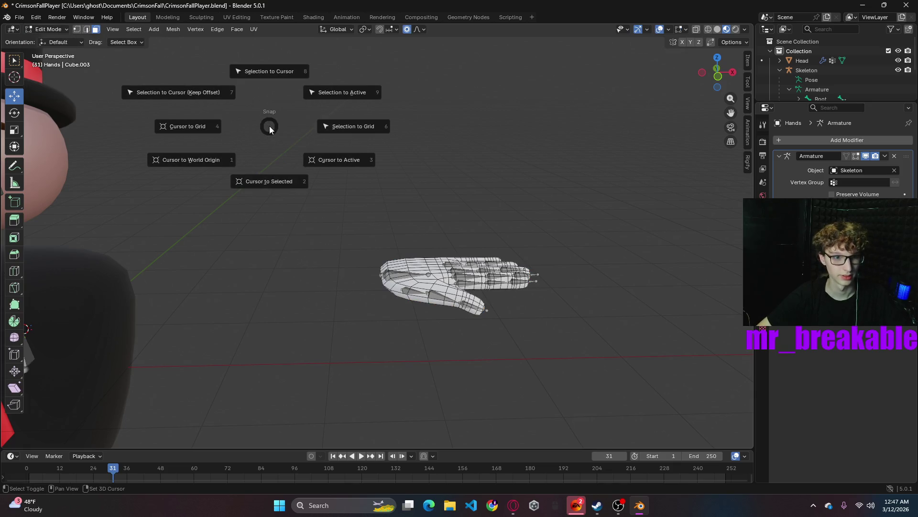
key("ctrl")
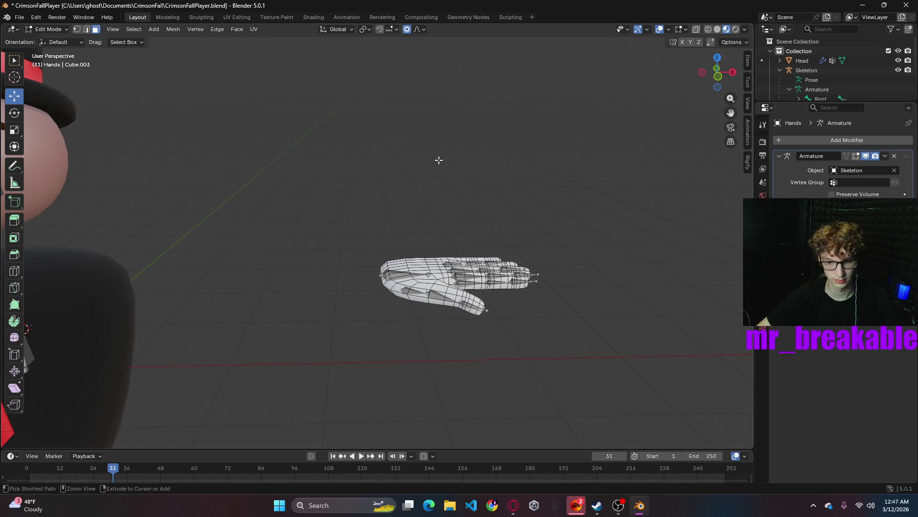
- Add a cylinder into the hands mesh, move it along X, then undo both
key("shift+a")
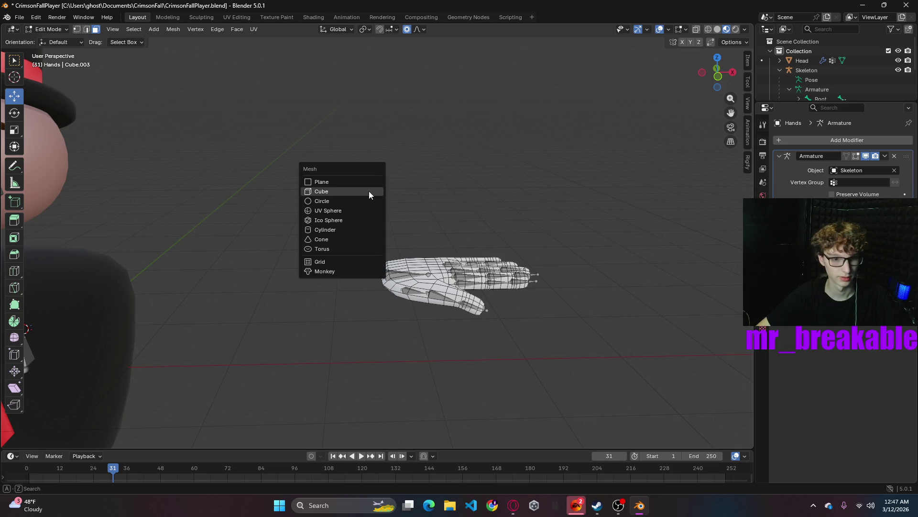
left_click(324, 230)
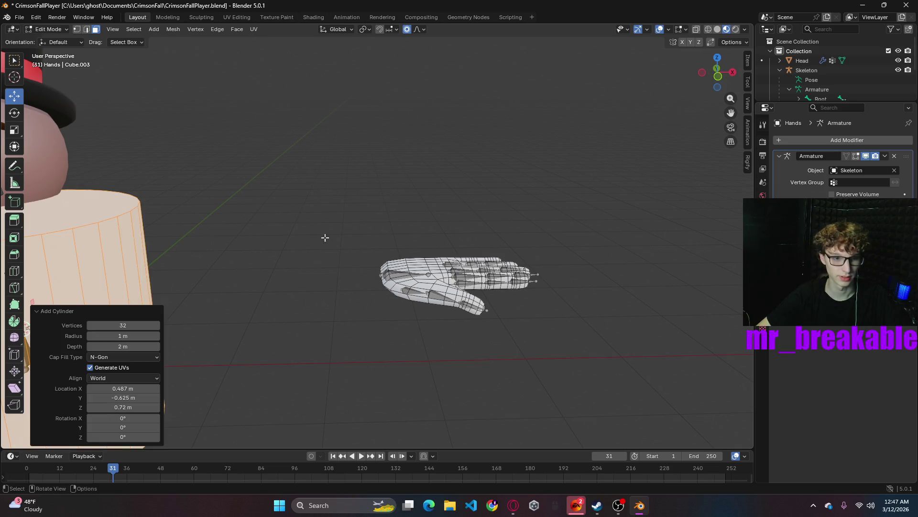
scroll(322, 234, "down", 3)
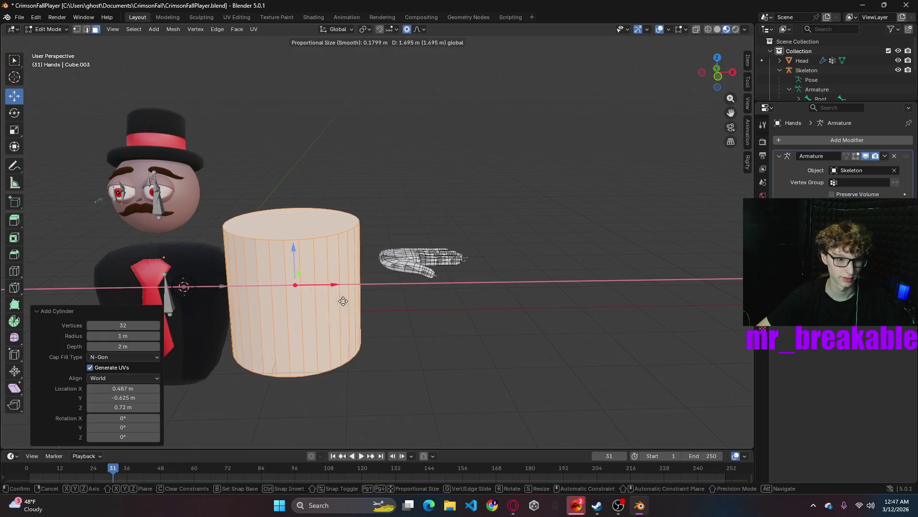
left_click_drag(225, 285, 337, 284)
middle_click_drag(288, 301, 334, 306)
key("ctrl+z")
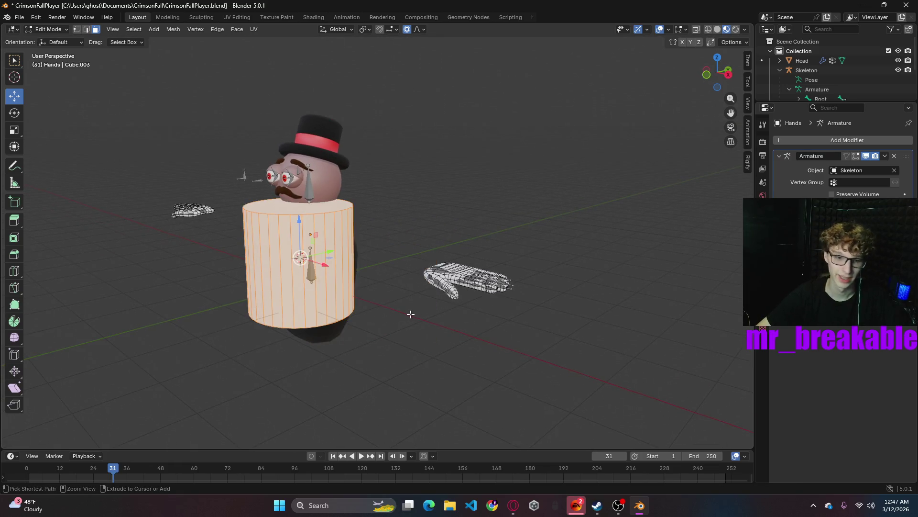
key("ctrl+z")
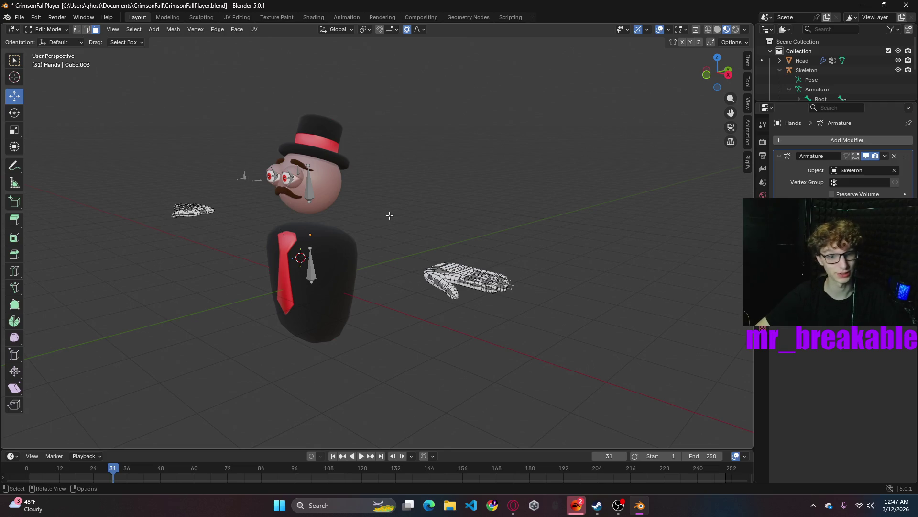
- Frame the view on the hand mesh from a low side angle
left_click(811, 140)
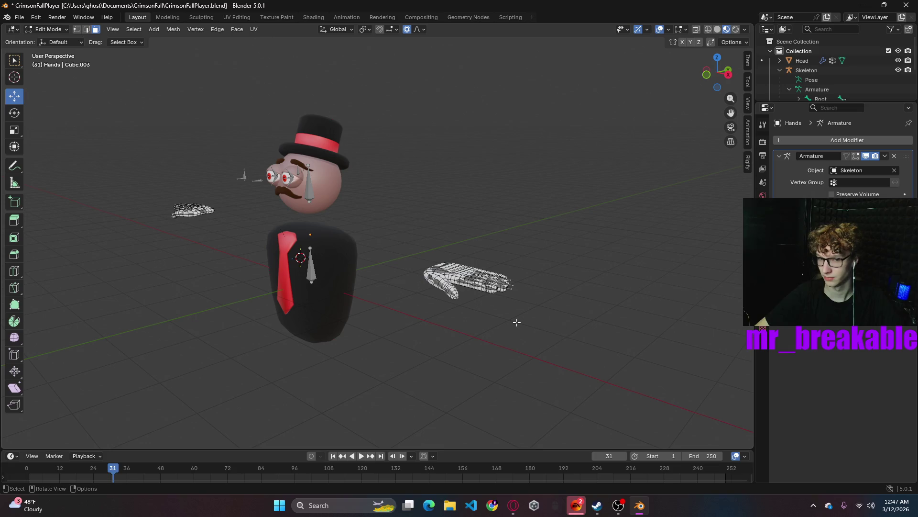
key("KP_Decimal")
mouse_move(582, 322)
middle_mouse_down()
mouse_move(356, 370)
mouse_move(286, 329)
middle_mouse_up()
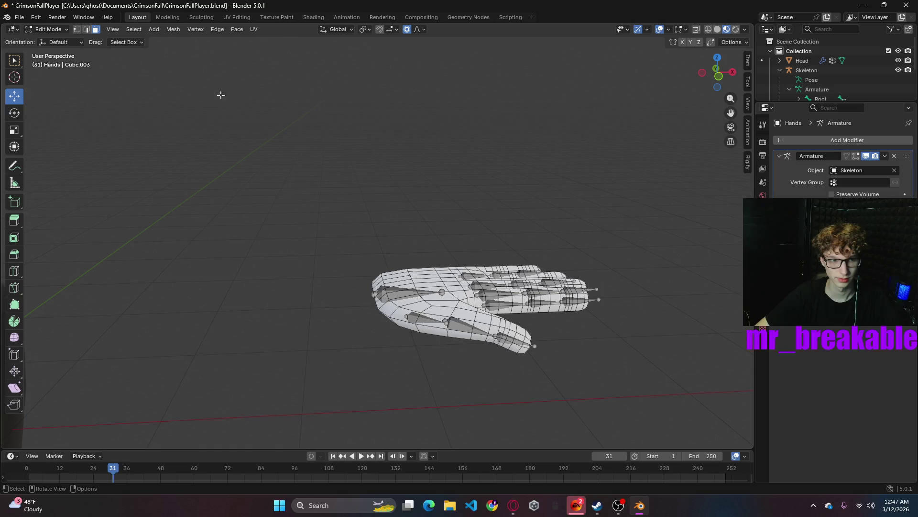
- Browse edge and modifier menus, add another cylinder and undo it
left_click(213, 31)
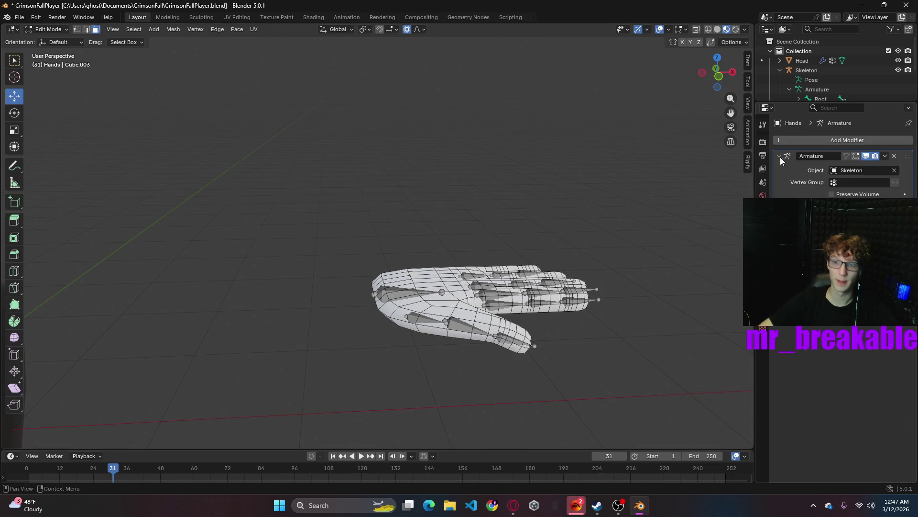
left_click(787, 141)
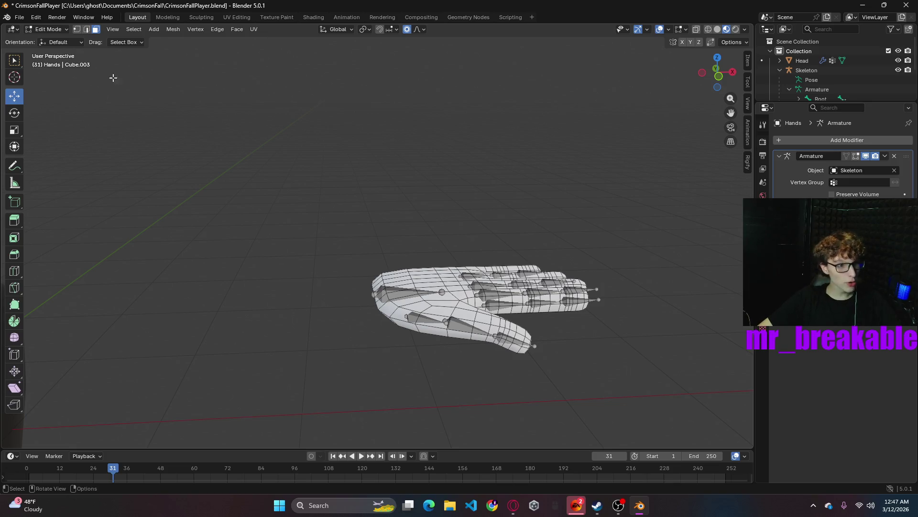
left_click(217, 29)
left_click(217, 29)
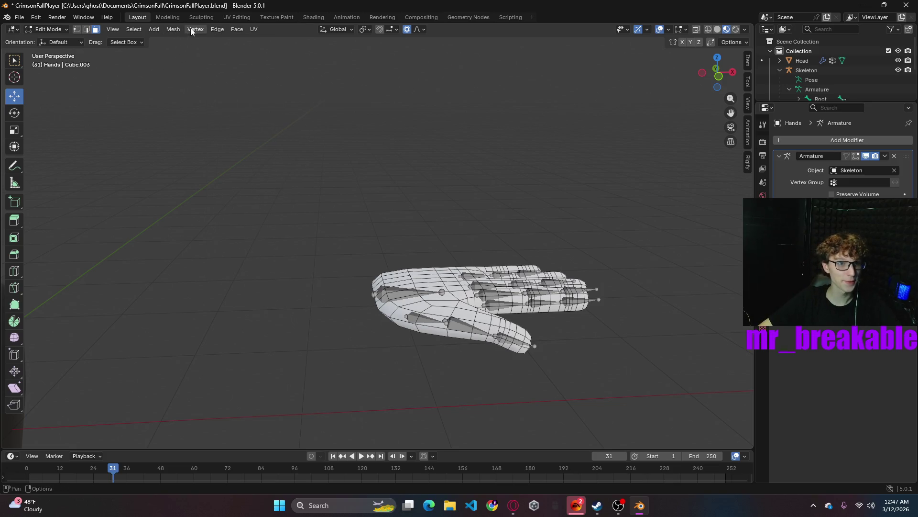
left_click(154, 29)
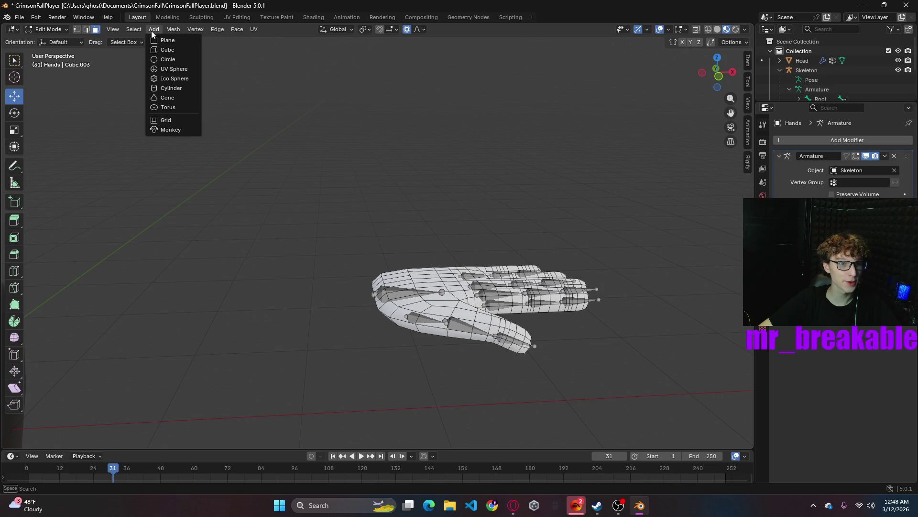
left_click(170, 88)
scroll(230, 248, "down", 3)
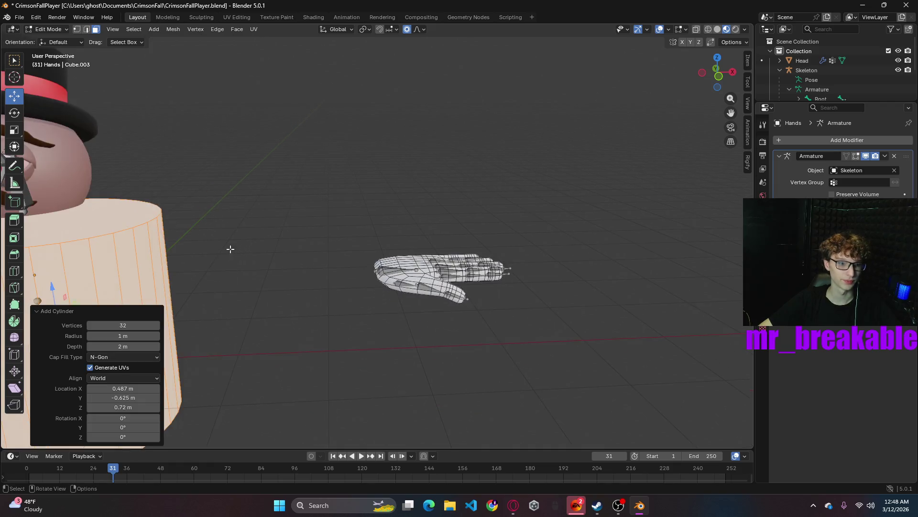
scroll(210, 248, "down", 2)
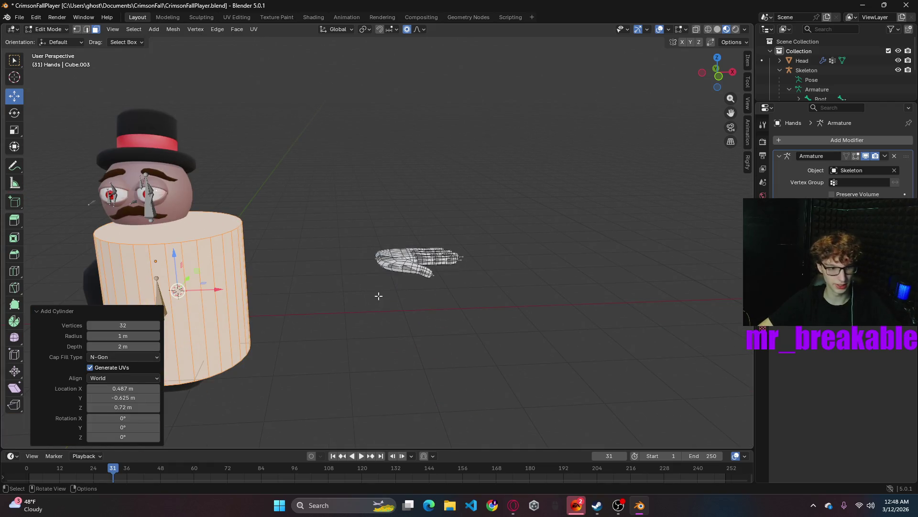
scroll(370, 268, "down", 3)
key("ctrl+z")
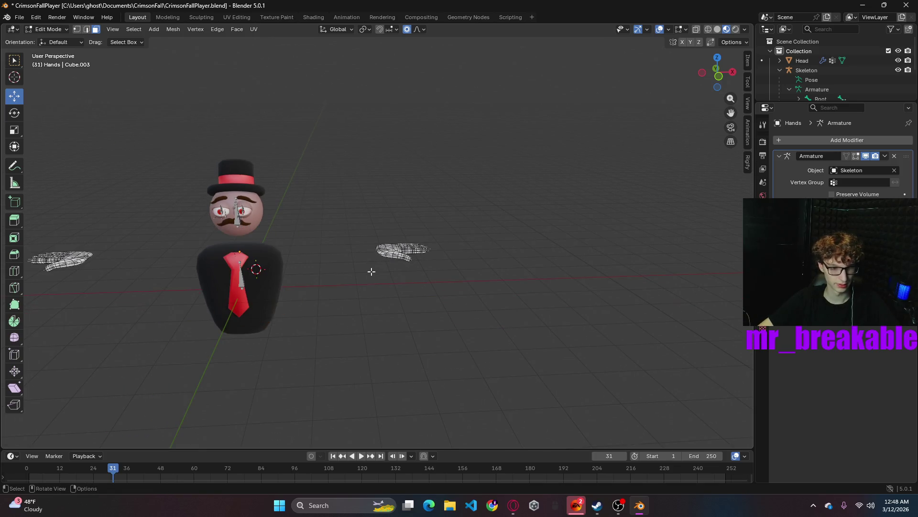
- Tab to Object Mode, snap the 3D cursor to world origin and paste the HandBones and hand mesh
right_click(339, 267)
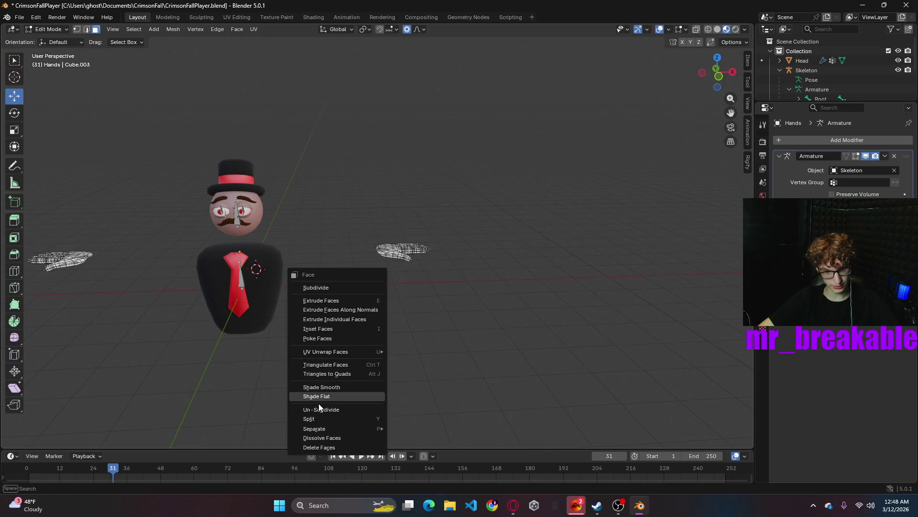
key("Tab")
right_click(357, 201)
mouse_move(290, 192)
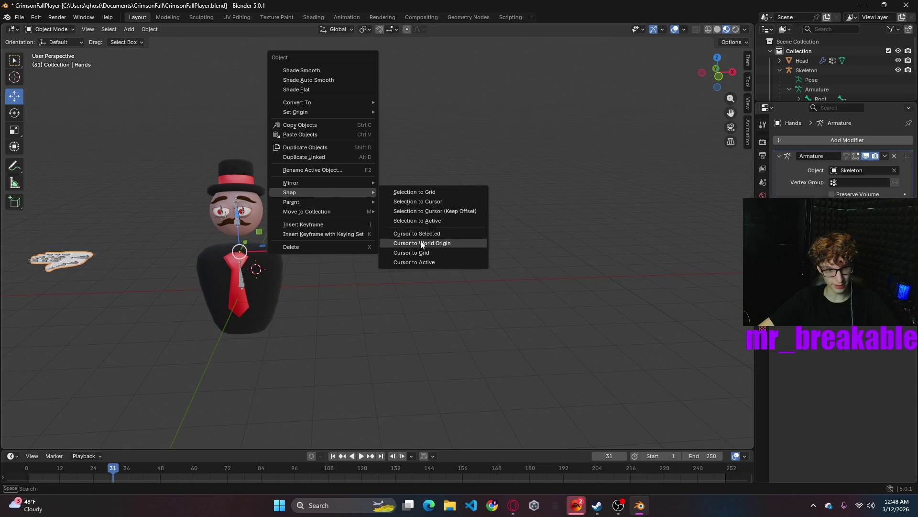
left_click(422, 242)
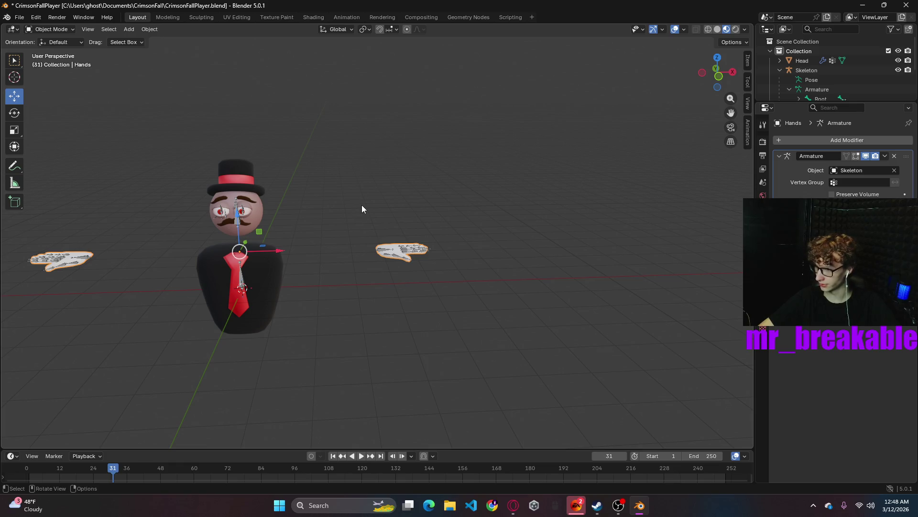
key("ctrl+v")
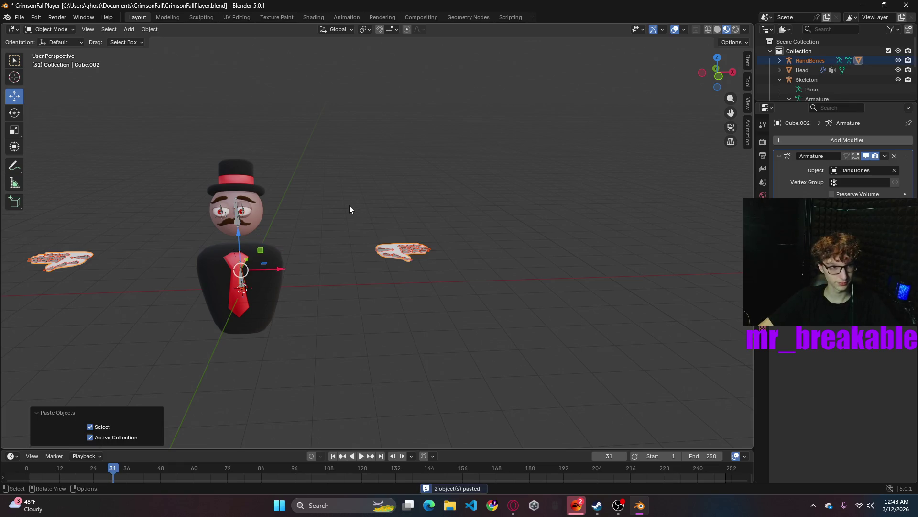
- Enter Edit Mode on the pasted Cube.002 hand and inspect it in solid shading
left_click(366, 184)
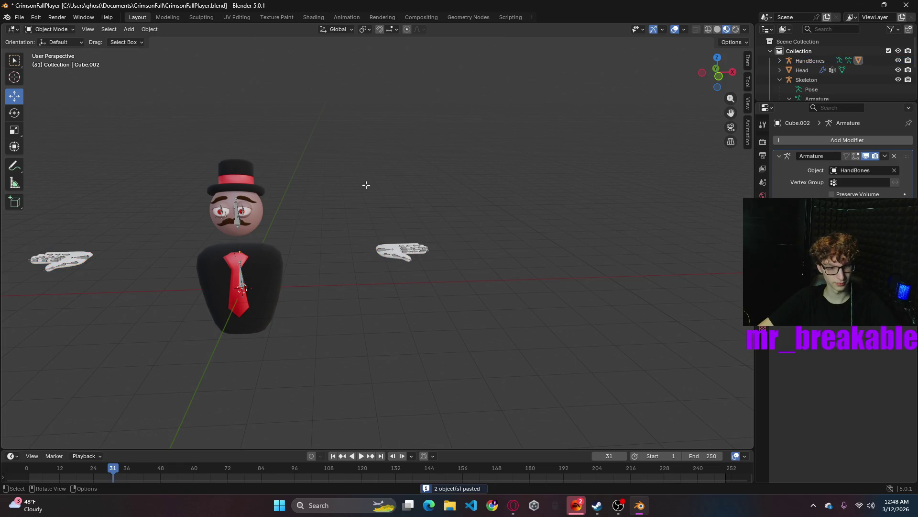
key("Tab")
right_click(366, 184)
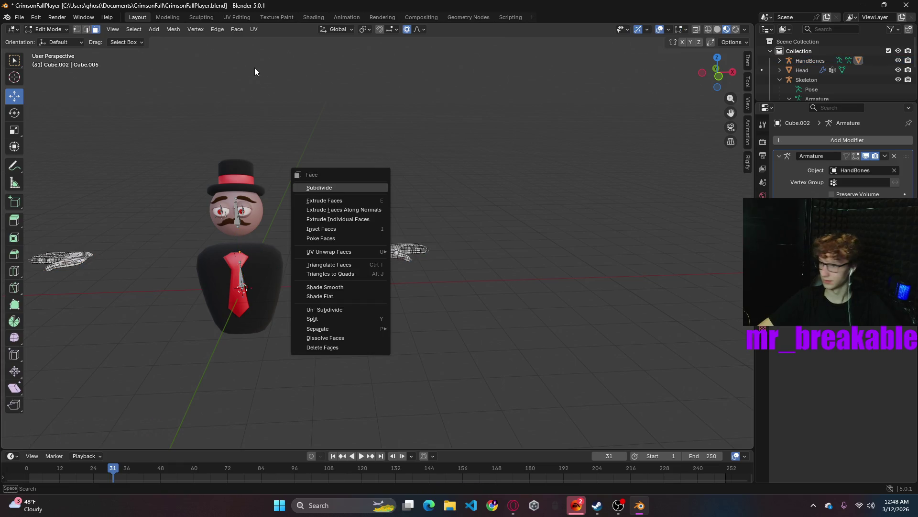
left_click(279, 87)
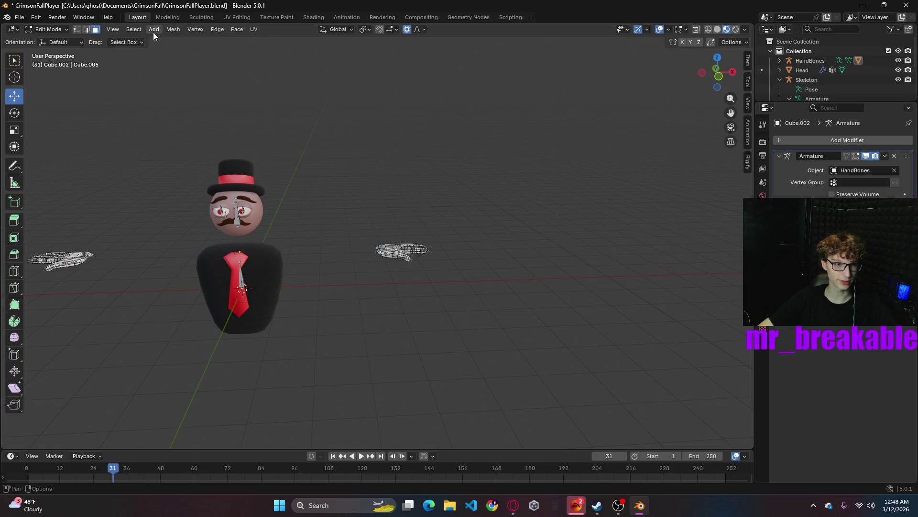
scroll(467, 216, "up", 4)
scroll(487, 230, "up", 3)
scroll(474, 244, "up", 1)
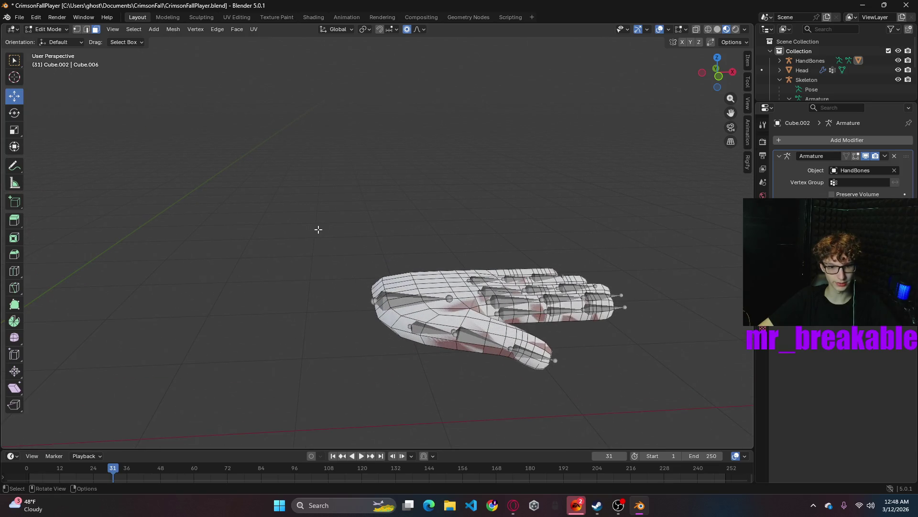
left_click_drag(388, 231, 358, 215)
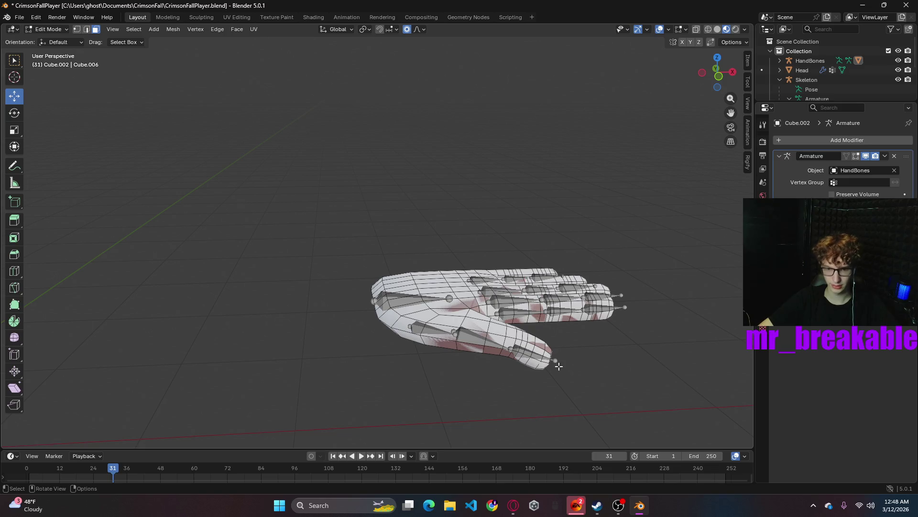
left_click(717, 29)
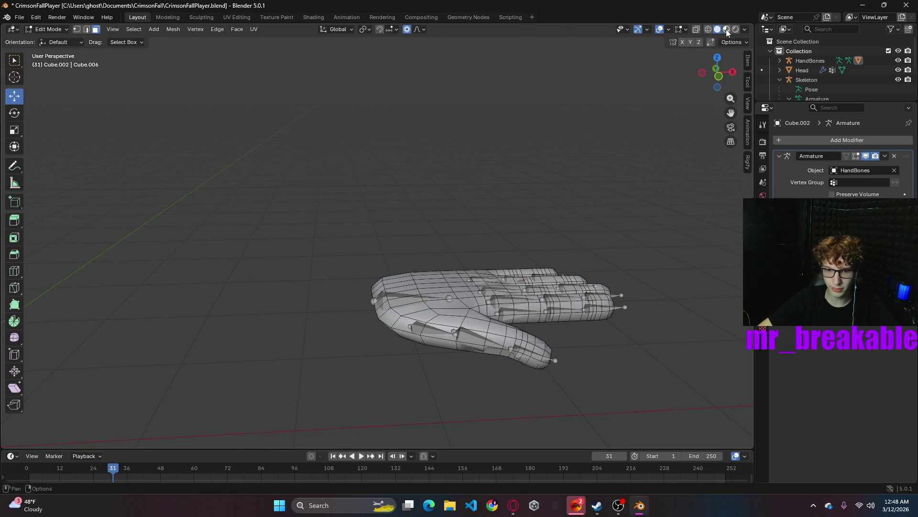
middle_click_drag(618, 213, 618, 238)
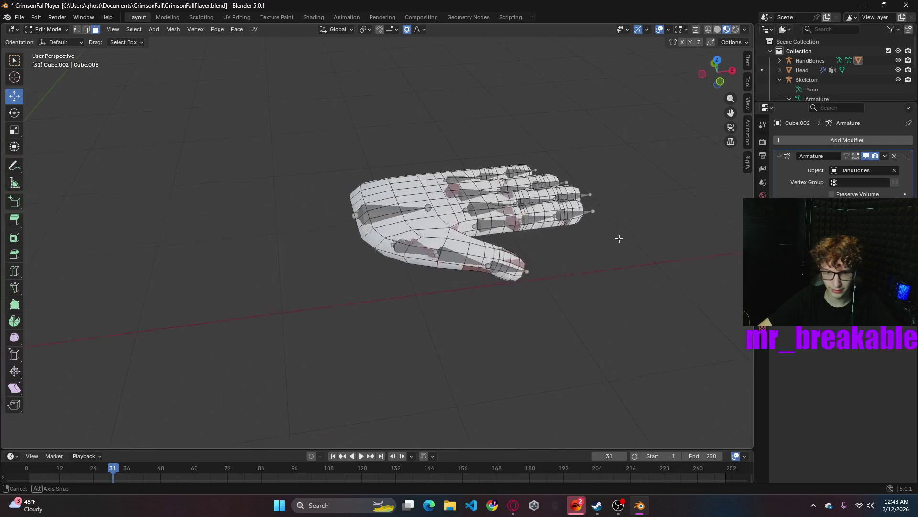
middle_click_drag(619, 237, 459, 248)
- Try a proportional vertical move of the whole hand mesh, inspect it, then undo the distortion
left_click(462, 248)
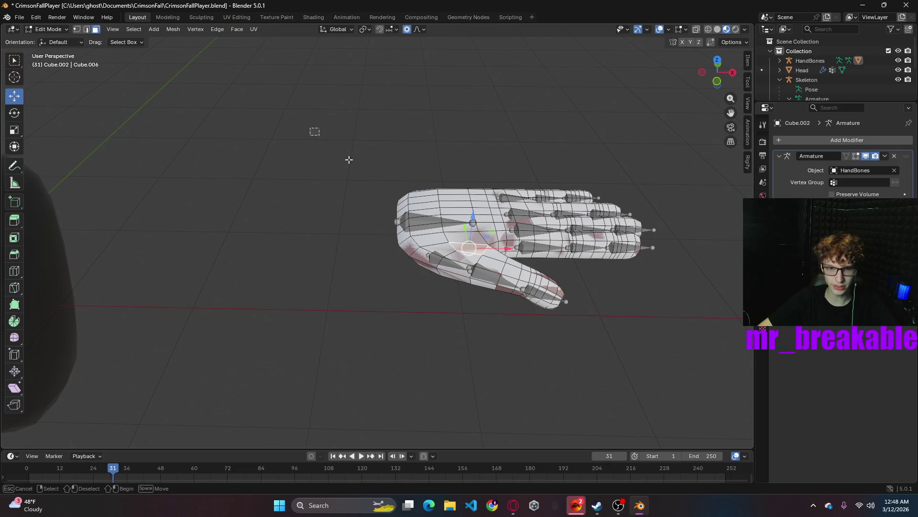
left_click_drag(319, 135, 742, 363)
key("g")
key("z")
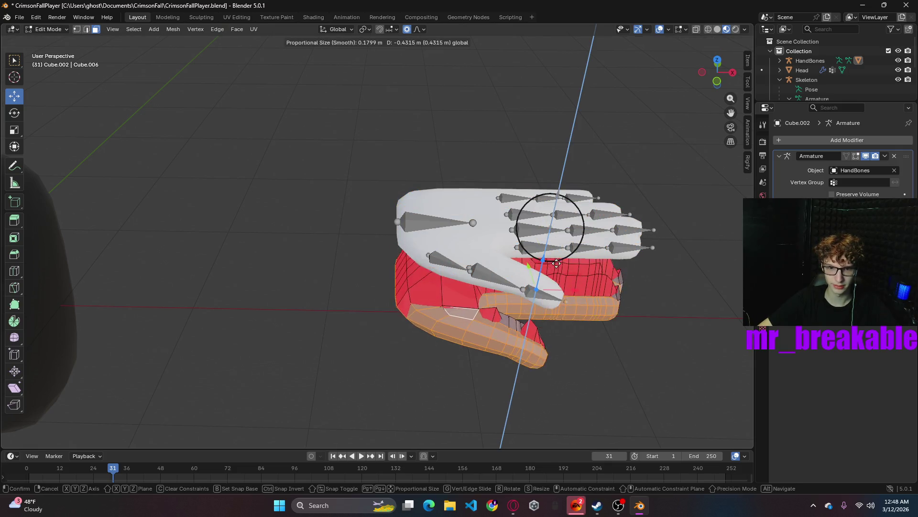
left_click(623, 319)
middle_click_drag(626, 320, 686, 294)
left_click(385, 252)
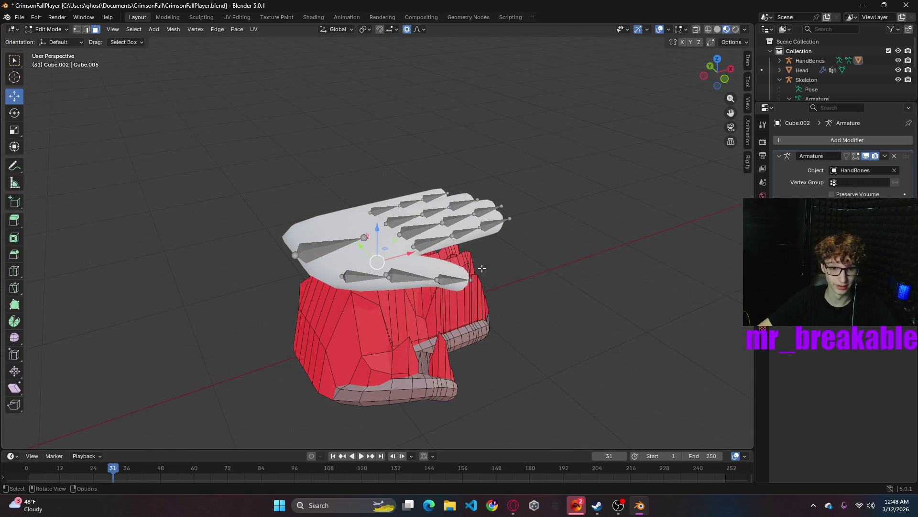
middle_click_drag(459, 267, 560, 277)
scroll(484, 254, "down", 5)
scroll(484, 253, "down", 4)
scroll(410, 291, "up", 5)
mouse_move(515, 321)
middle_mouse_down()
mouse_move(544, 214)
mouse_move(554, 327)
middle_mouse_up()
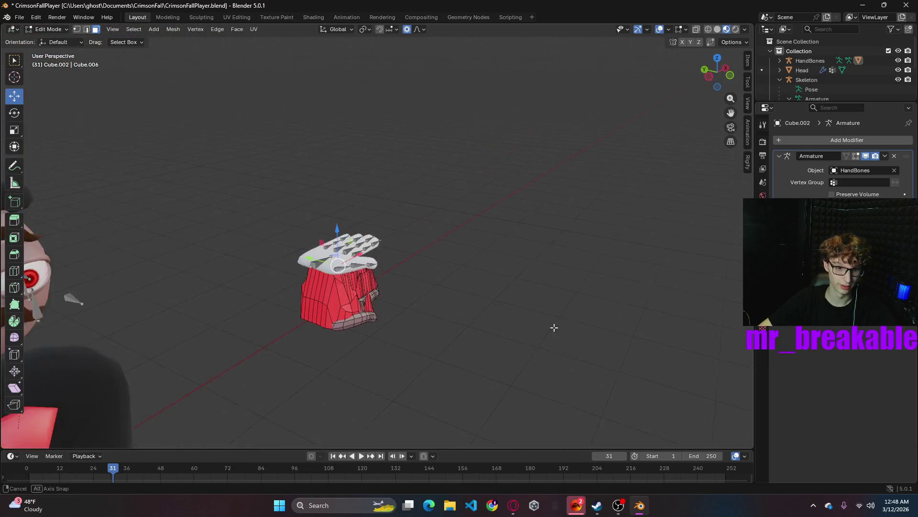
mouse_move(554, 328)
middle_mouse_down()
mouse_move(386, 318)
mouse_move(410, 317)
middle_mouse_up()
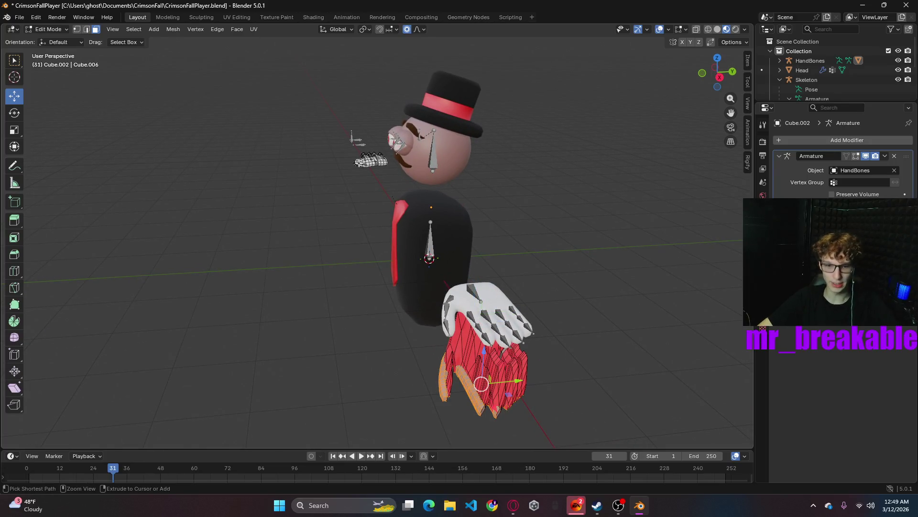
key("ctrl+z")
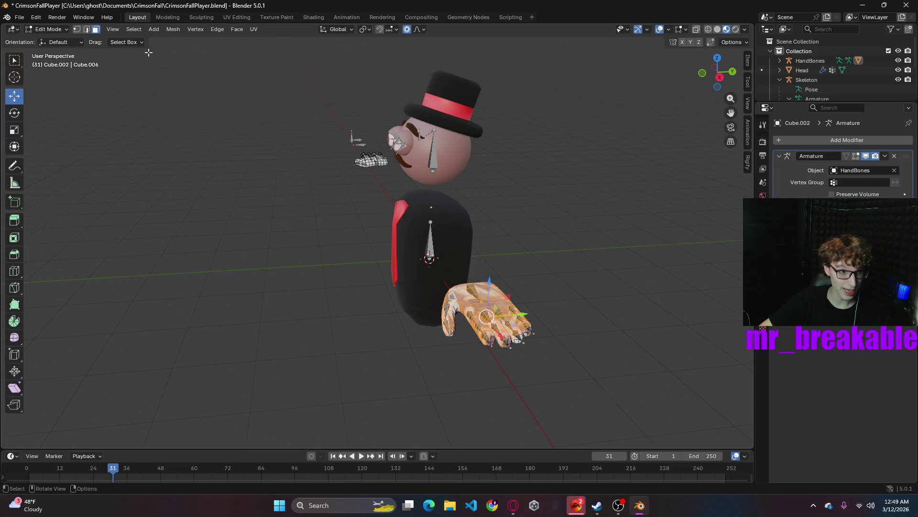
- Switch to the Modeling workspace with the hand mesh still in edit
left_click(167, 19)
key("KP_Divide")
scroll(334, 190, "up", 5)
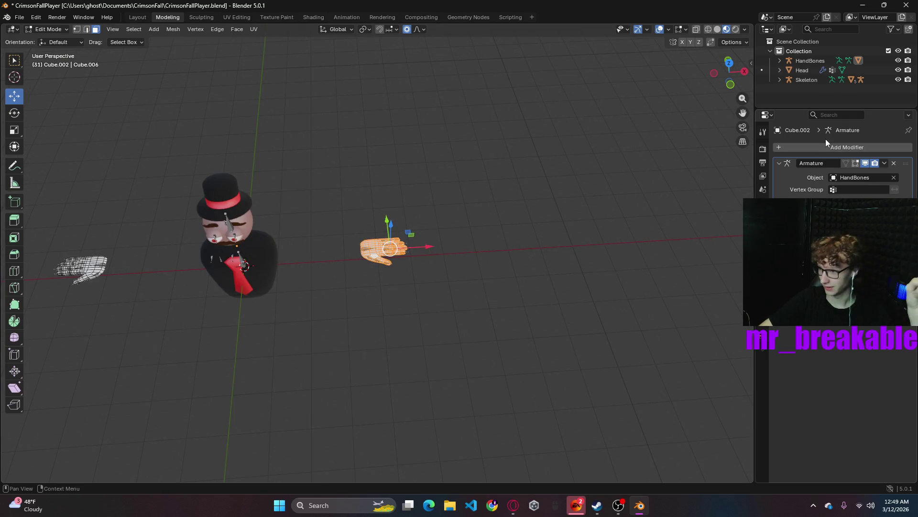
- Back in the Layout workspace, lower the Hands object along Z toward the body
left_click(136, 17)
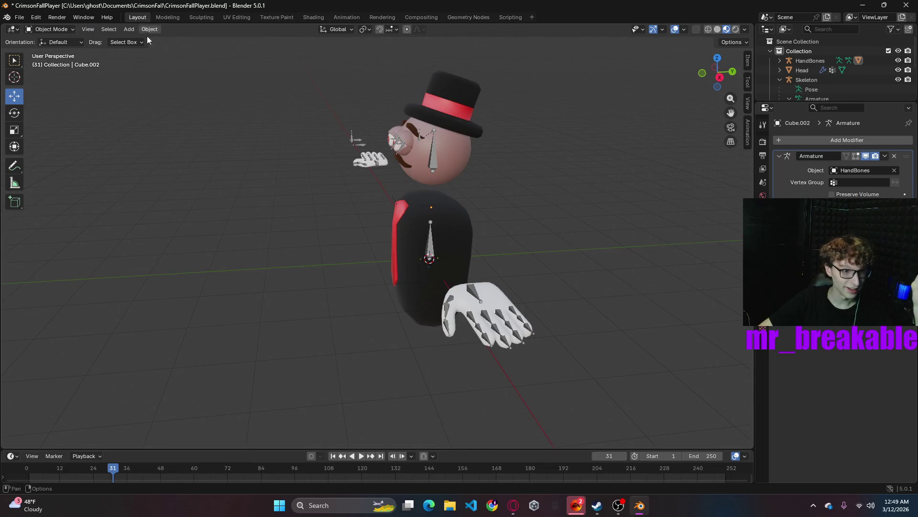
left_click(371, 168)
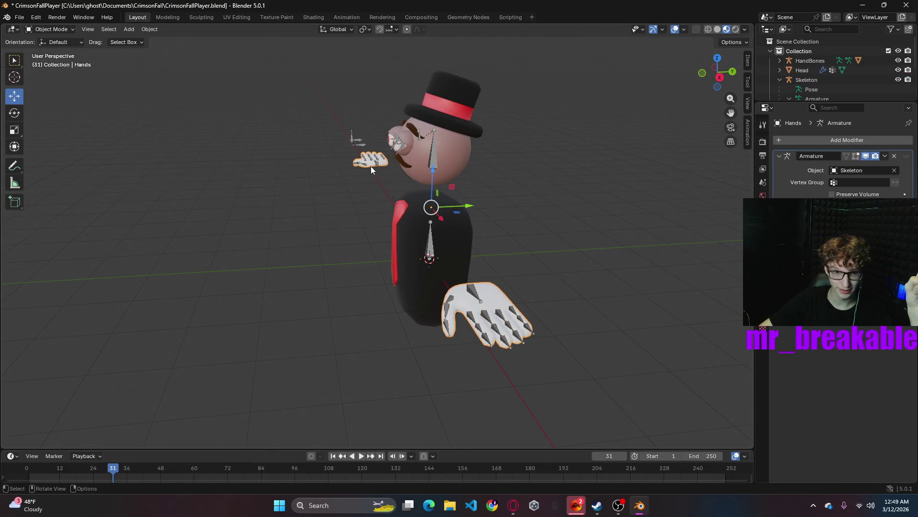
left_click_drag(434, 171, 434, 198)
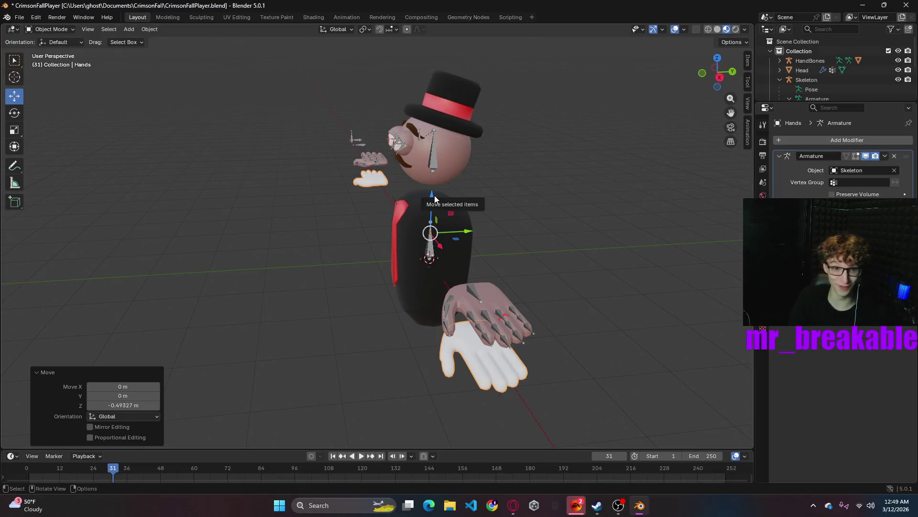
left_click(504, 289)
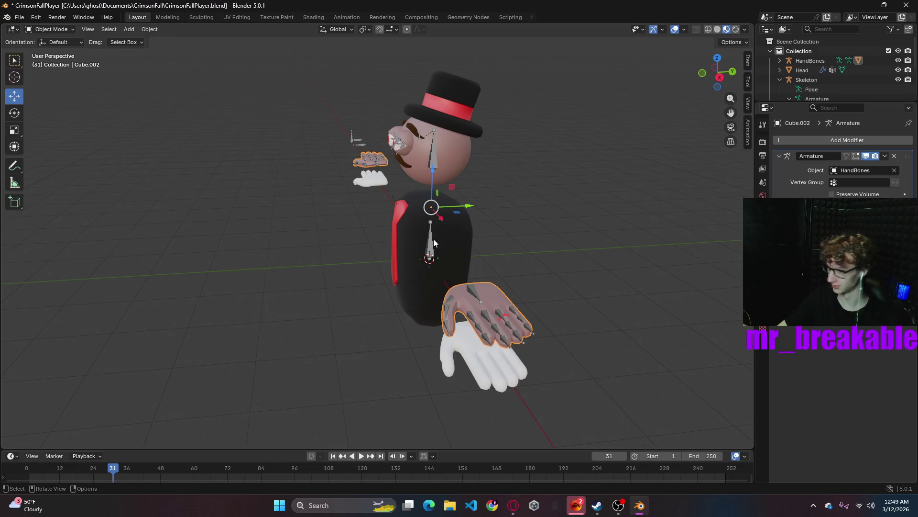
- Test-rotate the Skeleton's Pointer_03.L finger bone in Pose Mode, undo it, and return to Object Mode
left_click(475, 318)
left_click(49, 29)
left_click(51, 61)
left_click(488, 336)
key("r")
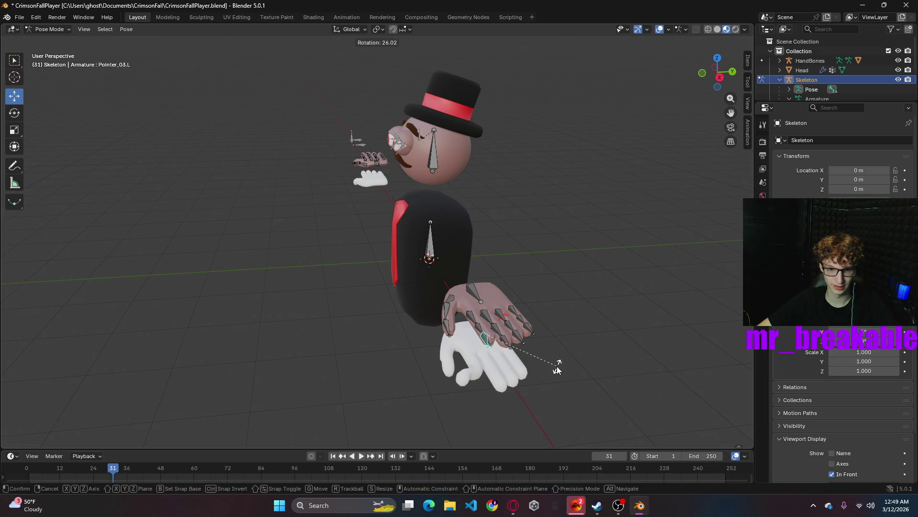
left_click(538, 355)
key("ctrl+z")
key("ctrl+z")
left_click(43, 30)
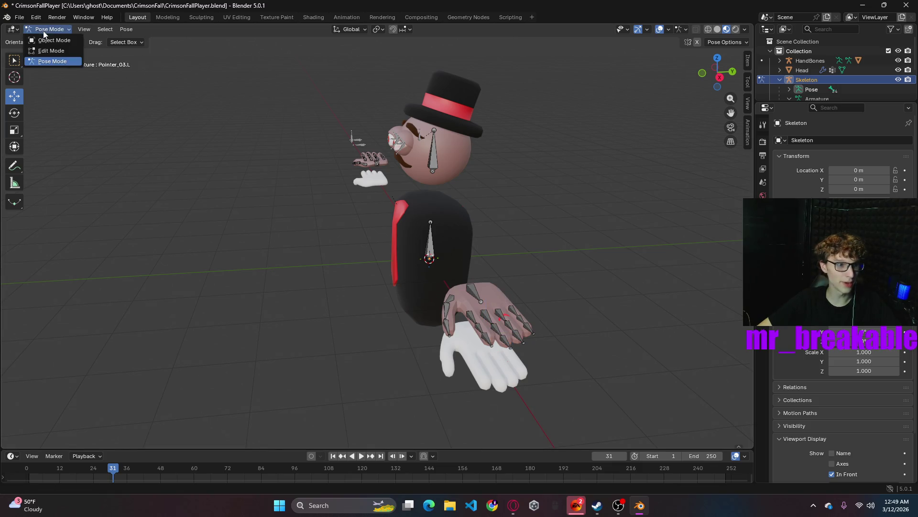
- Delete the duplicate Cube.002 hand mesh and raise the Hands object back up
left_click(495, 294)
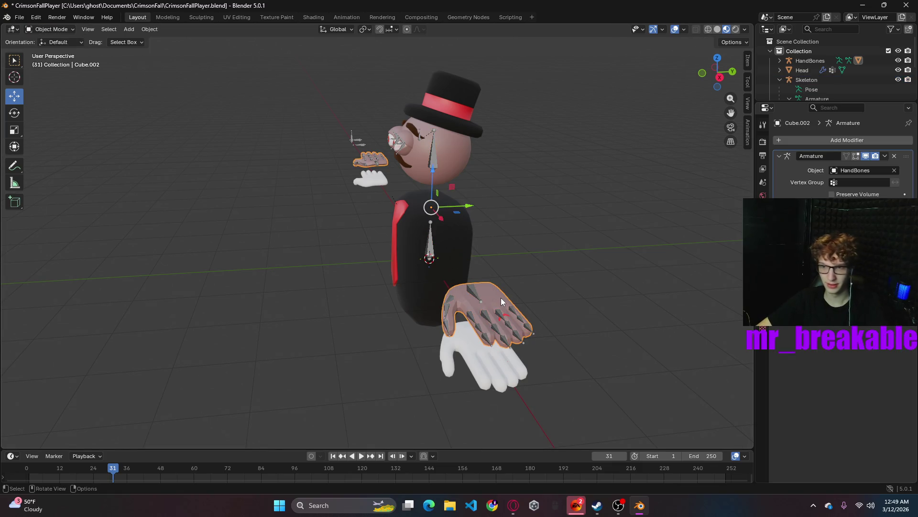
key("Delete")
left_click(475, 346)
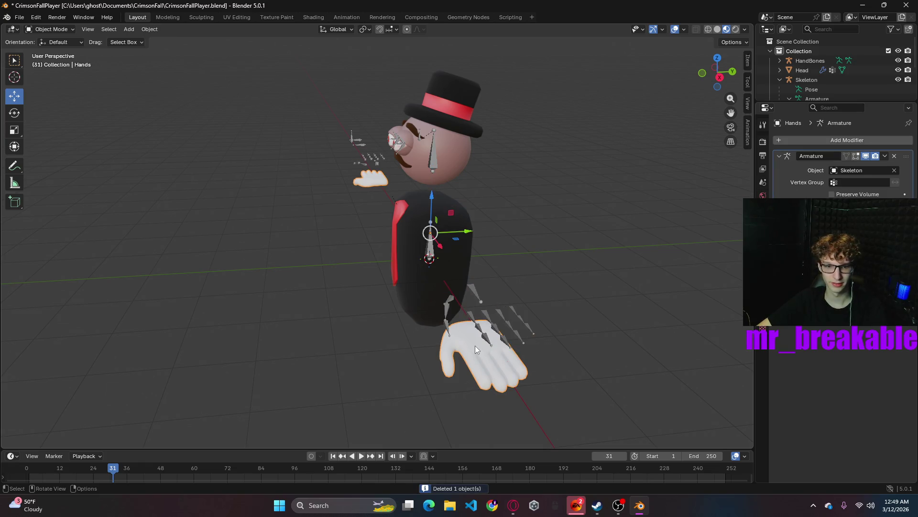
left_click_drag(432, 196, 434, 151)
mouse_move(435, 152)
middle_mouse_down()
mouse_move(599, 195)
mouse_move(524, 187)
middle_mouse_up()
scroll(520, 192, "down", 2)
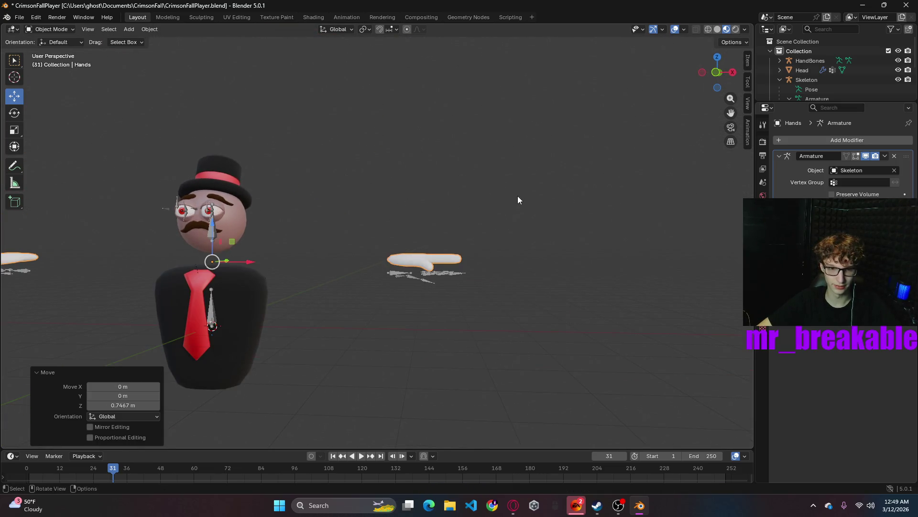
scroll(517, 197, "up", 2)
- In front orthographic view, lower Hands about 0.25 m below the body, then select the Skeleton
left_click(715, 72)
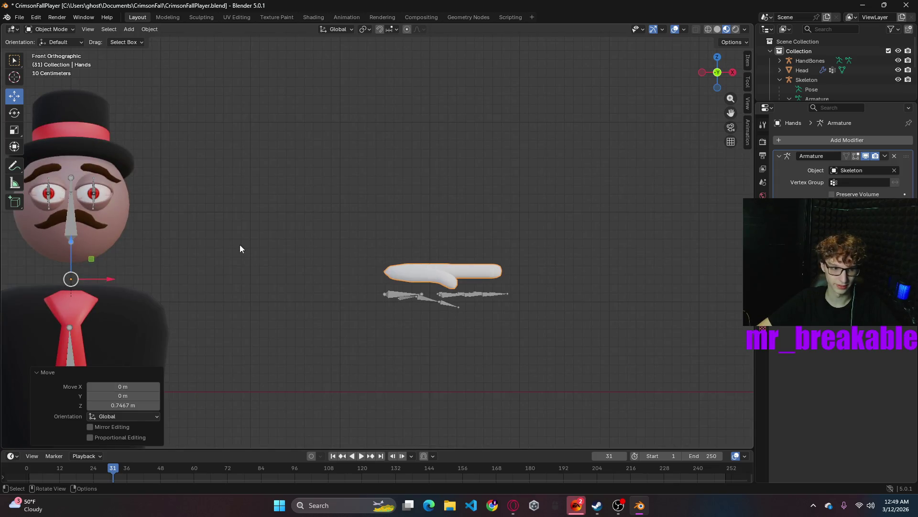
left_click_drag(69, 241, 71, 265)
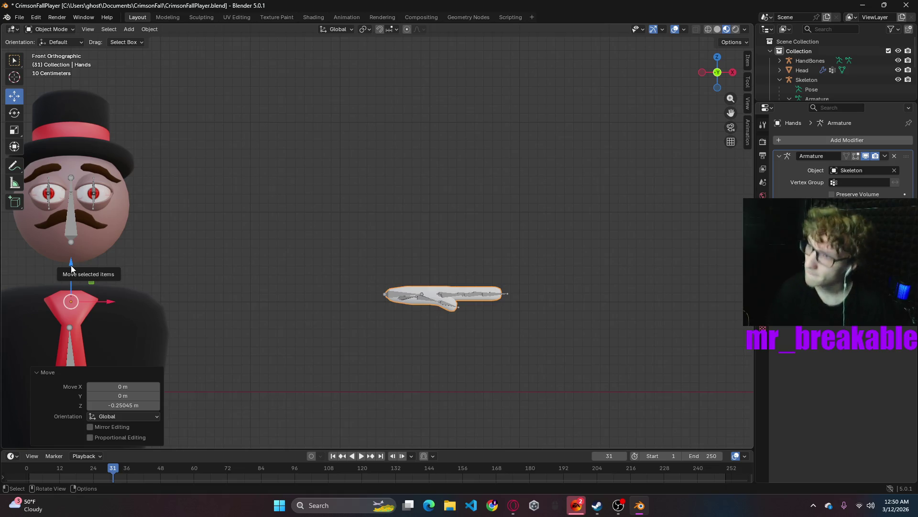
mouse_move(72, 268)
middle_mouse_down()
mouse_move(491, 366)
mouse_move(409, 344)
middle_mouse_up()
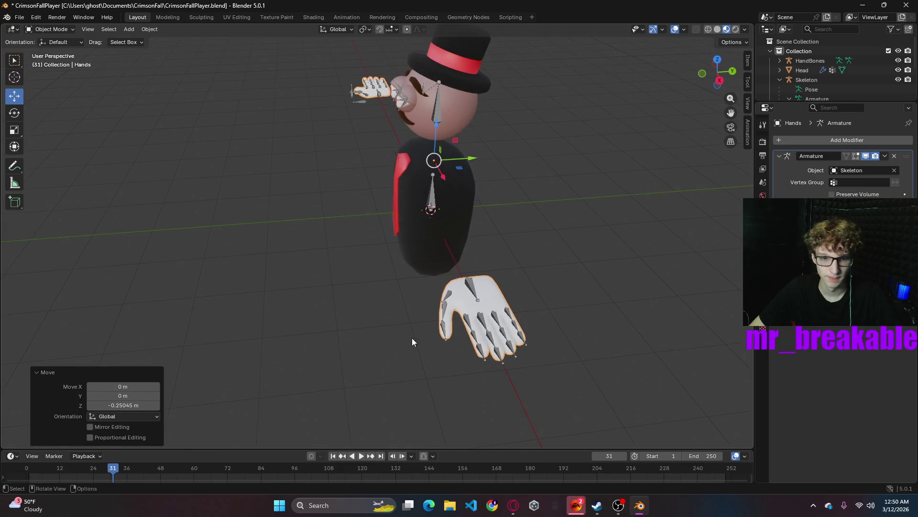
left_click(479, 352)
- In Pose Mode, test-rotate a finger bone, then reselect the thumb bone to check it
left_click(50, 29)
left_click(55, 61)
left_click(486, 357)
key("r")
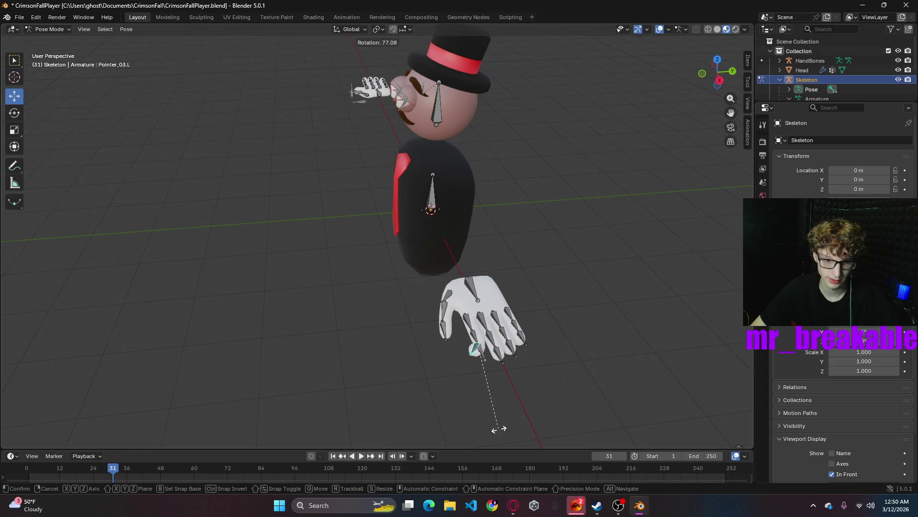
left_click(492, 428)
scroll(502, 359, "up", 3)
middle_click_drag(522, 373, 482, 120, "shift")
scroll(592, 273, "up", 3)
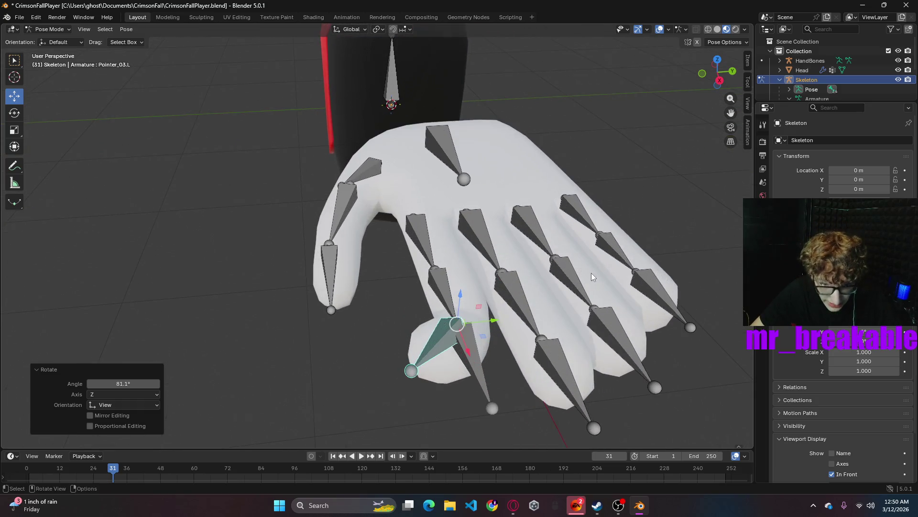
key("alt+a")
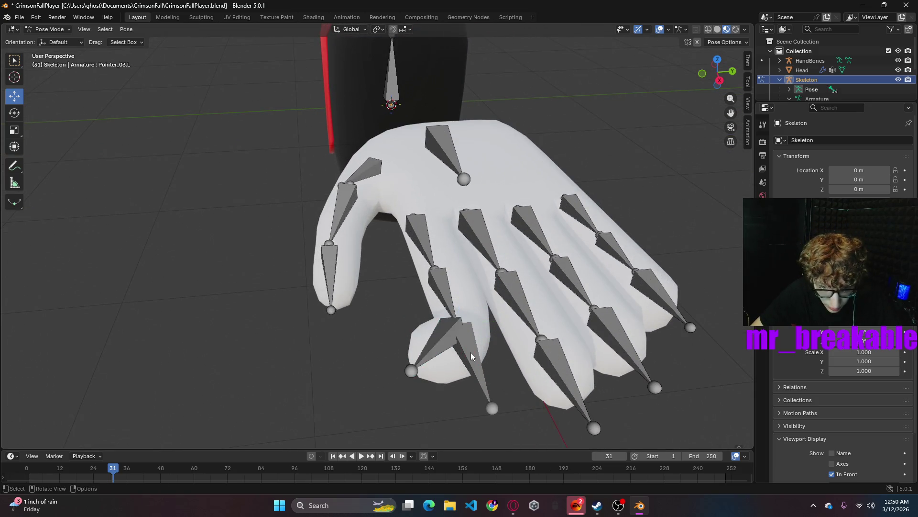
key("ctrl")
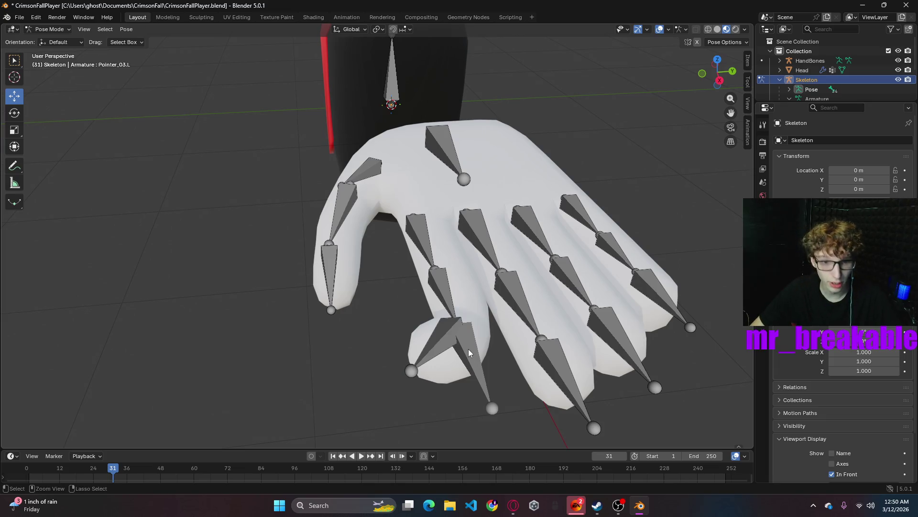
left_click(460, 337)
left_click(49, 30)
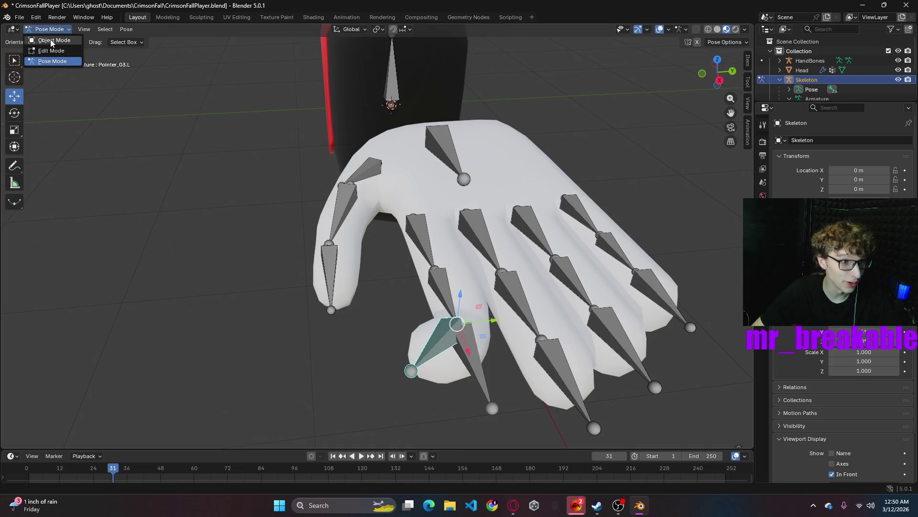
key("Escape")
scroll(478, 169, "down", 5)
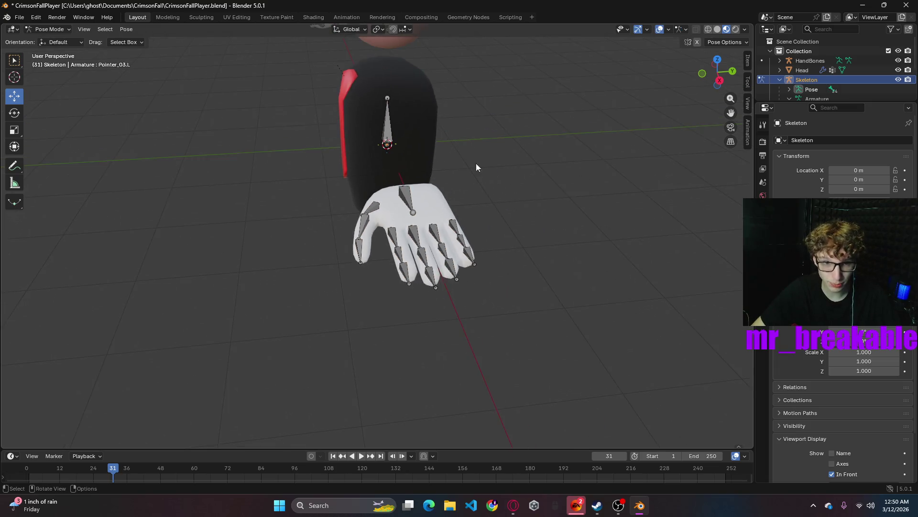
scroll(479, 168, "down", 2)
- Return to Object Mode, undo a trial body move, and slide the Skeleton rig sideways along Y
left_click(384, 133)
left_click(49, 29)
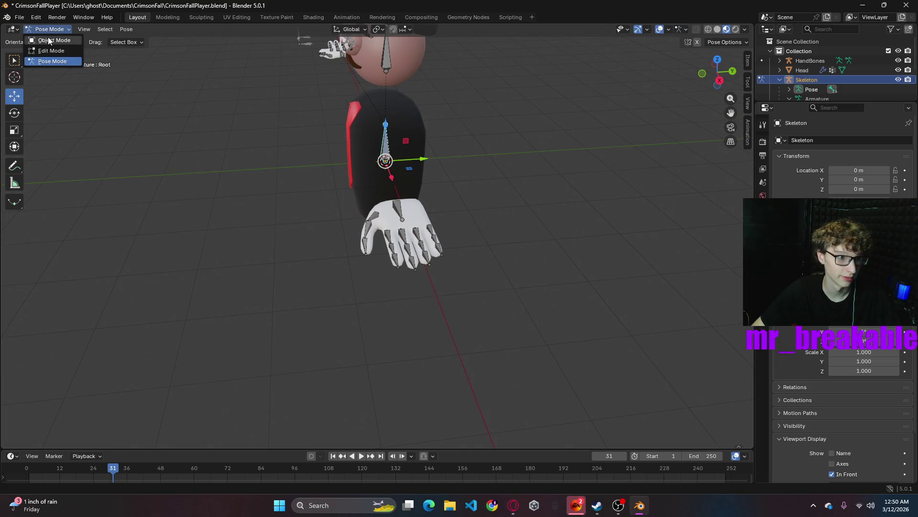
left_click(419, 118)
left_click_drag(381, 101, 316, 101)
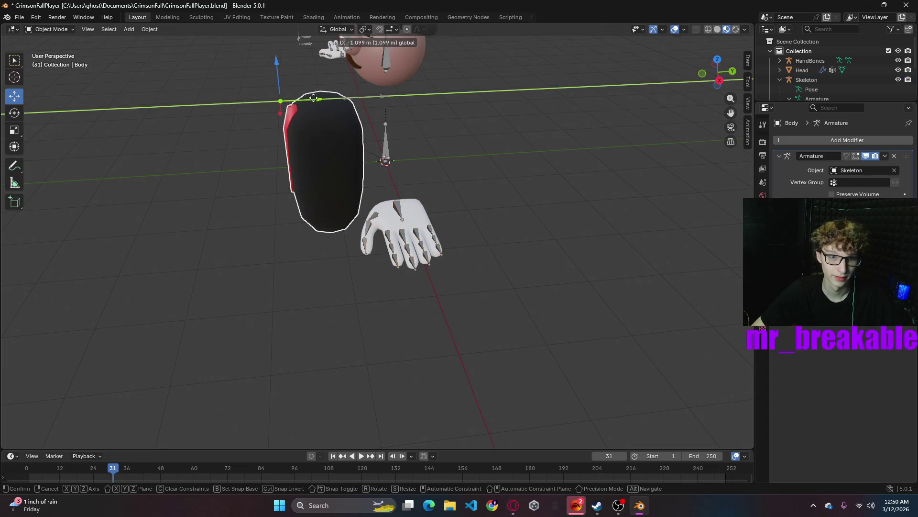
key("ctrl+z")
left_click(389, 149)
left_click_drag(425, 159, 285, 166)
scroll(310, 148, "down", 2)
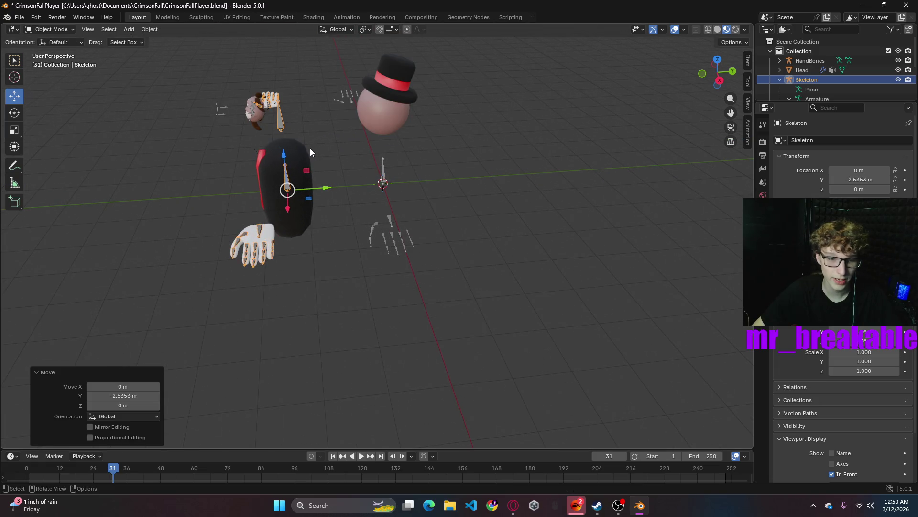
- Delete the HandBones armature and reset the Skeleton's Y location to 0 m
left_click(384, 176)
key("Delete")
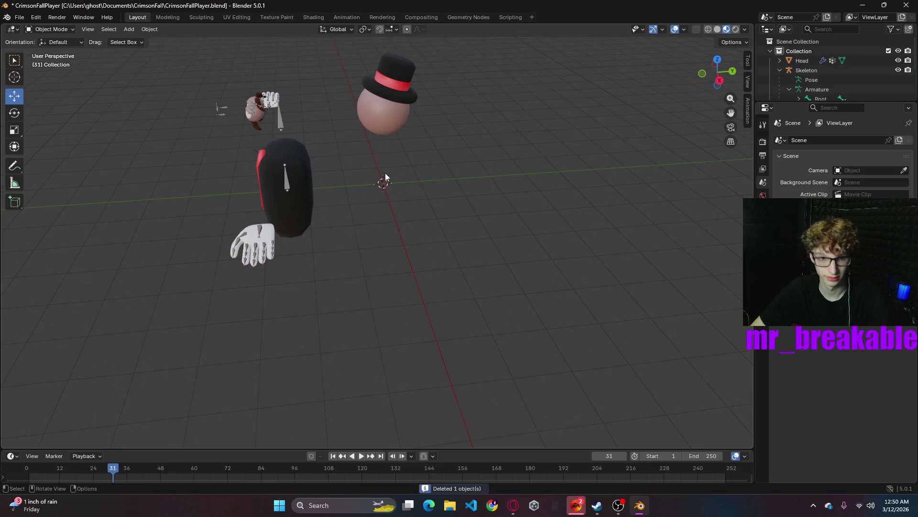
left_click(288, 173)
left_click_drag(329, 187, 335, 186)
double_click(866, 180)
type("0")
key("Return")
middle_click_drag(452, 275, 554, 248)
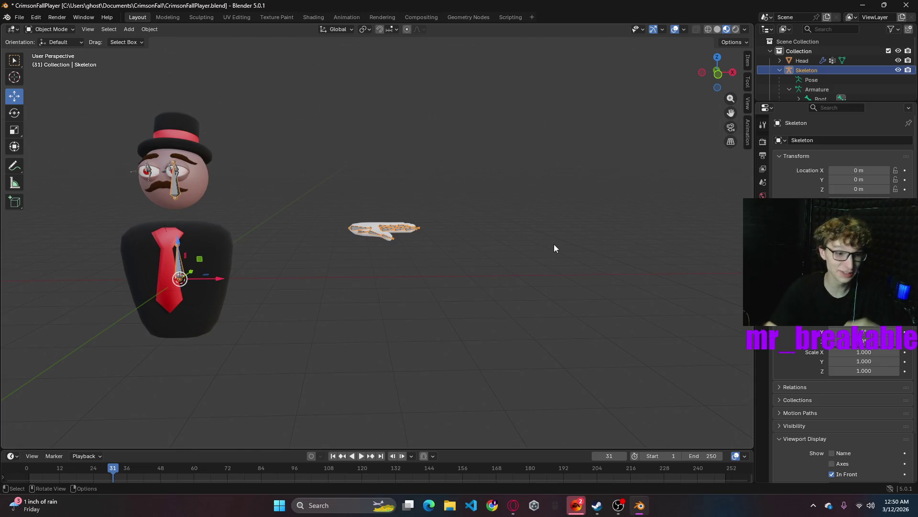
- In Pose Mode, bend the Pointer_03.L finger bone to test how the hand deforms
mouse_move(449, 248)
middle_mouse_down()
mouse_move(376, 275)
mouse_move(407, 277)
middle_mouse_up()
scroll(413, 271, "up", 4)
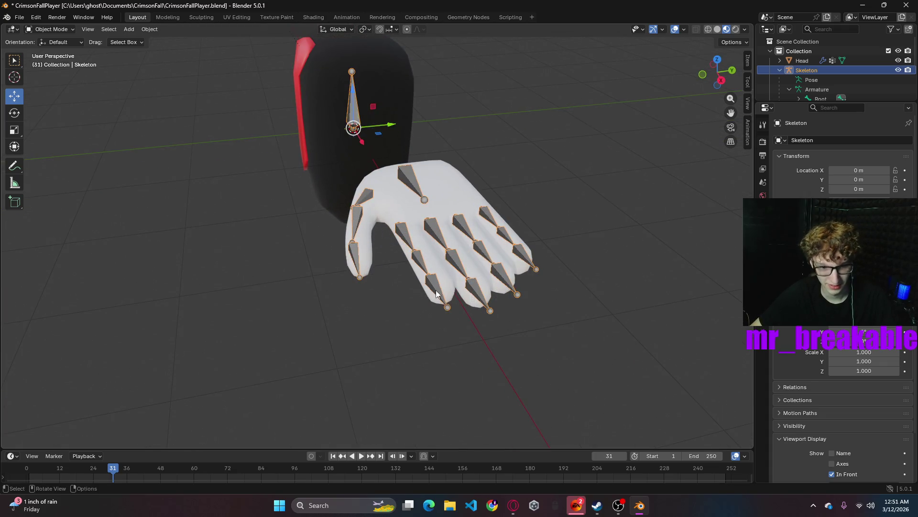
left_click(61, 29)
left_click(52, 61)
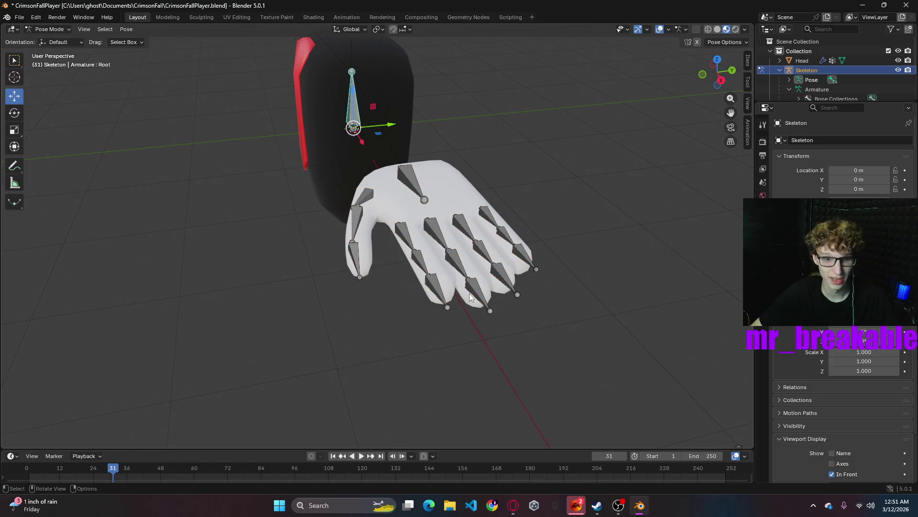
left_click(437, 289)
key("r")
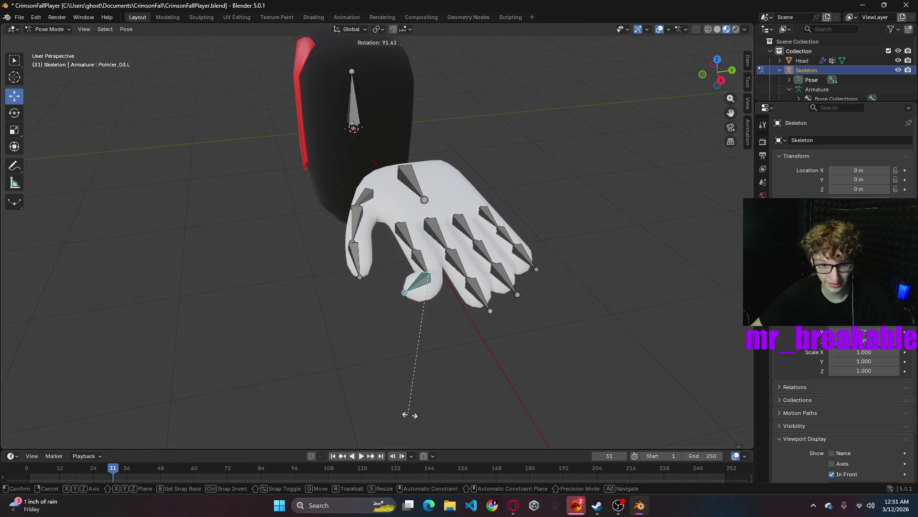
left_click(545, 320)
key("ctrl+z")
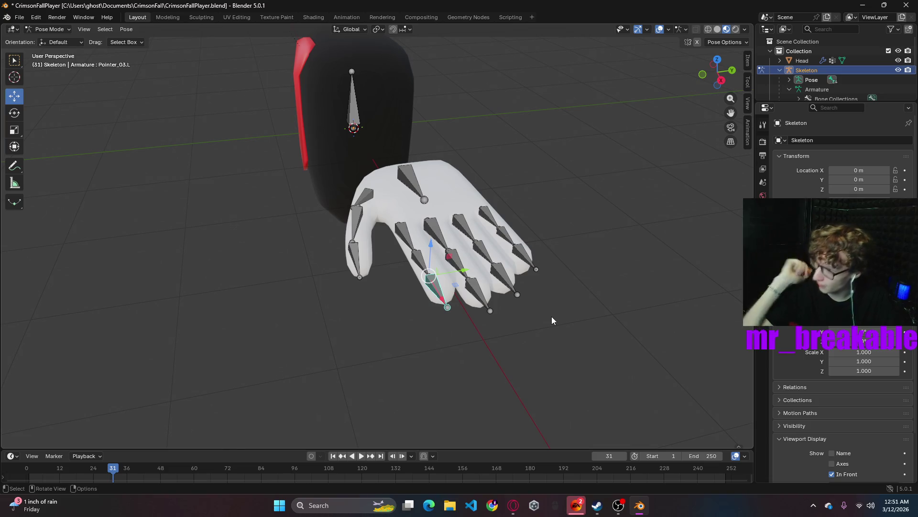
scroll(552, 317, "up", 1)
mouse_move(575, 289)
middle_mouse_down()
mouse_move(636, 269)
mouse_move(658, 201)
middle_mouse_up()
key("r")
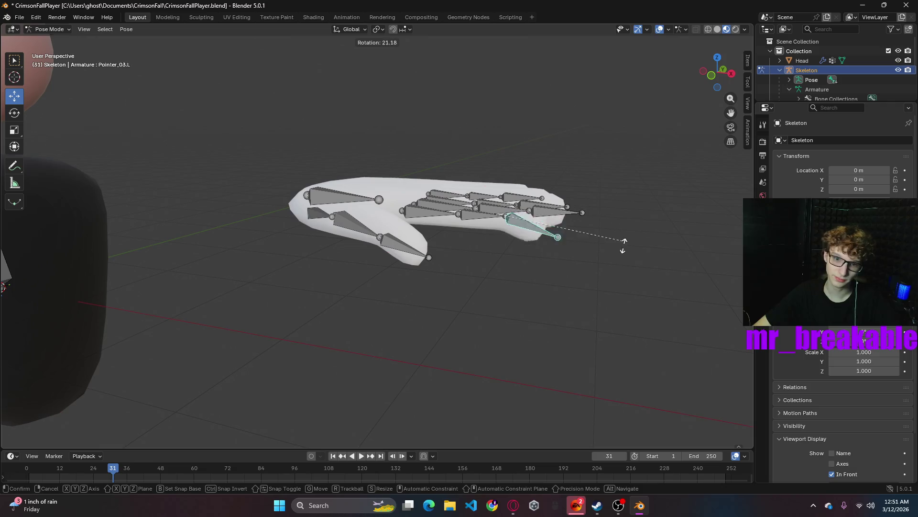
left_click(593, 291)
- Select Thumb_02.L, show its Bone properties, and switch the Skeleton to Edit Mode
mouse_move(592, 290)
middle_mouse_down()
mouse_move(519, 317)
mouse_move(472, 266)
mouse_move(476, 252)
mouse_move(607, 287)
mouse_move(542, 352)
mouse_move(615, 307)
mouse_move(524, 307)
mouse_move(357, 256)
middle_mouse_up()
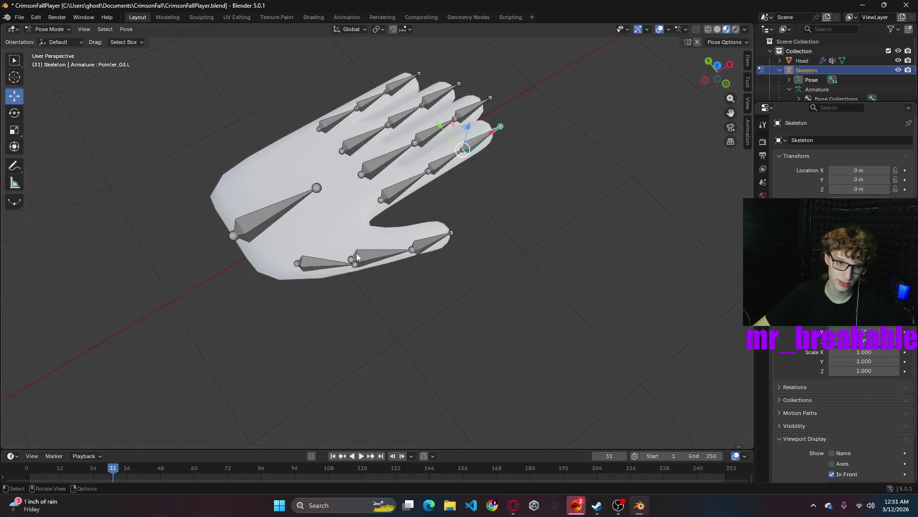
left_click(351, 259)
left_click(368, 257)
left_click(763, 221)
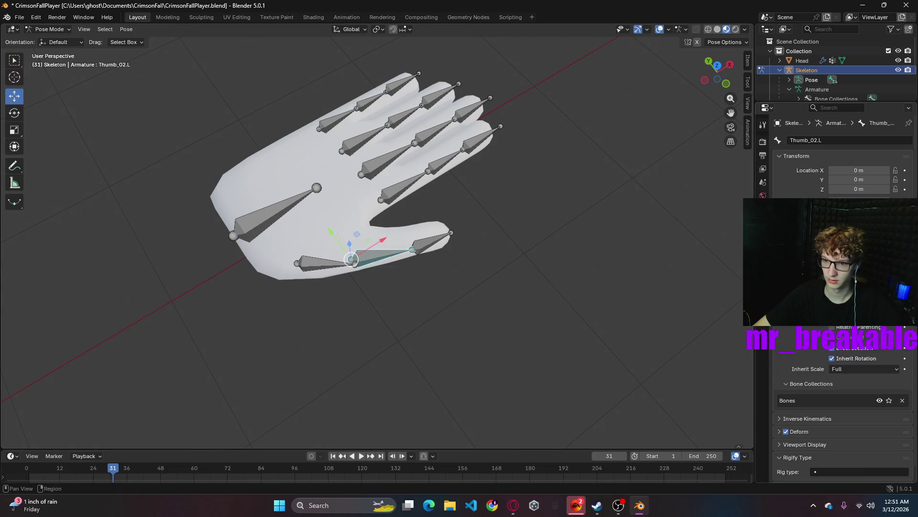
left_click(48, 29)
left_click(51, 48)
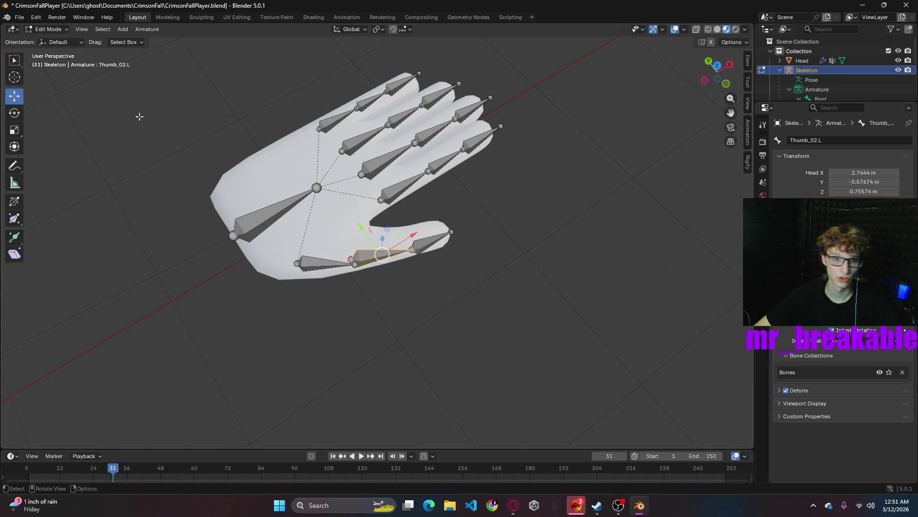
- Nudge the thumb bone's head slightly along Y and click through the middle, ring and pinky bones to inspect them
left_click_drag(383, 254, 383, 256)
left_click(564, 306)
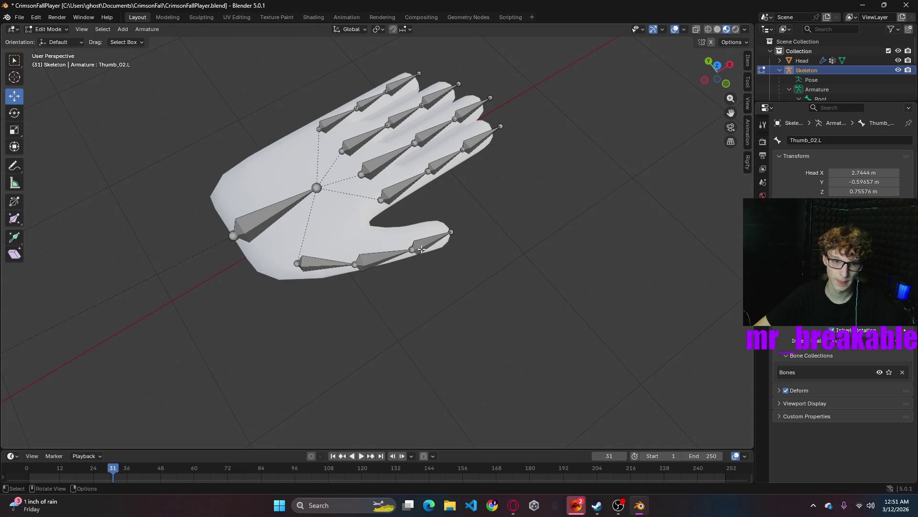
mouse_move(554, 313)
middle_mouse_down()
mouse_move(462, 307)
mouse_move(468, 230)
middle_mouse_up()
left_click(468, 230)
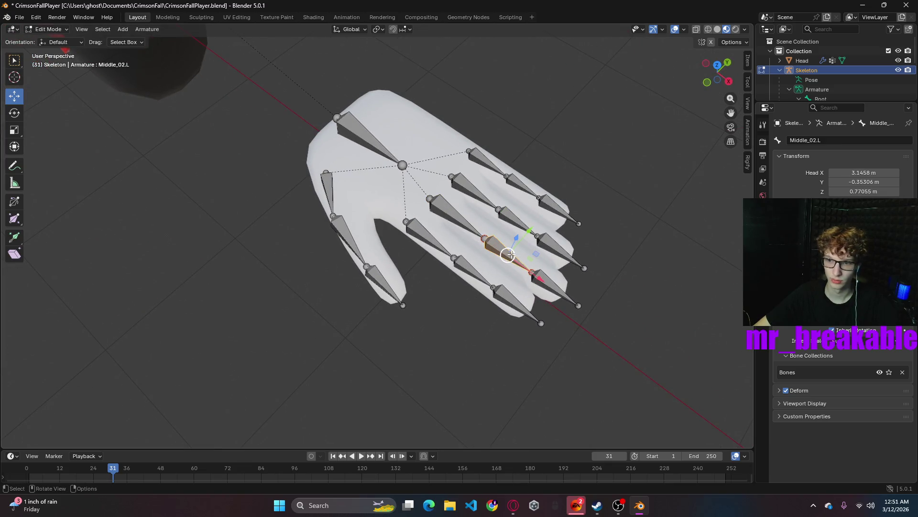
left_click(517, 224)
left_click(507, 176)
left_click(540, 200)
left_click(552, 202)
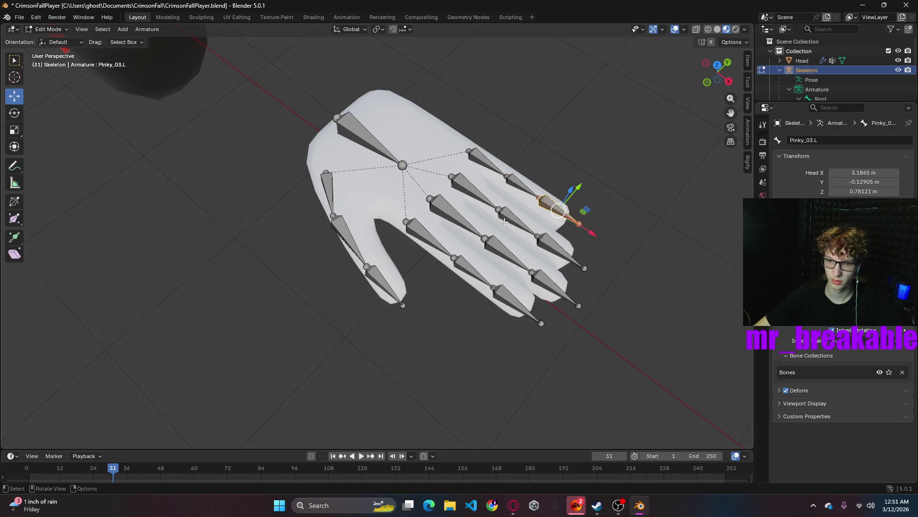
left_click(519, 220)
left_click(492, 248)
left_click(453, 283)
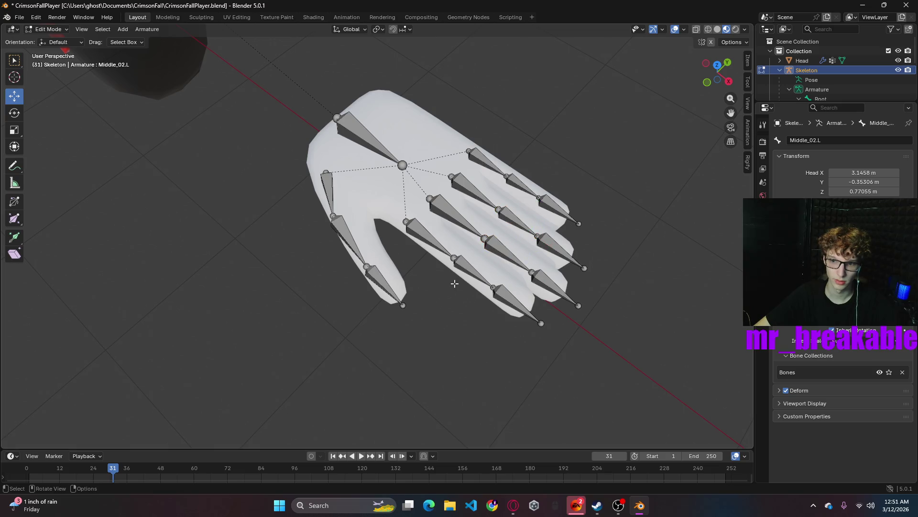
- Take the Skeleton back to Object Mode and start browsing the Add menu
mouse_move(533, 373)
middle_mouse_down()
mouse_move(624, 292)
mouse_move(574, 273)
middle_mouse_up()
left_click(122, 29)
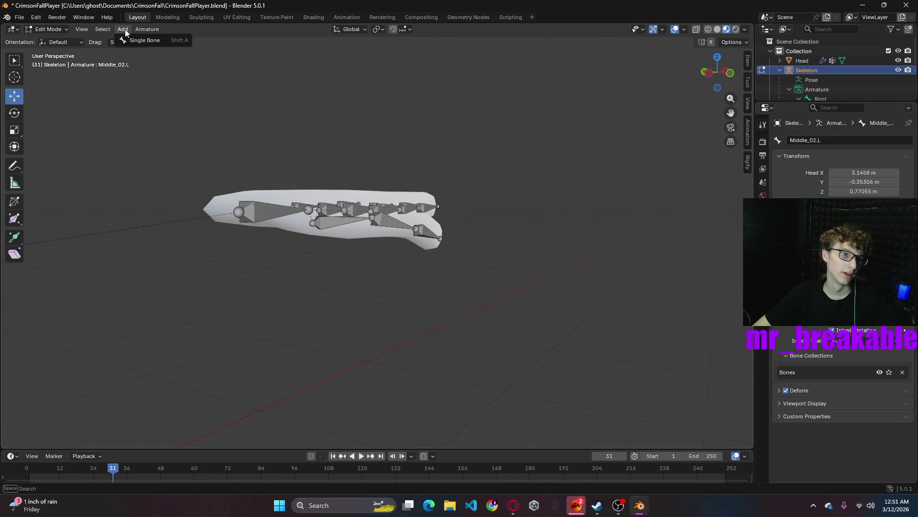
left_click(42, 30)
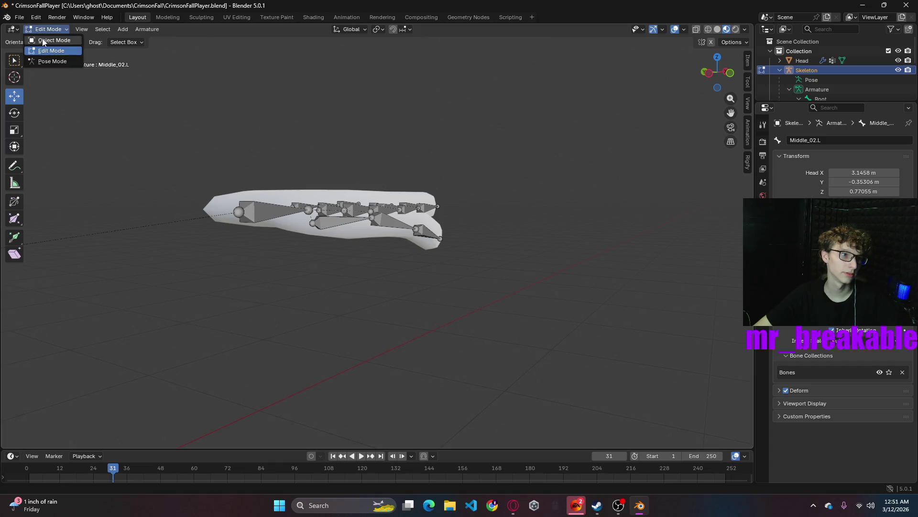
middle_click_drag(256, 242, 242, 203)
left_click(50, 29)
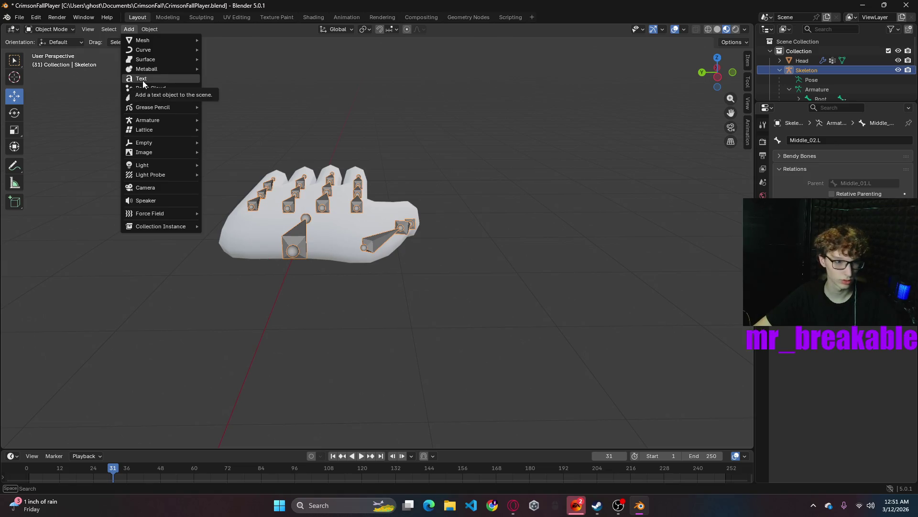
mouse_move(143, 40)
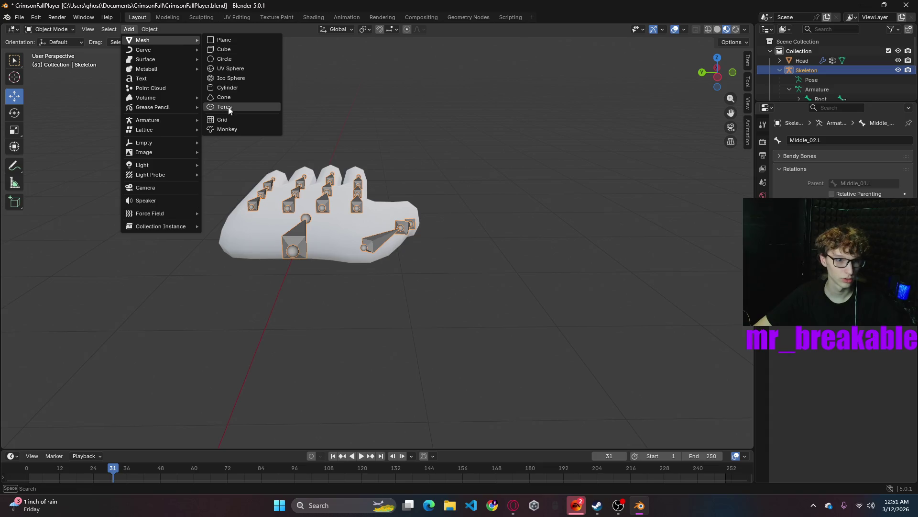
- Add a torus mesh at the origin and give it a Mirror modifier from Generate
left_click(225, 106)
mouse_move(478, 244)
middle_mouse_down()
mouse_move(231, 246)
mouse_move(348, 242)
mouse_move(236, 283)
mouse_move(404, 256)
middle_mouse_up()
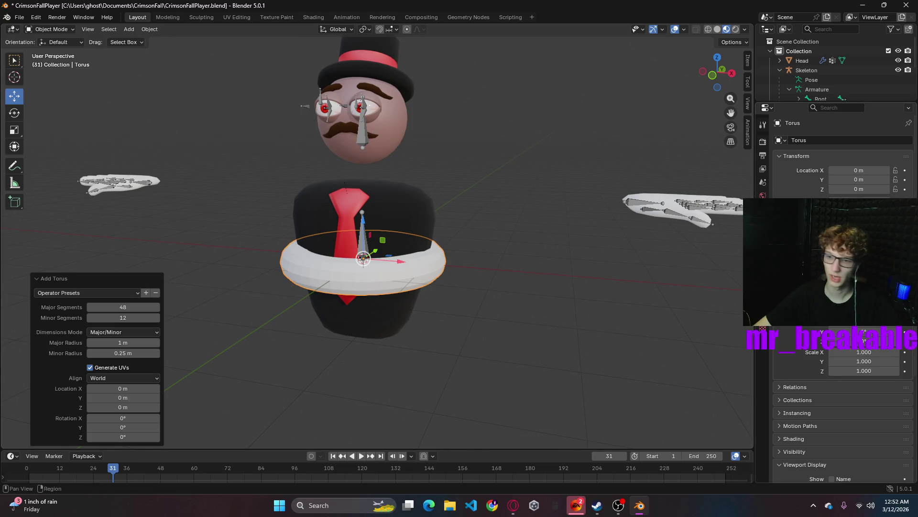
left_click(763, 241)
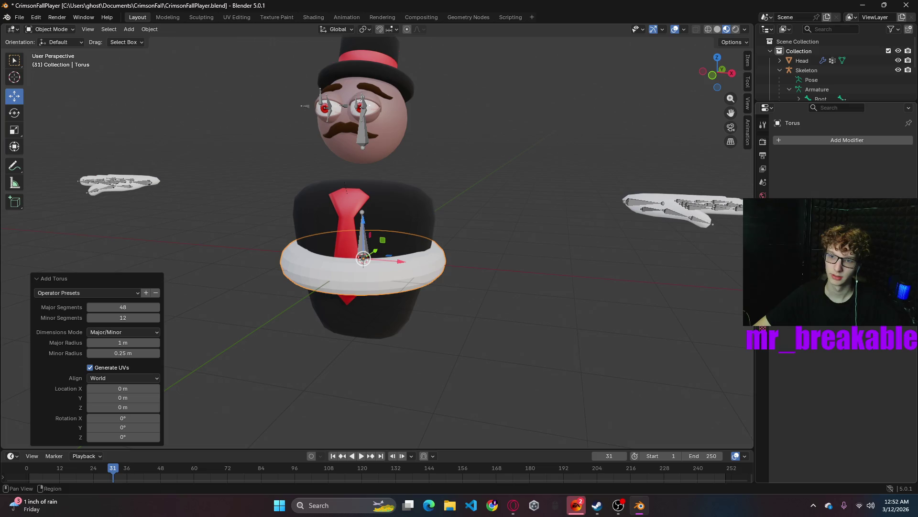
left_click(793, 142)
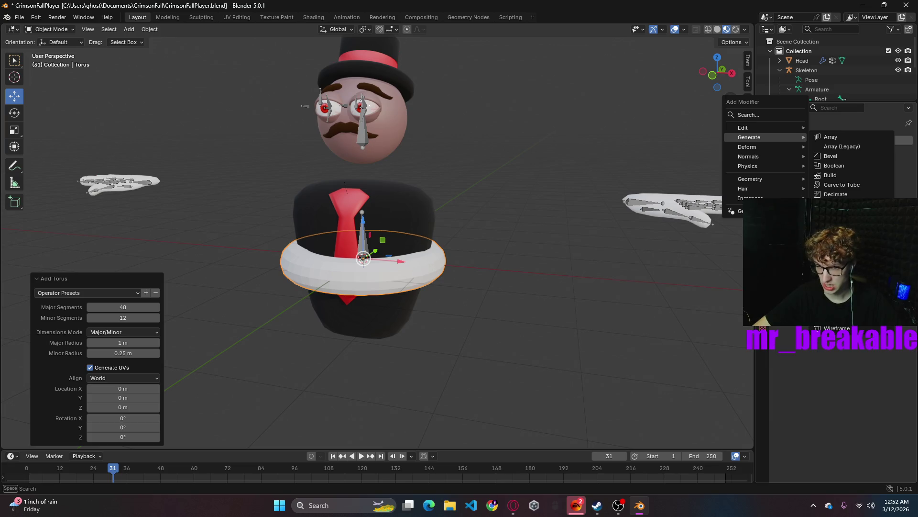
left_click(818, 242)
- Raise the mirrored torus about 1.03 m to chest height and enter Edit Mode on it
key("g")
key("z")
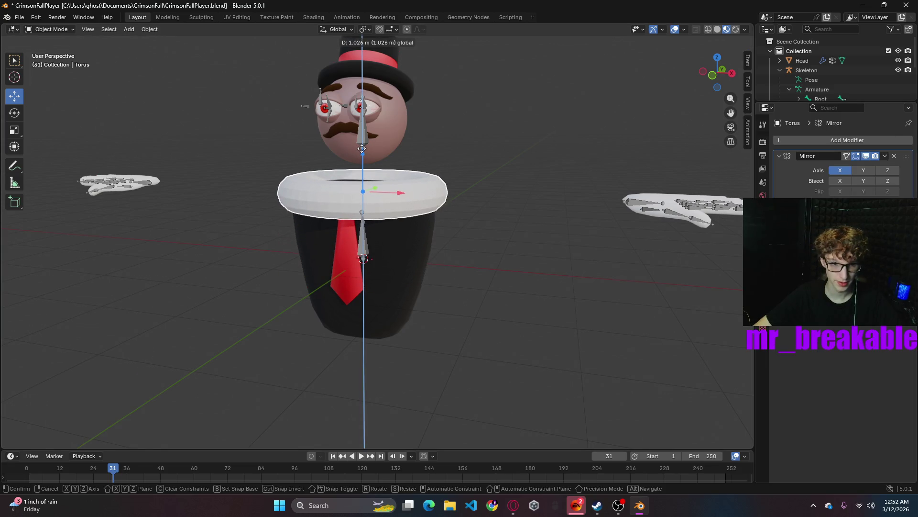
left_click(362, 149)
left_click(44, 30)
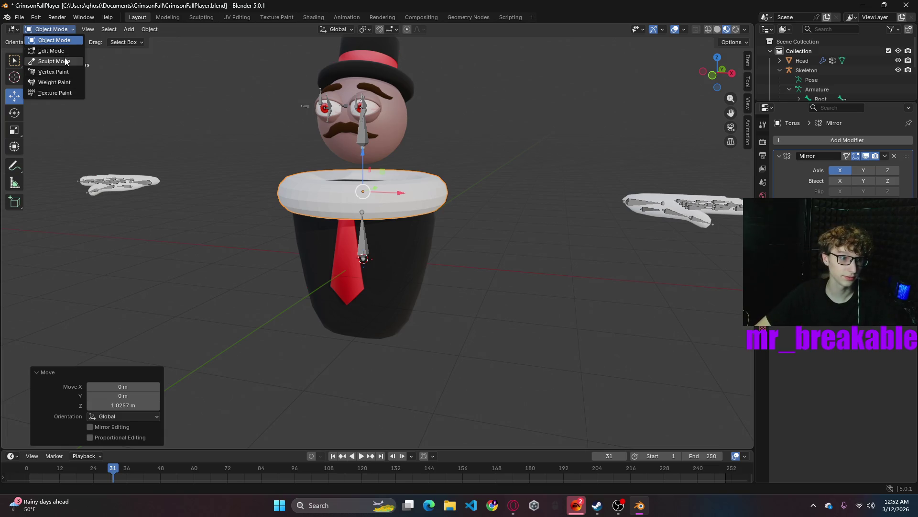
left_click(61, 56)
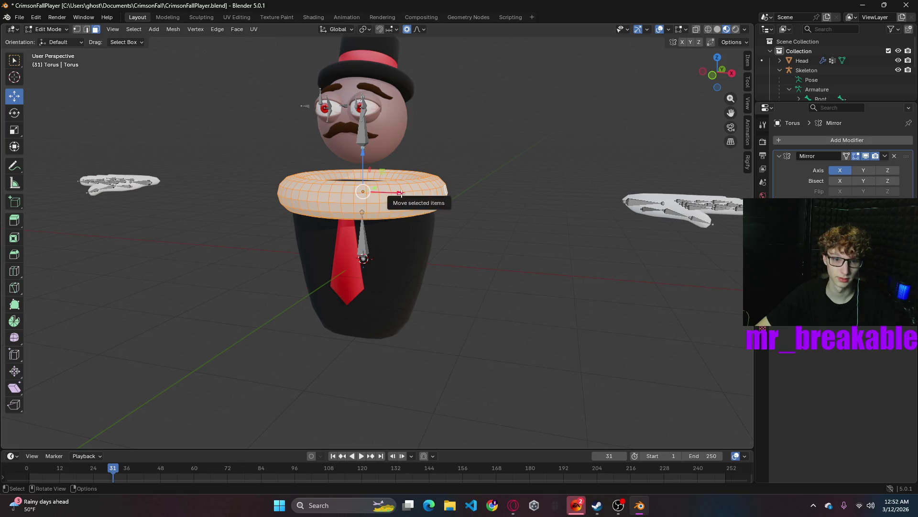
- Slide the torus mesh out along X beside the character and scale it to about 0.238
left_click_drag(401, 194, 624, 250)
left_click(624, 250)
key("s")
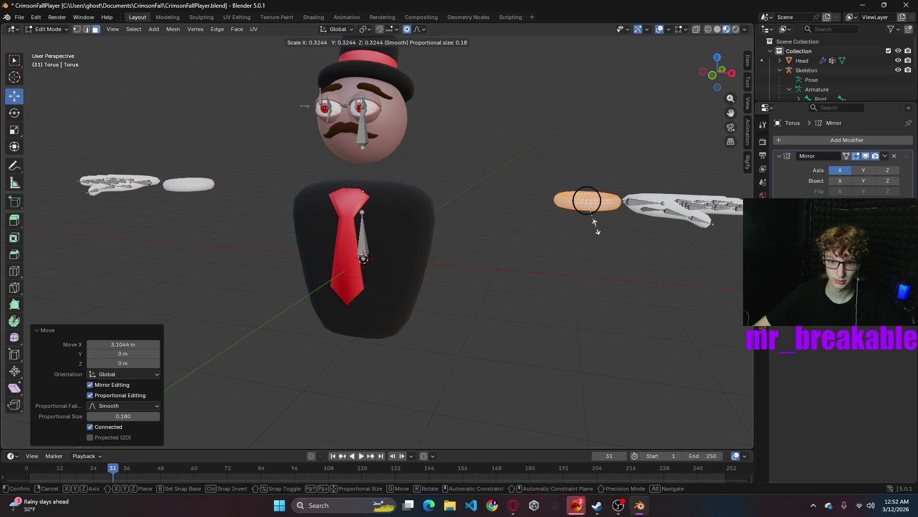
left_click(602, 228)
scroll(613, 251, "up", 2)
scroll(613, 250, "up", 2)
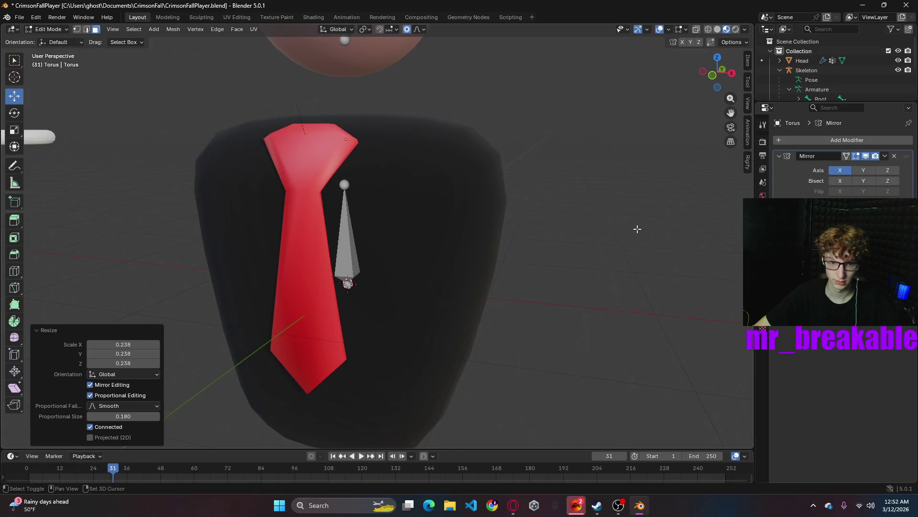
middle_click_drag(614, 250, 458, 258, "shift")
scroll(458, 258, "up", 2)
middle_click_drag(590, 318, 718, 54)
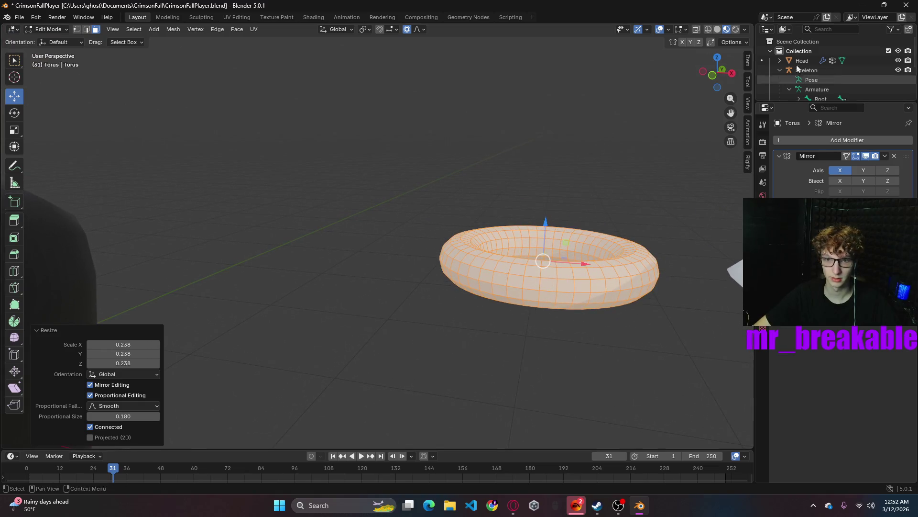
left_click(718, 55)
scroll(560, 238, "down", 5)
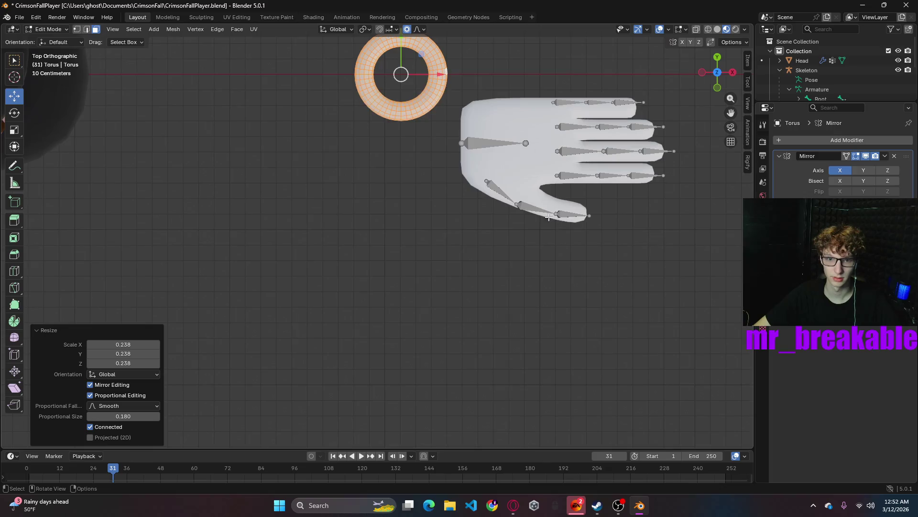
scroll(396, 80, "down", 3)
- From top view, try moving the torus onto the hand, then undo the trial moves
left_click_drag(392, 104, 391, 143)
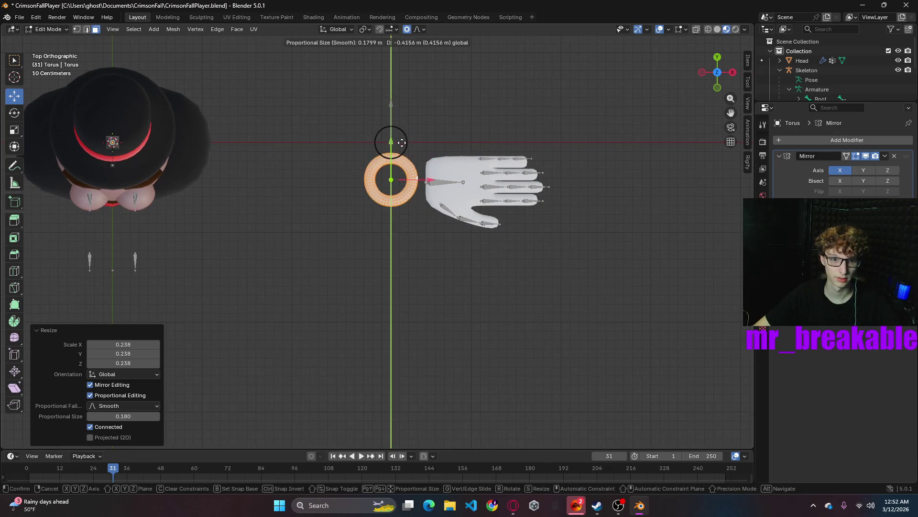
left_click_drag(429, 183, 466, 192)
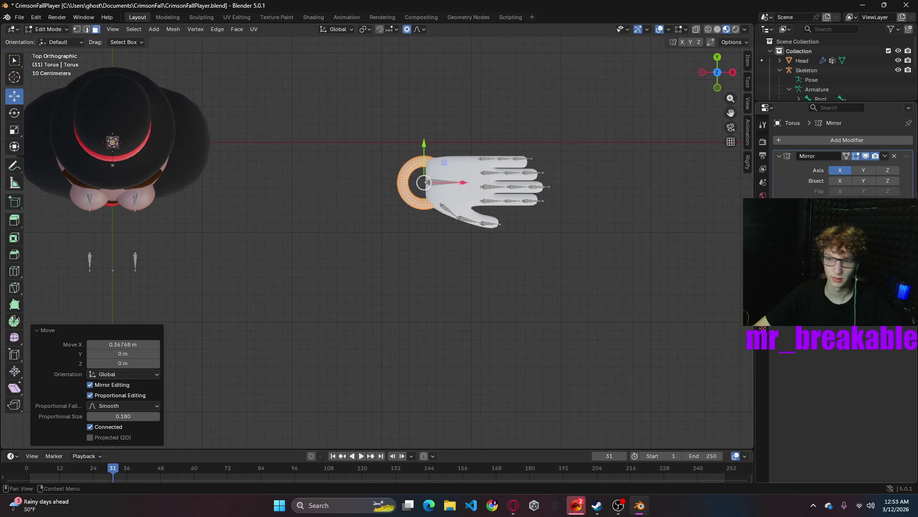
left_click(763, 168)
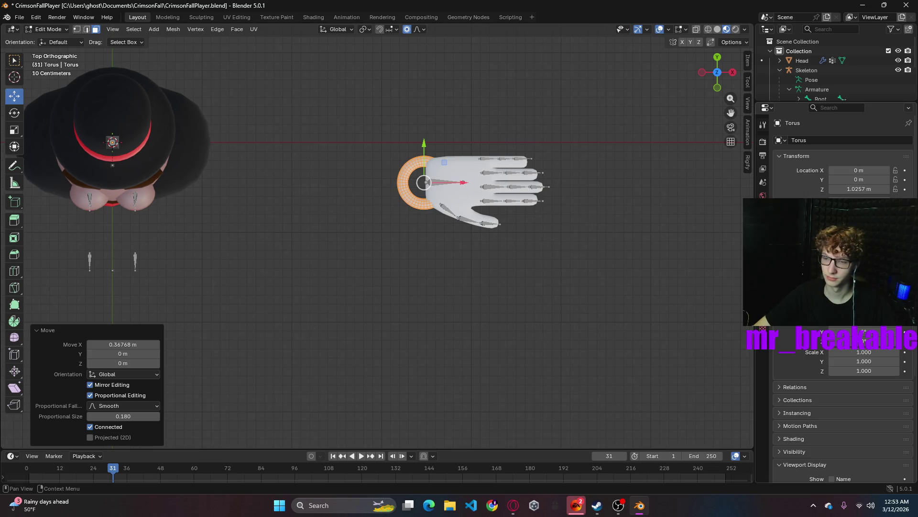
key("Escape")
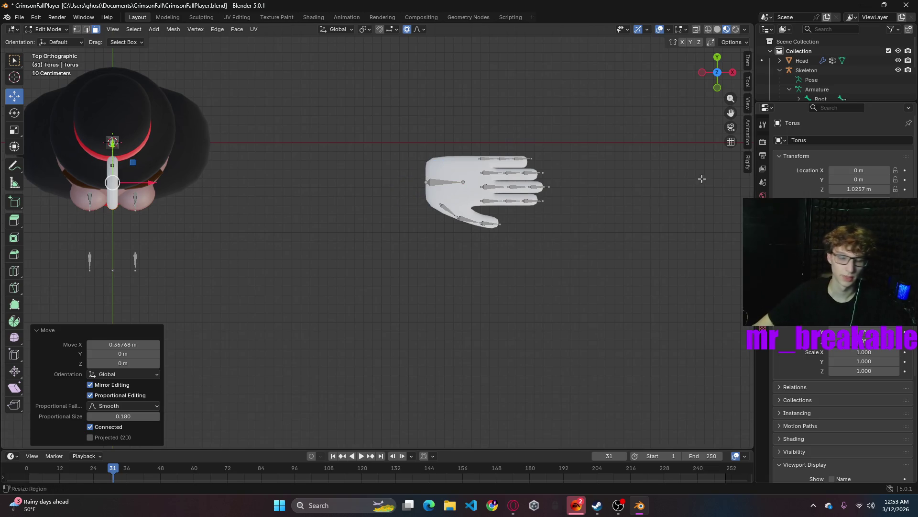
scroll(239, 234, "down", 5)
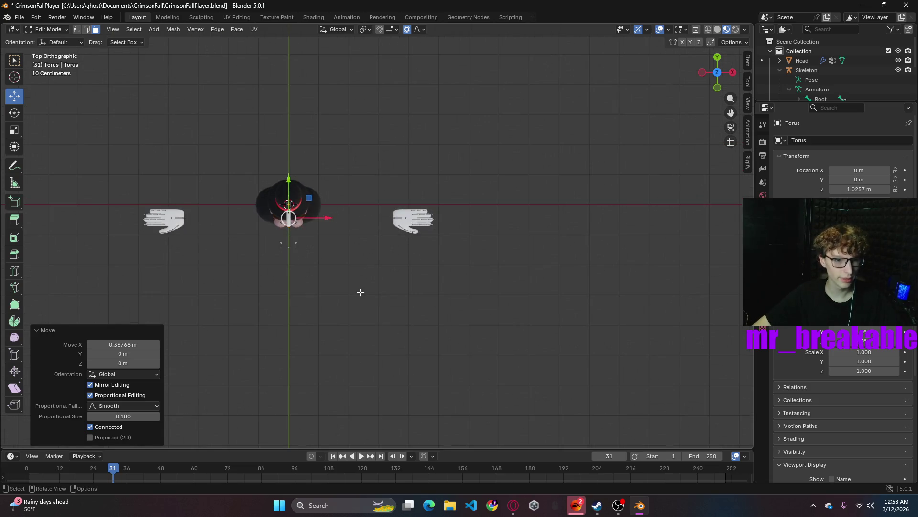
scroll(358, 293, "up", 4)
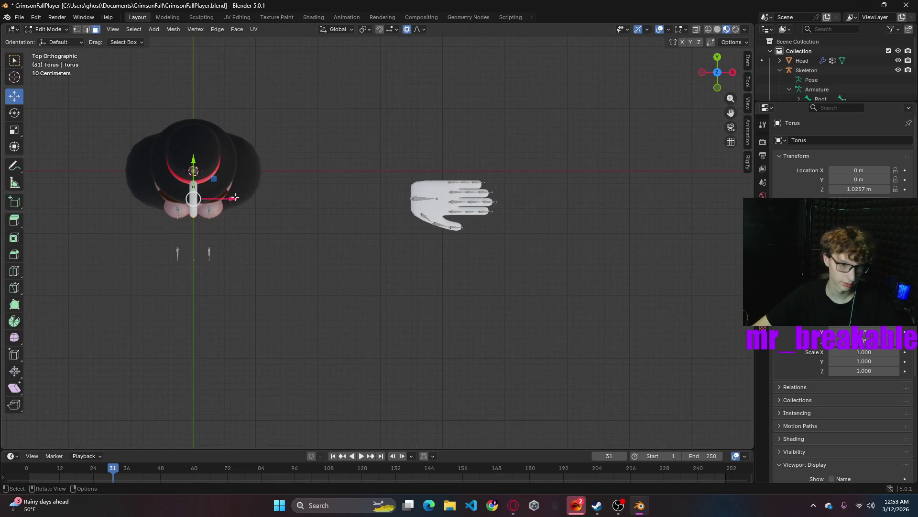
left_click_drag(232, 199, 448, 244)
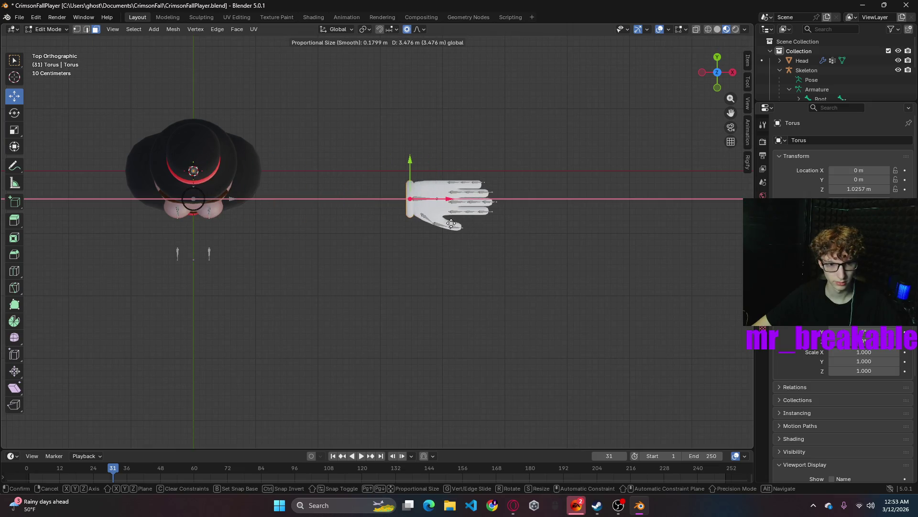
middle_click_drag(448, 244, 434, 230)
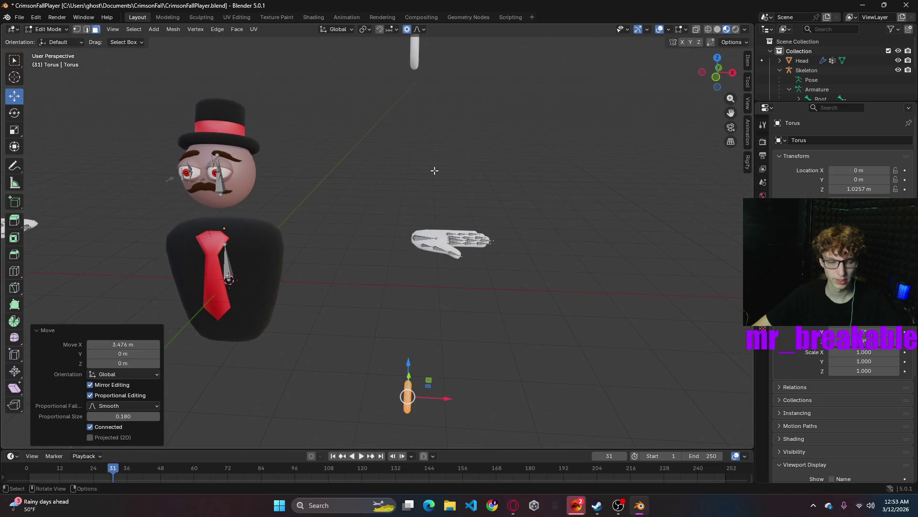
key("ctrl+z")
key("ctrl+z")
key("ctrl+z")
key("ctrl+z")
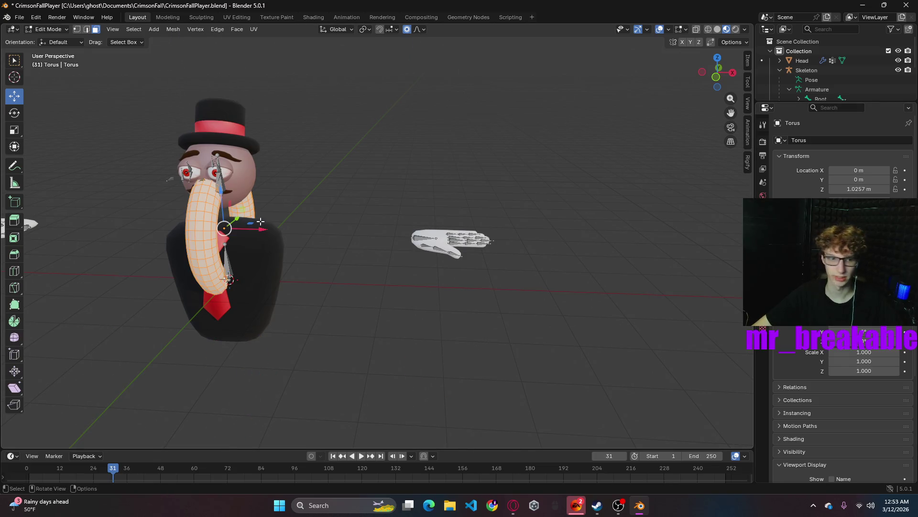
- Slide the torus about 3.48 m out beside the hand and show its Mirror modifier settings
left_click_drag(256, 228, 664, 329)
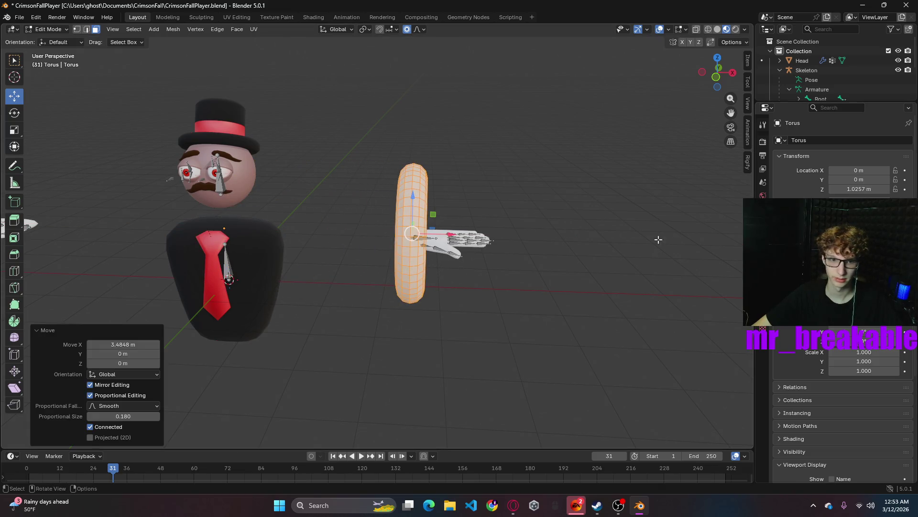
scroll(514, 241, "down", 2)
scroll(517, 240, "up", 2)
left_click(763, 222)
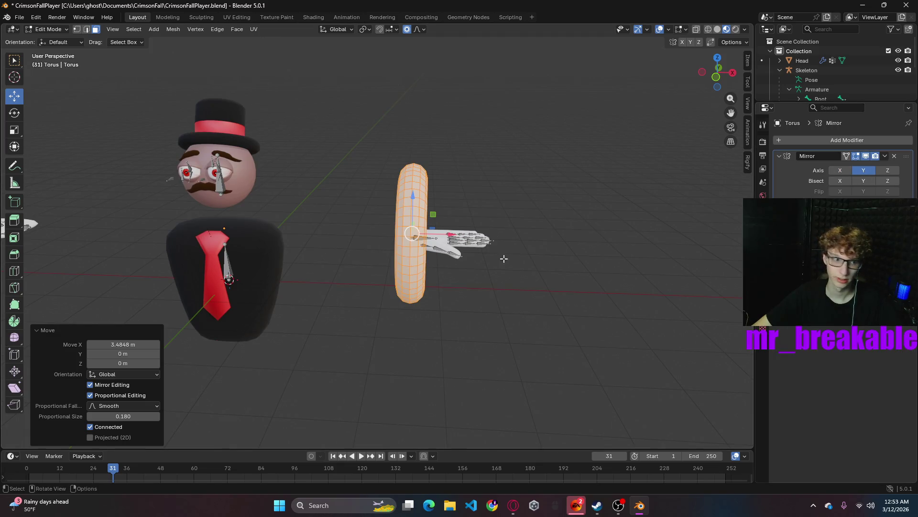
scroll(543, 242, "down", 3)
scroll(492, 263, "up", 2)
- Mirror the torus on Z only, scale it to about 0.197, and slide it 0.43 m along Y onto the wrist
left_click(864, 170)
key("s")
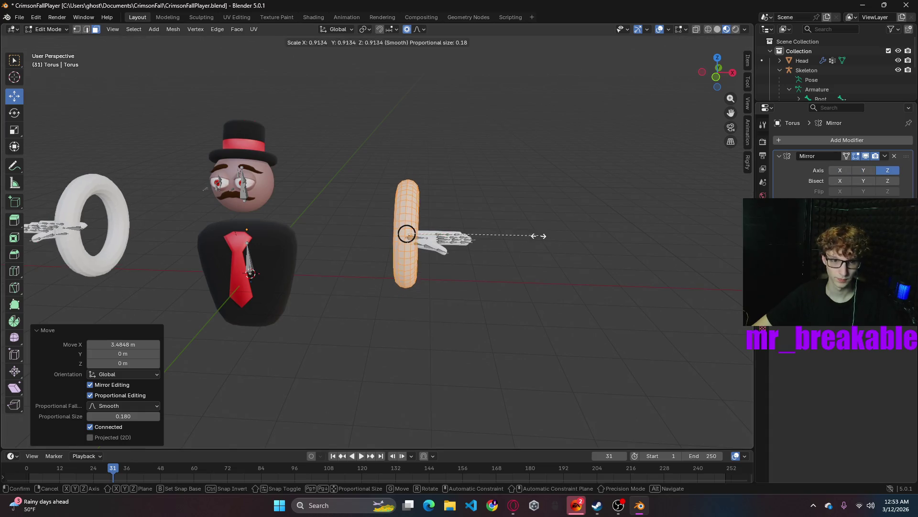
left_click(428, 254)
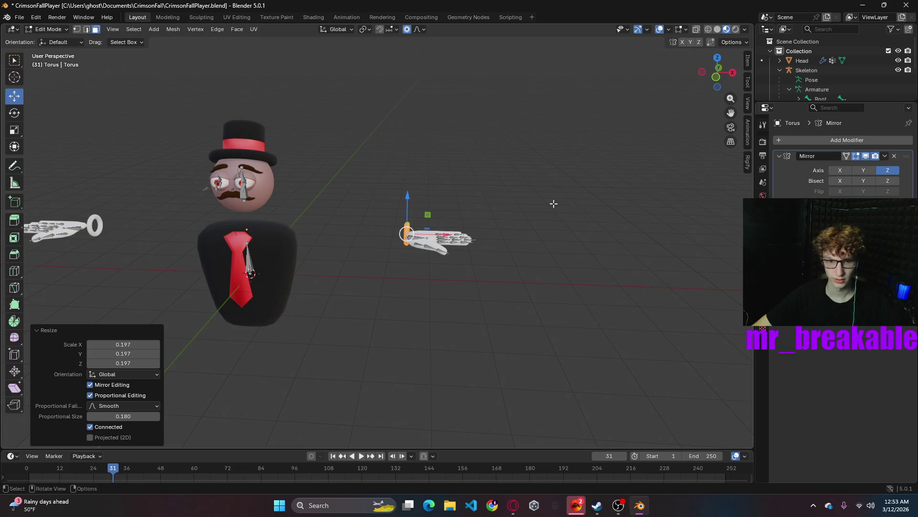
left_click(717, 58)
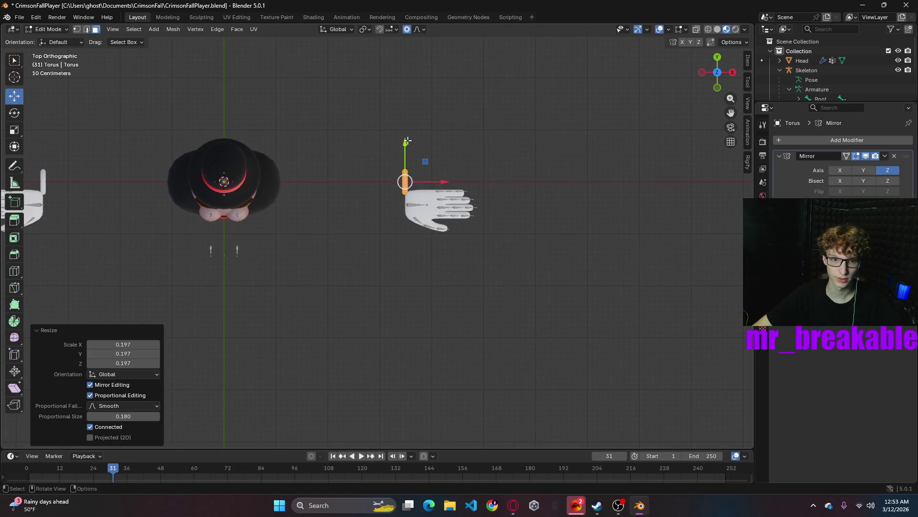
left_click_drag(406, 141, 406, 167)
mouse_move(407, 167)
middle_mouse_down()
mouse_move(463, 105)
mouse_move(485, 230)
middle_mouse_up()
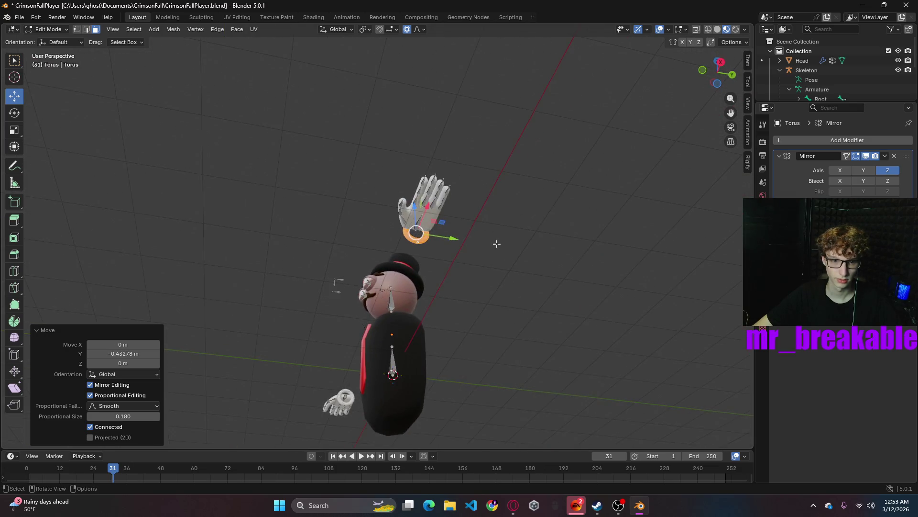
scroll(539, 293, "up", 3)
scroll(554, 314, "up", 2)
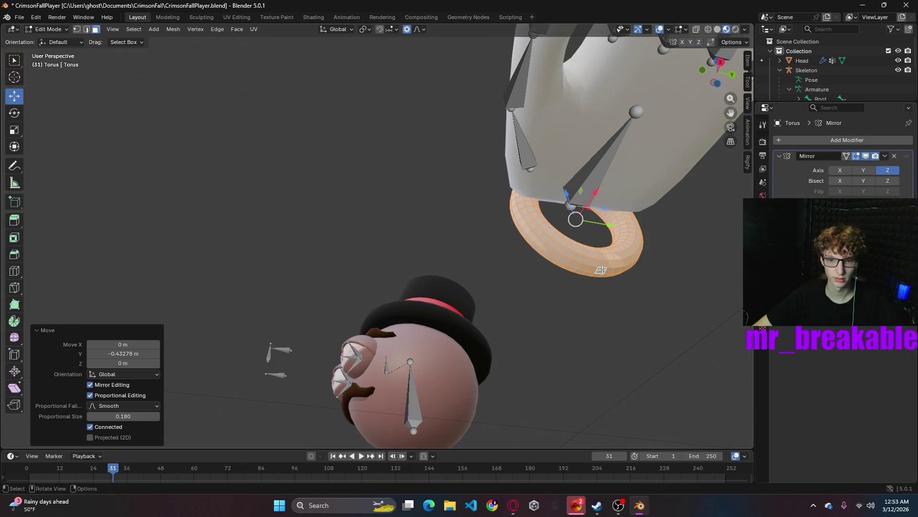
- Pick one vertex of the torus cuff for further editing
left_click(51, 30)
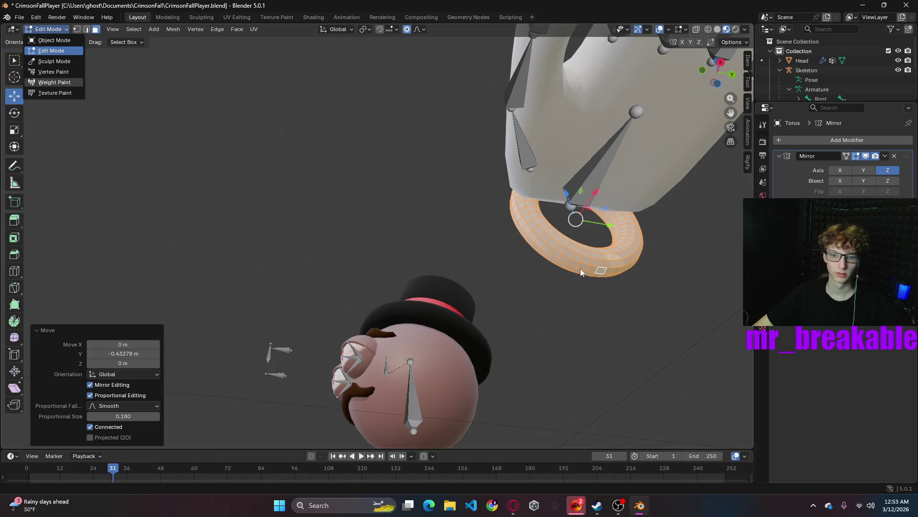
left_click(600, 270)
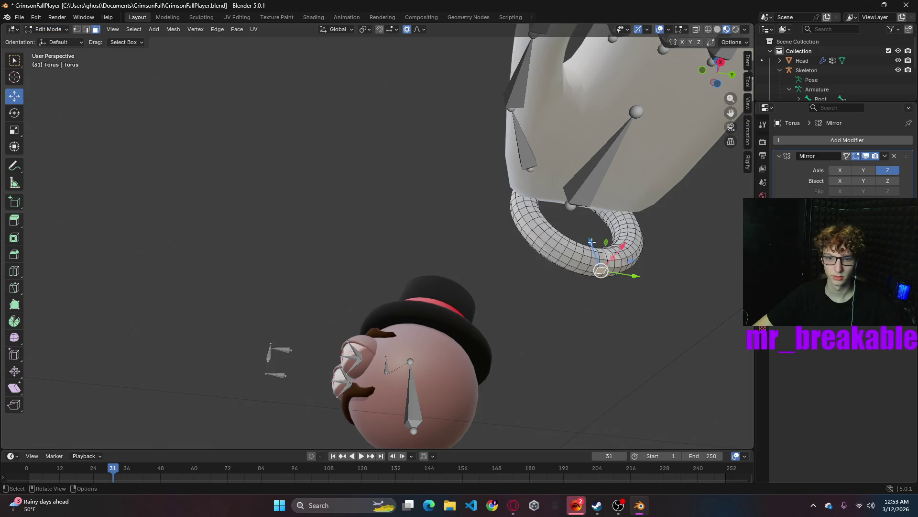
key("g")
key("Escape")
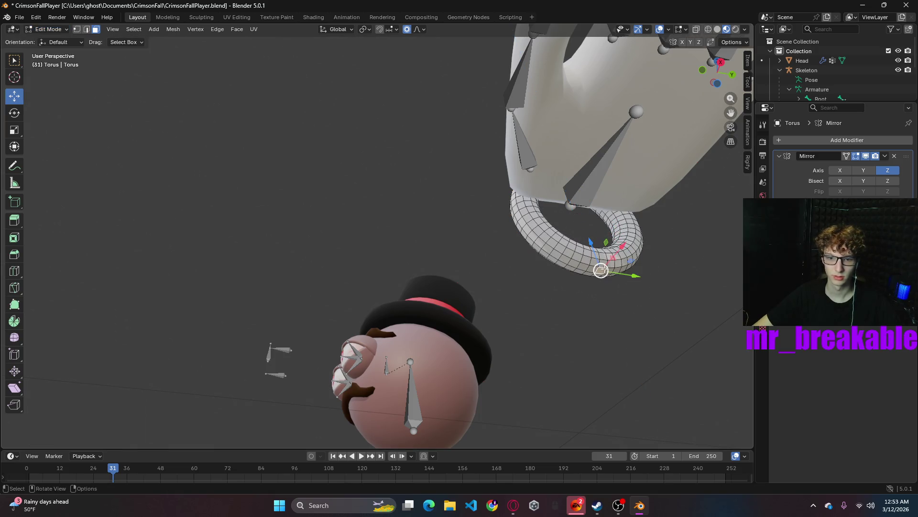
mouse_move(601, 270)
middle_mouse_down()
mouse_move(491, 284)
mouse_move(209, 383)
middle_mouse_up()
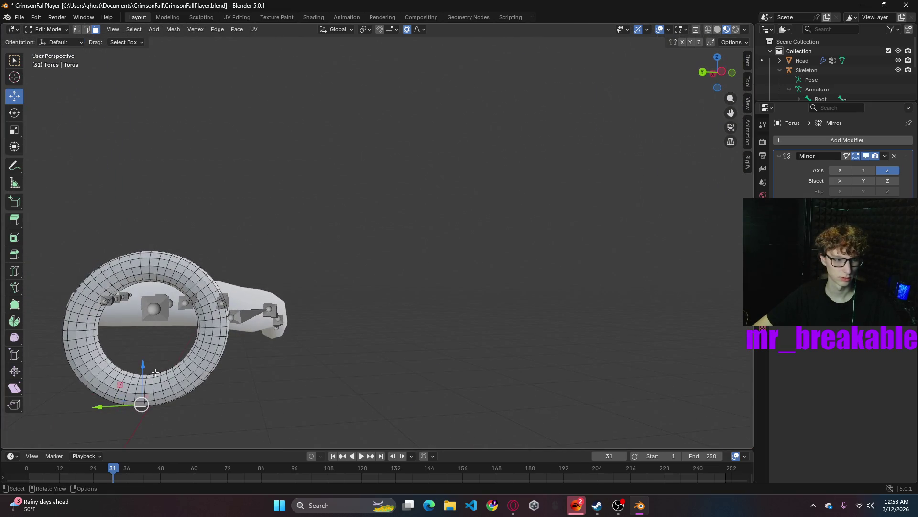
left_click_drag(143, 366, 143, 365)
scroll(143, 366, "down", 2)
scroll(143, 365, "down", 2)
scroll(143, 365, "down", 3)
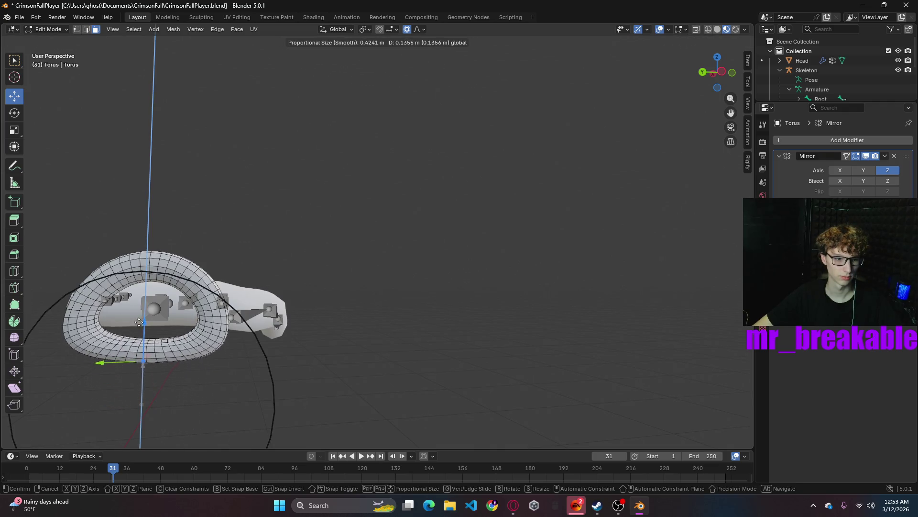
left_click_drag(143, 364, 138, 305)
mouse_move(239, 334)
middle_mouse_down()
mouse_move(390, 314)
mouse_move(334, 371)
middle_mouse_up()
key("ctrl+z")
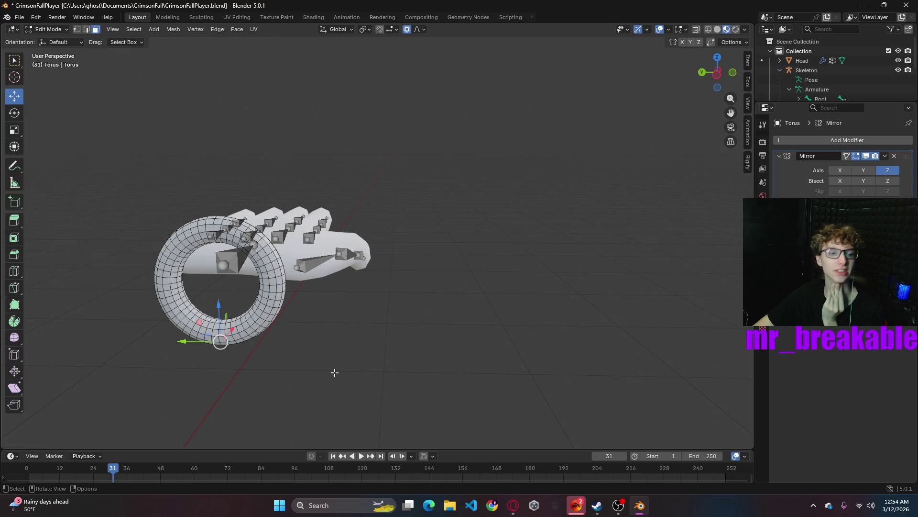
key("a")
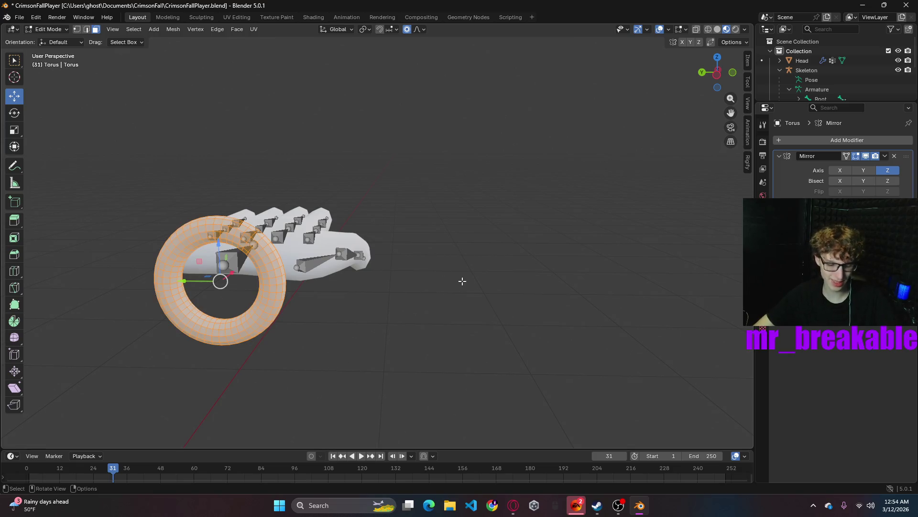
- Flatten the torus cuff to 0.718 along Z and raise it 0.085 m up to the wrist
key("s")
key("z")
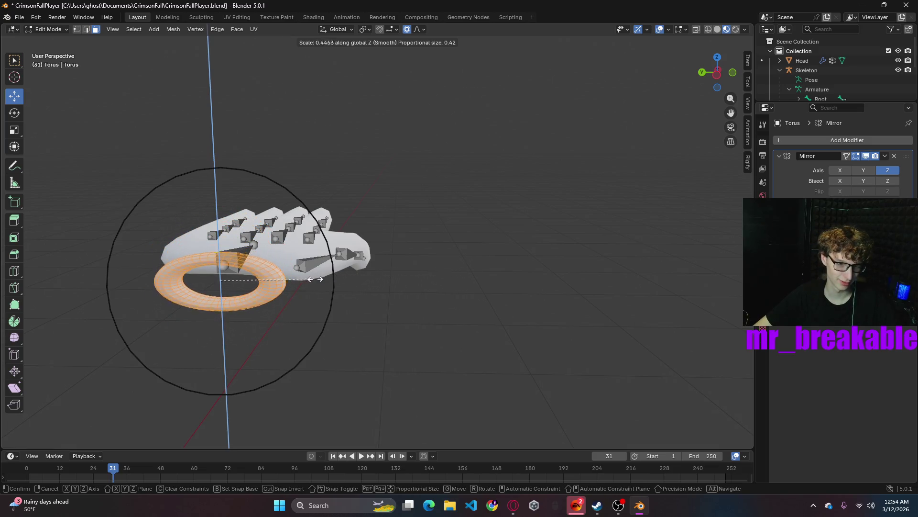
left_click(371, 286)
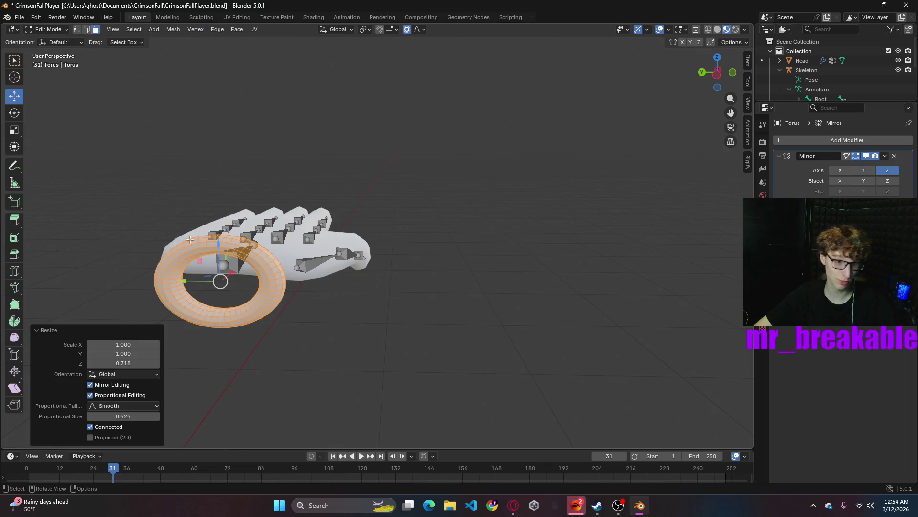
key("g")
key("z")
left_click(404, 292)
mouse_move(404, 291)
middle_mouse_down()
mouse_move(315, 310)
mouse_move(339, 294)
middle_mouse_up()
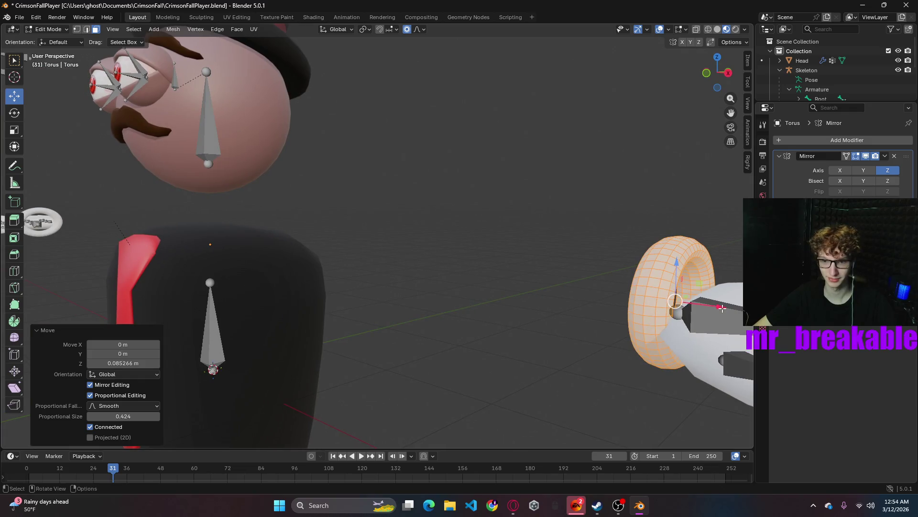
- Shift the torus sideways along X twice, then lower it along Z with proportional editing
key("g")
key("x")
left_click(700, 268)
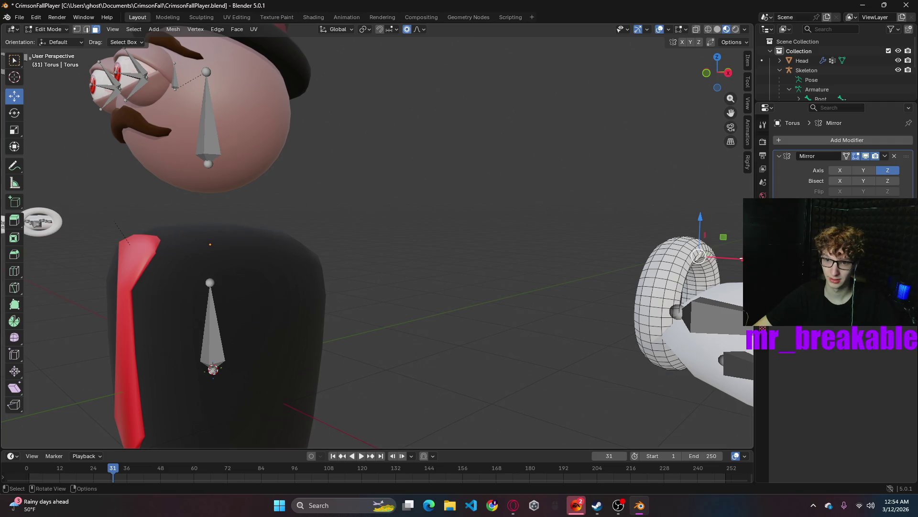
key("g")
key("x")
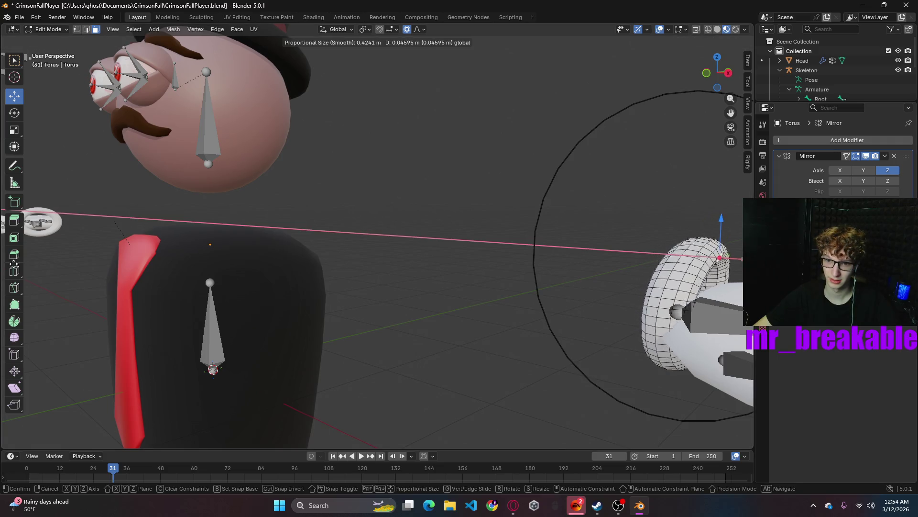
left_click(68, 171)
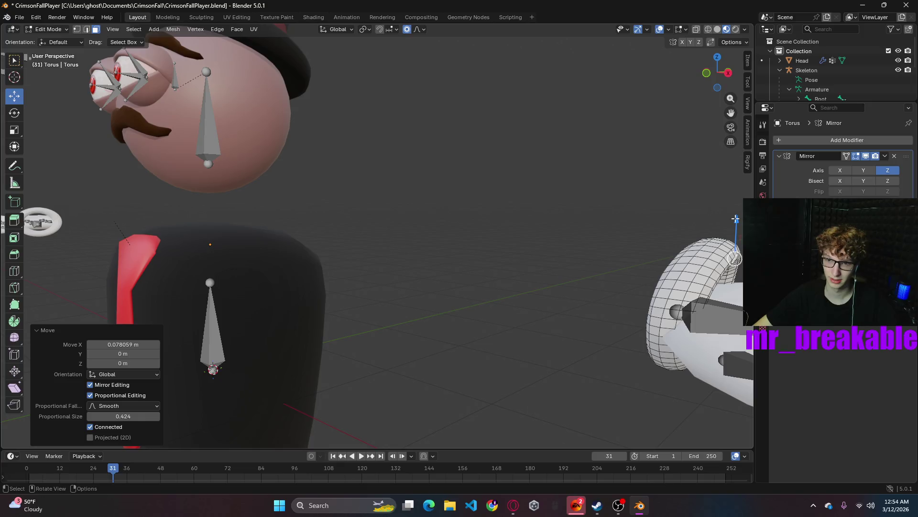
key("g")
key("z")
left_click(672, 262)
- Nudge the torus about 0.02 m along X with soft falloff and select the whole torus mesh
mouse_move(672, 263)
middle_mouse_down()
mouse_move(652, 292)
mouse_move(727, 287)
mouse_move(738, 250)
mouse_move(502, 317)
mouse_move(496, 333)
mouse_move(428, 323)
middle_mouse_up()
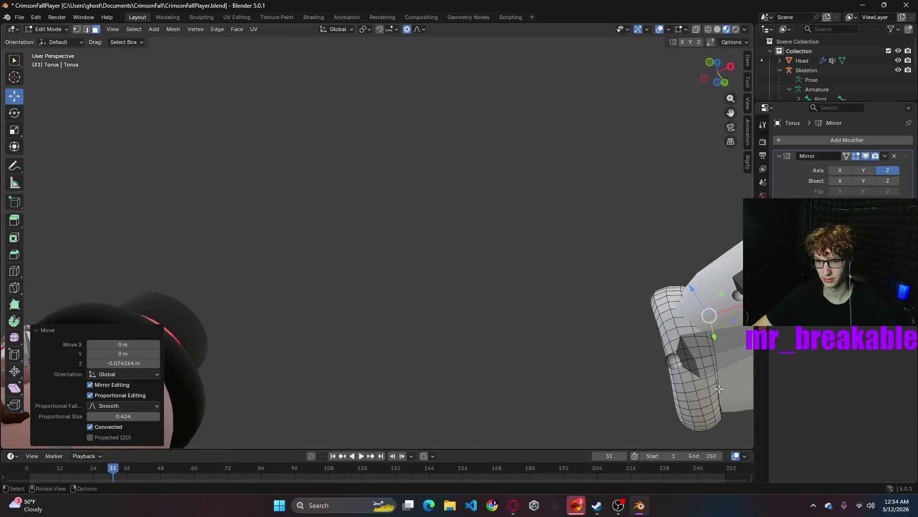
left_click(718, 388)
mouse_move(718, 389)
middle_mouse_down()
mouse_move(524, 359)
mouse_move(237, 412)
mouse_move(240, 377)
middle_mouse_up()
key("g")
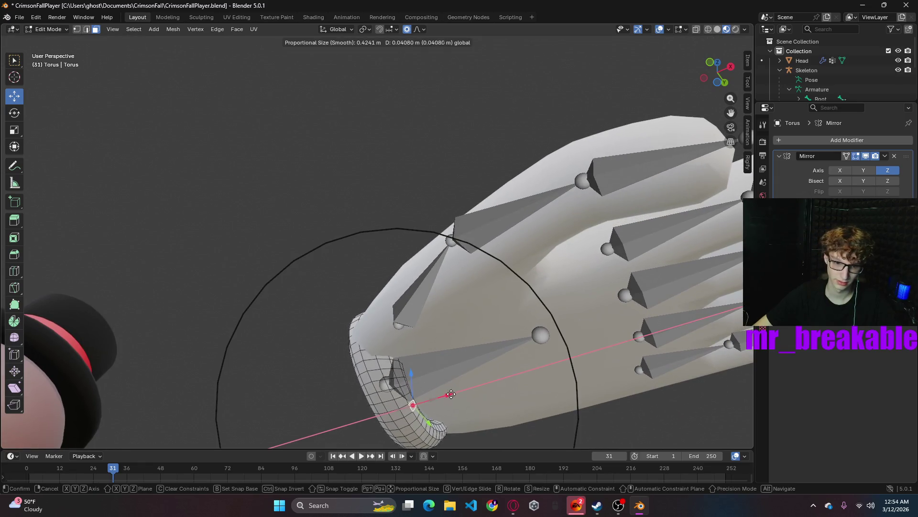
left_click(442, 392)
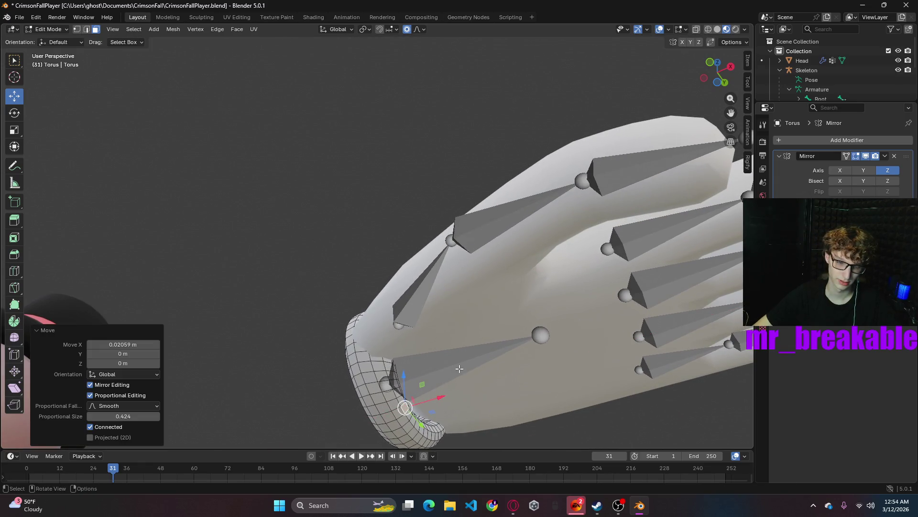
scroll(459, 368, "down", 5)
middle_click_drag(492, 400, 403, 355)
key("a")
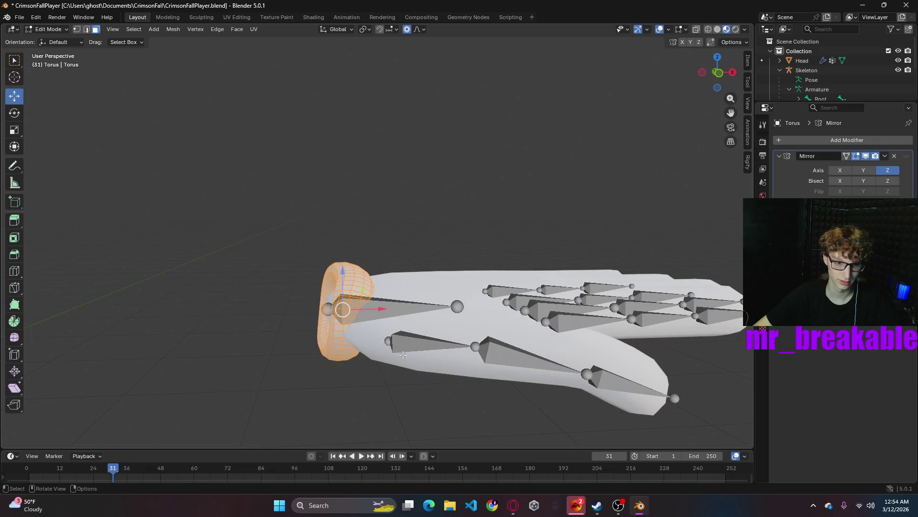
- Shift the torus back along X, then pull one cuff-edge vertex upward with soft falloff
key("g")
key("x")
left_click(381, 309)
scroll(373, 302, "up", 4)
mouse_move(374, 301)
middle_mouse_down()
mouse_move(353, 285)
mouse_move(463, 429)
middle_mouse_up()
left_click(444, 419)
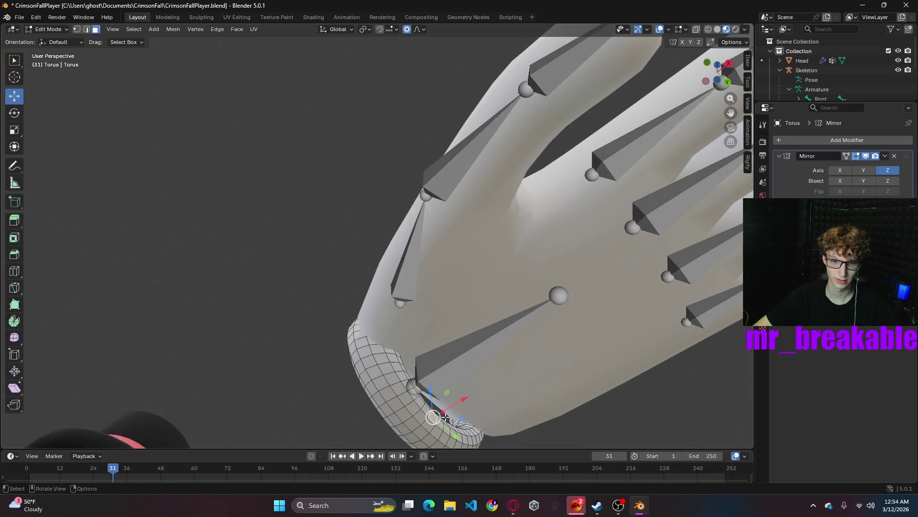
mouse_move(435, 392)
left_mouse_down()
mouse_move(436, 367)
mouse_move(431, 381)
mouse_move(412, 381)
left_mouse_up()
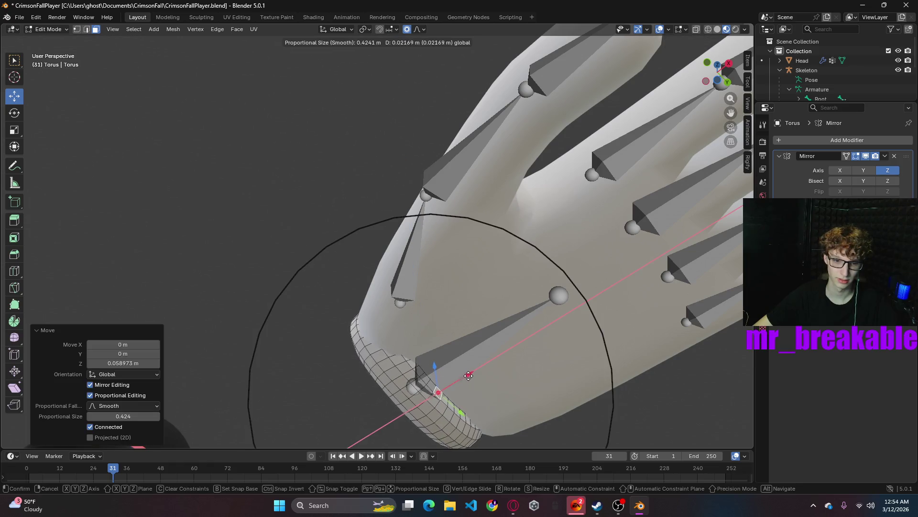
left_click(254, 357)
scroll(254, 357, "down", 5)
- Lower the torus about 0.014 m along Z with the gizmo so it hugs the wrist
middle_click_drag(254, 357, 480, 421)
scroll(479, 421, "up", 5)
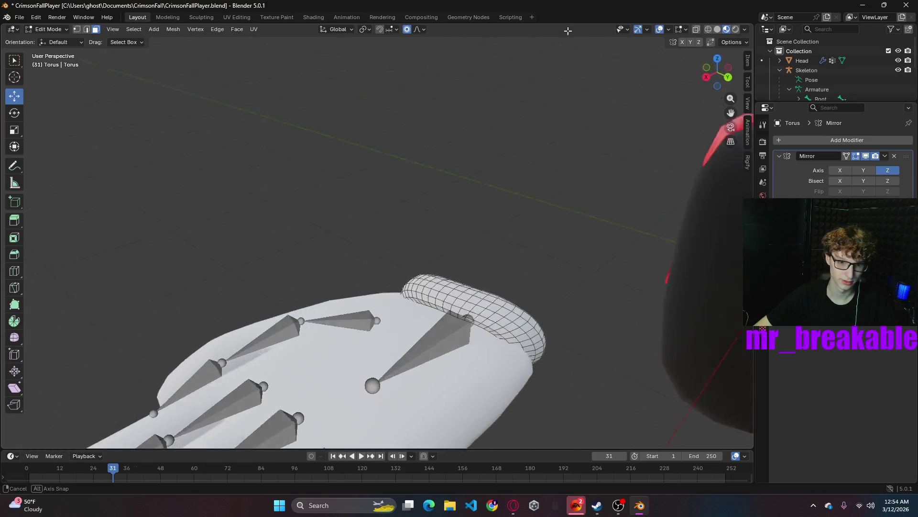
middle_click_drag(446, 318, 473, 316)
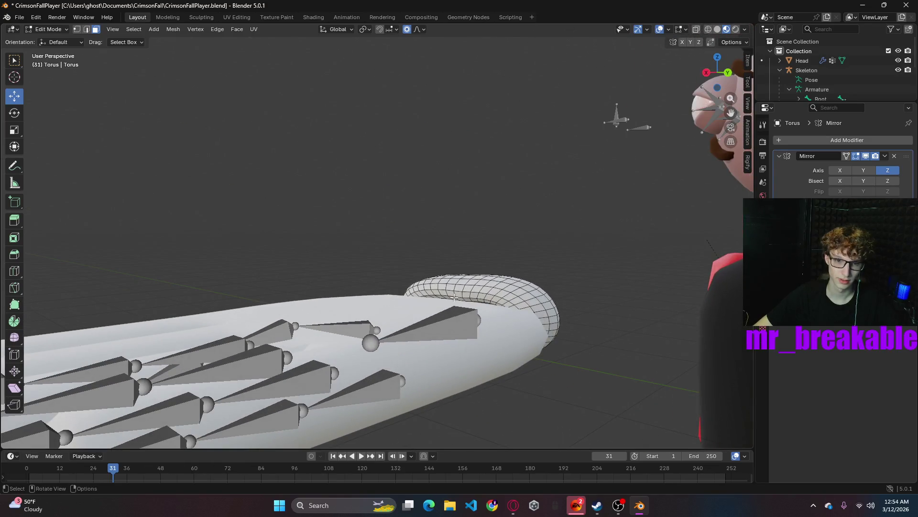
left_click_drag(457, 257, 454, 265)
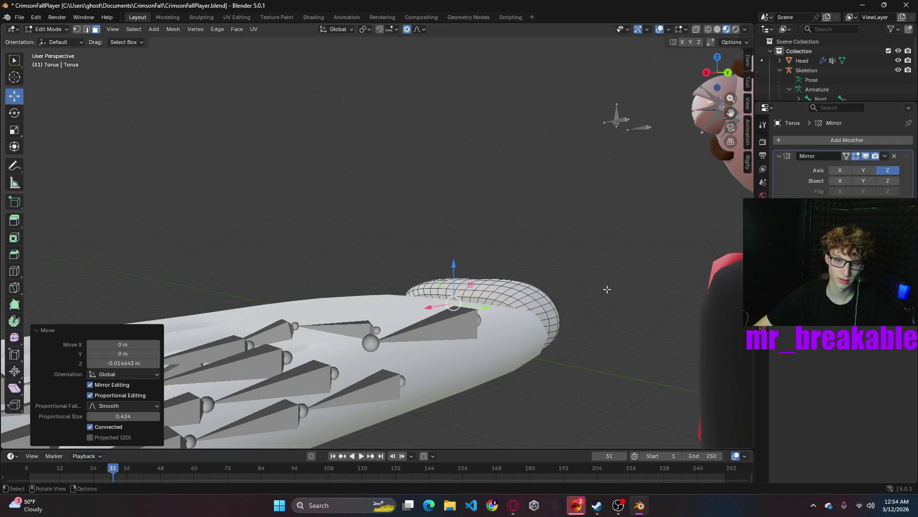
scroll(607, 289, "down", 3)
mouse_move(576, 314)
middle_mouse_down()
mouse_move(378, 309)
mouse_move(334, 349)
mouse_move(327, 368)
mouse_move(361, 368)
mouse_move(405, 320)
mouse_move(463, 322)
mouse_move(641, 266)
mouse_move(658, 333)
mouse_move(717, 332)
mouse_move(707, 318)
middle_mouse_up()
scroll(363, 380, "down", 2)
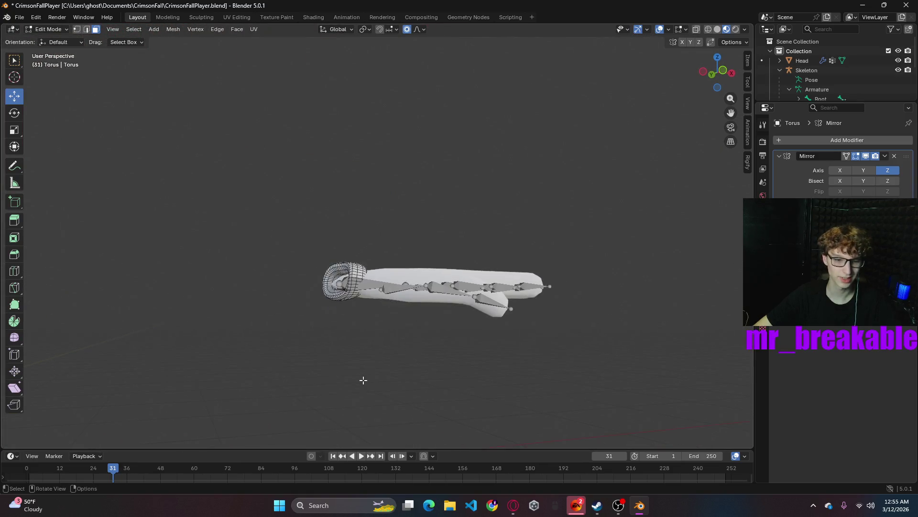
scroll(363, 379, "up", 5)
- Leave mesh editing of the torus and switch to Object Mode from the mode dropdown
middle_click_drag(361, 391, 440, 388)
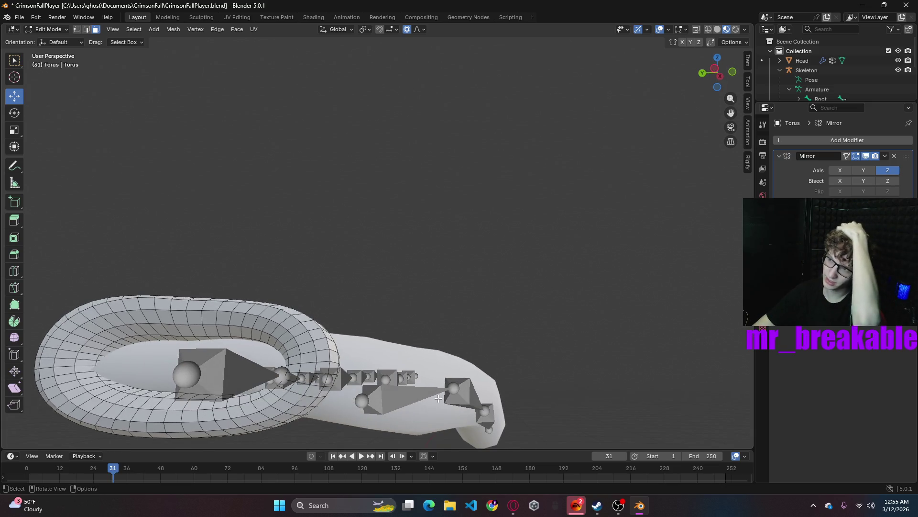
middle_click_drag(464, 410, 383, 45)
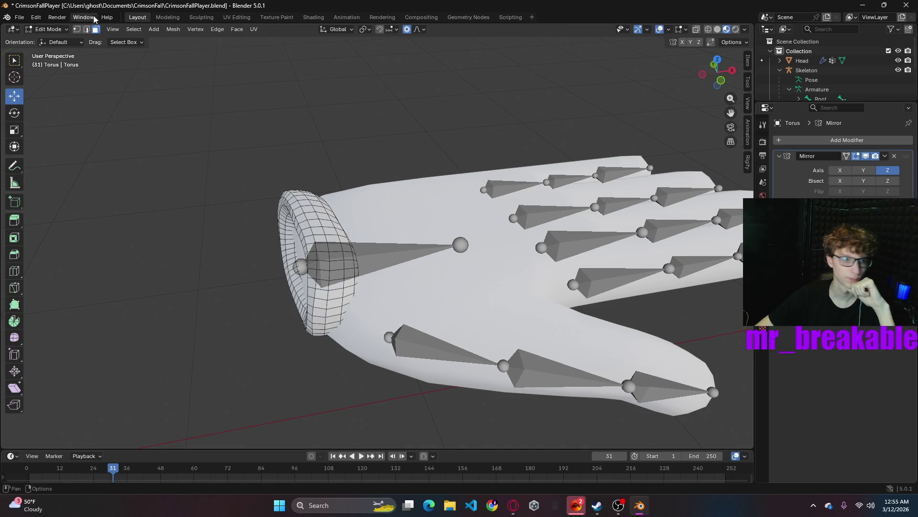
left_click(46, 29)
left_click(39, 41)
scroll(254, 144, "down", 5)
middle_click_drag(253, 144, 214, 119)
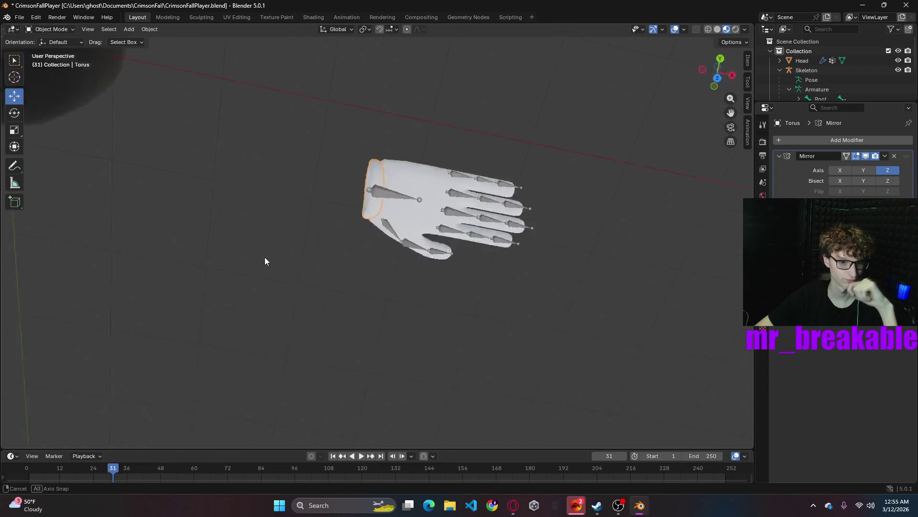
- Return to Edit Mode on the torus and shift it about 0.027 m along X
mouse_move(213, 118)
middle_mouse_down()
mouse_move(356, 204)
mouse_move(353, 210)
middle_mouse_up()
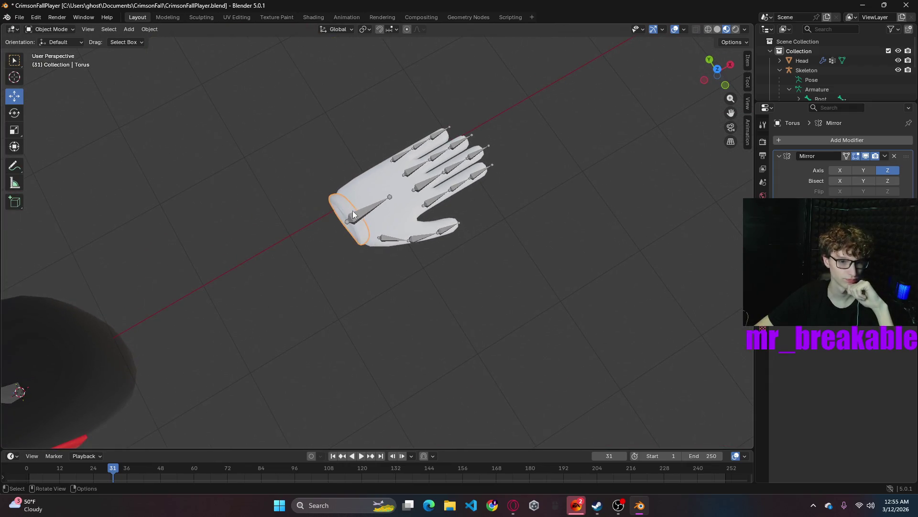
left_click(50, 28)
left_click(50, 52)
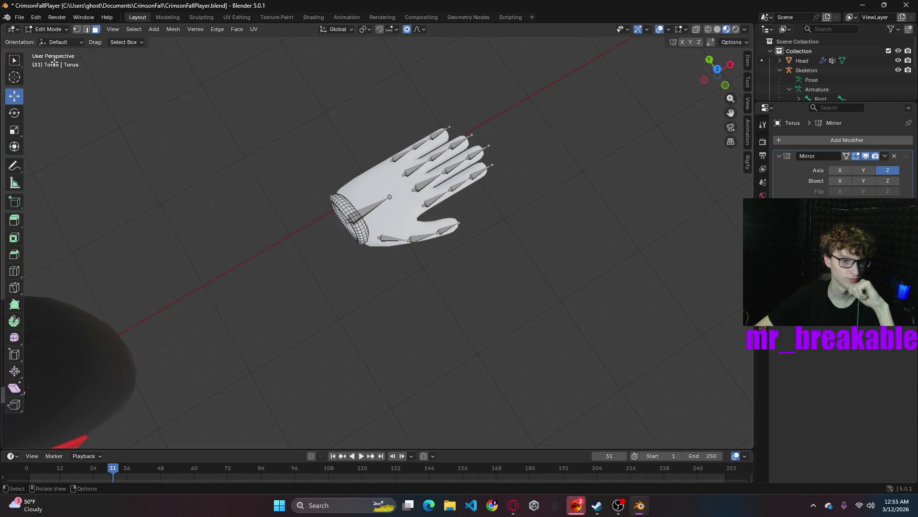
left_click_drag(368, 208, 497, 97)
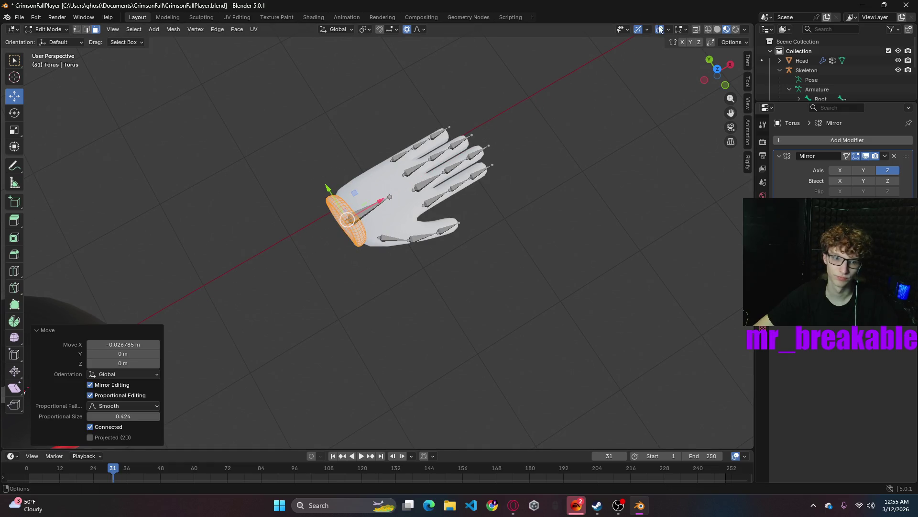
- Lower the torus cuff about 0.008 m along Z on the wrist
middle_click_drag(538, 108, 410, 67)
scroll(442, 207, "up", 4)
scroll(442, 208, "down", 1)
middle_click_drag(414, 287, 438, 260)
key("g")
key("z")
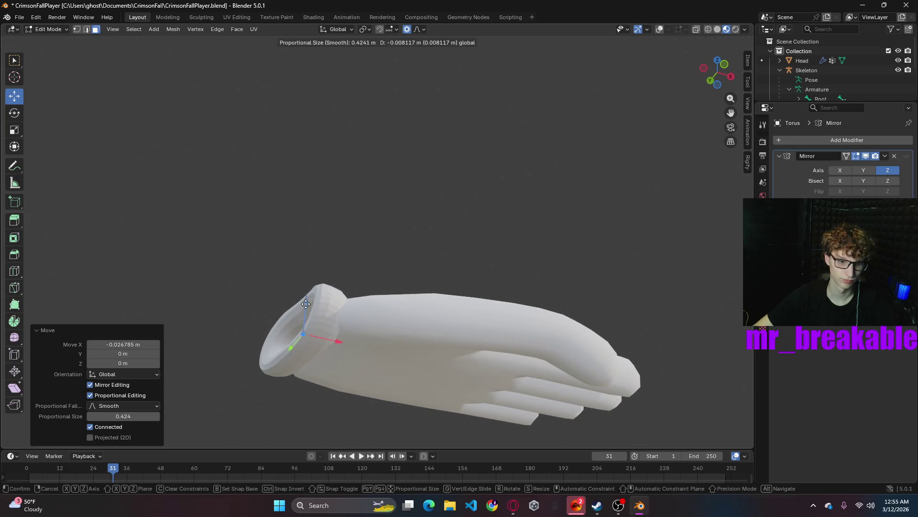
scroll(338, 297, "down", 6)
middle_click_drag(203, 333, 202, 331)
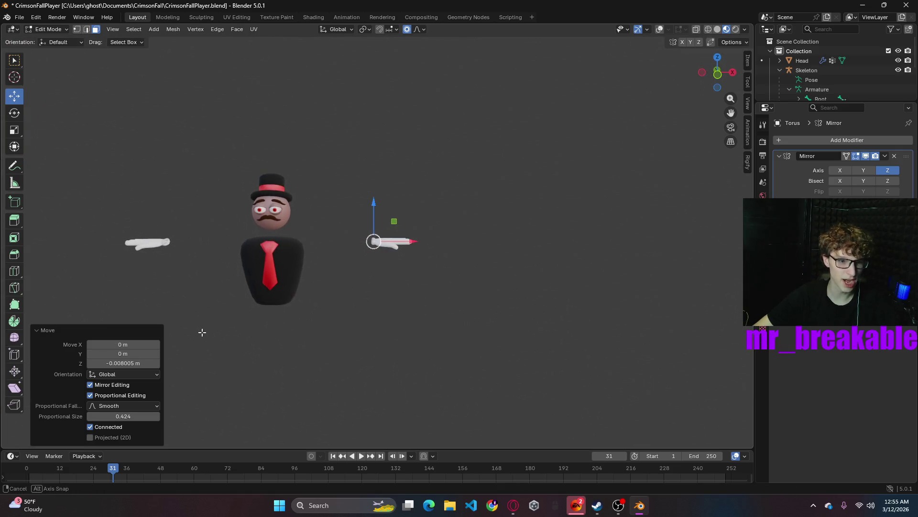
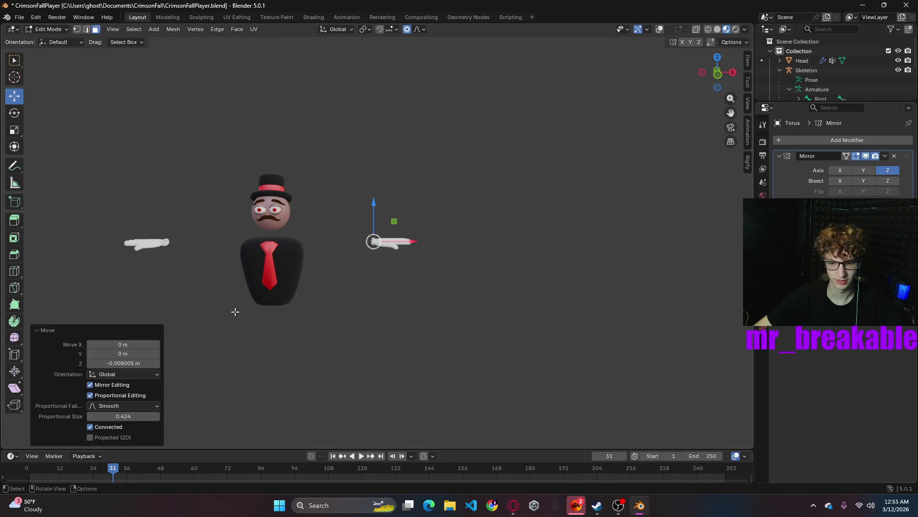
scroll(274, 301, "up", 4)
scroll(309, 297, "up", 2)
scroll(327, 297, "up", 2)
- With overlays shown, push the wrist ring's vertices up and along X with smooth falloff
mouse_move(330, 297)
middle_mouse_down()
mouse_move(380, 304)
mouse_move(420, 277)
middle_mouse_up()
scroll(533, 248, "up", 4)
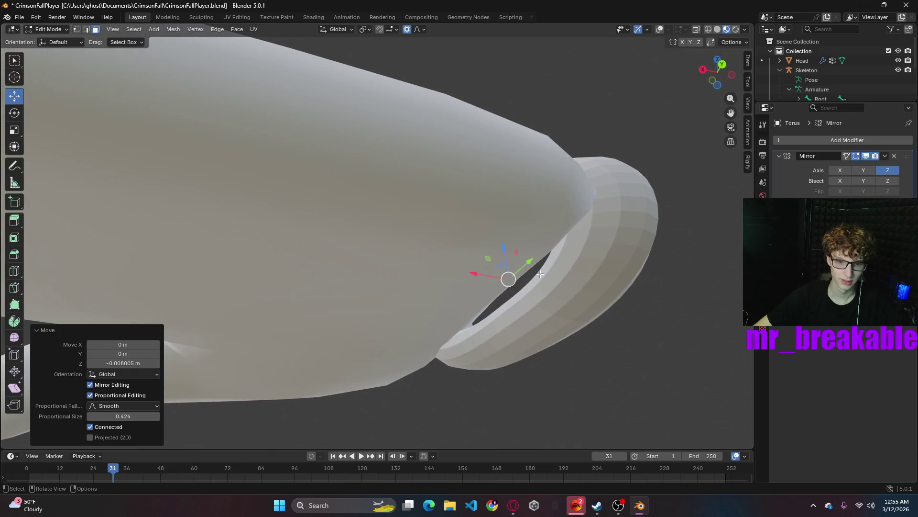
left_click(63, 33)
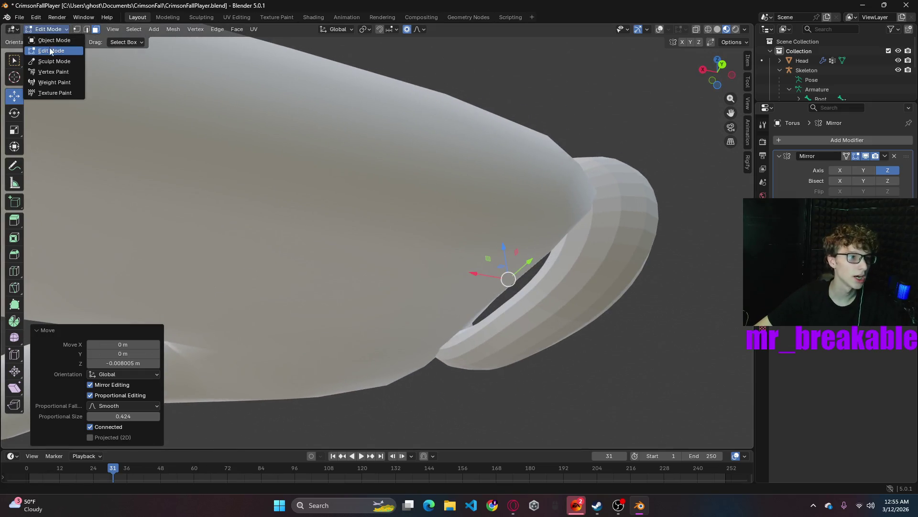
left_click(50, 29)
left_click(54, 53)
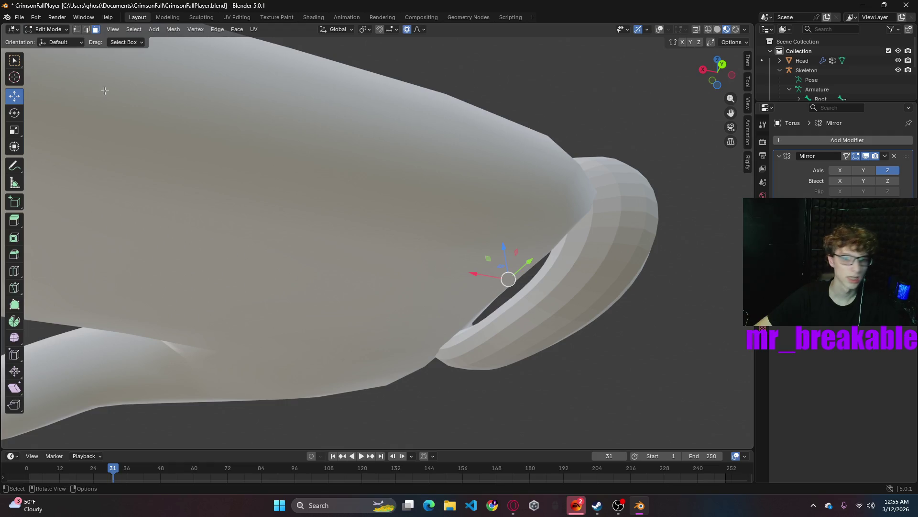
left_click(660, 30)
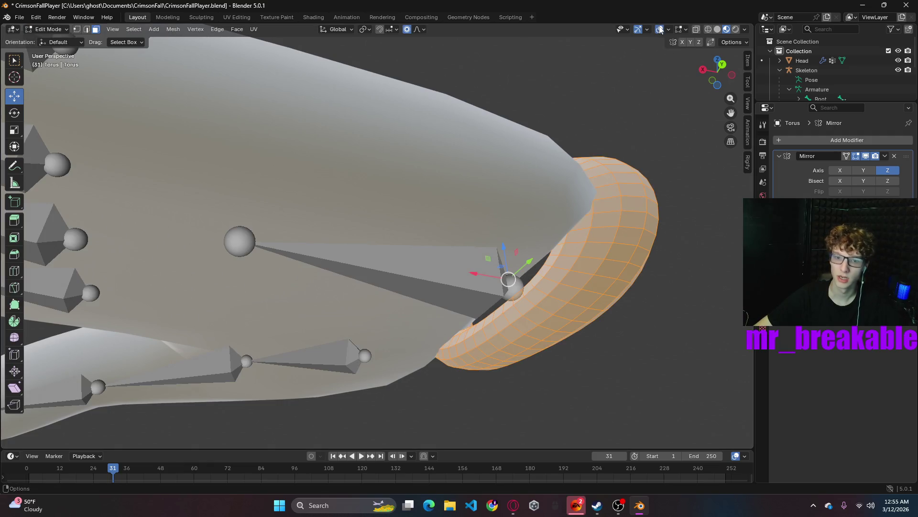
left_click(488, 319)
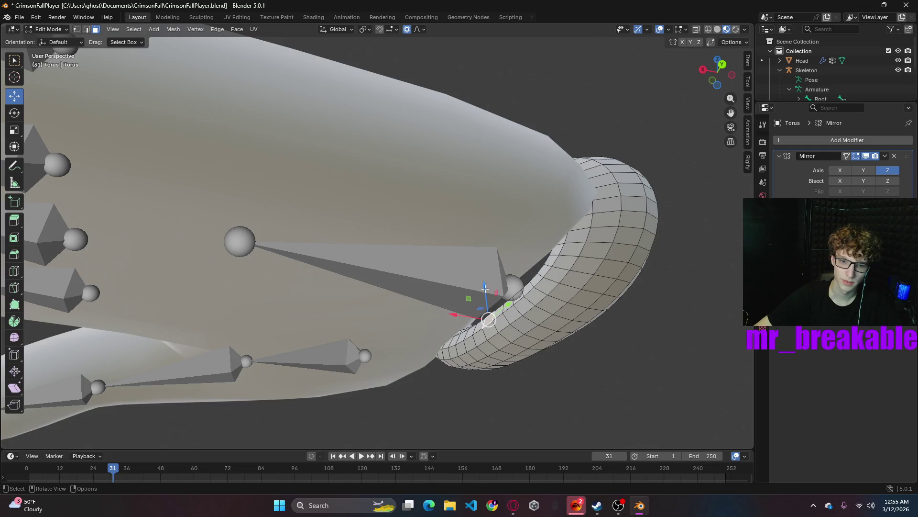
left_click_drag(486, 289, 469, 302)
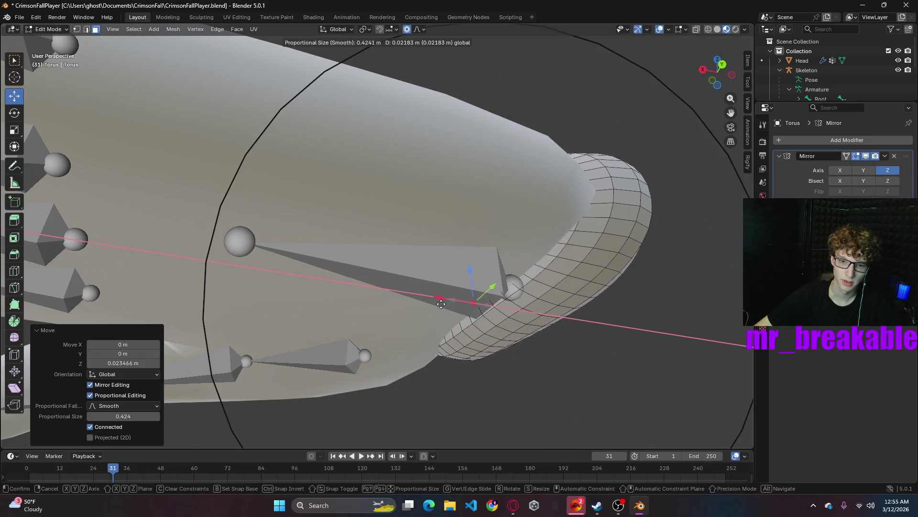
middle_click_drag(589, 338, 330, 284)
left_click(352, 282)
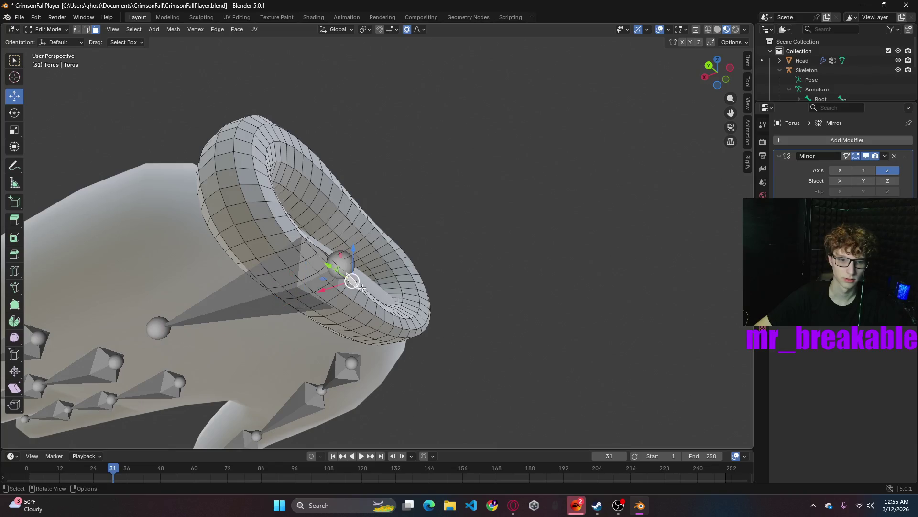
left_click_drag(352, 282, 360, 278)
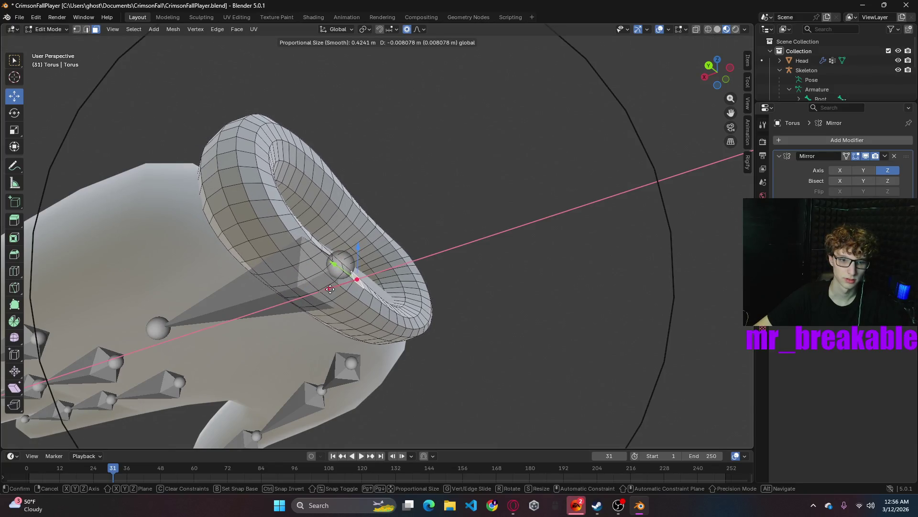
- Check the ring from the front view, cycling wireframe, solid and material preview display
left_click(417, 29)
mouse_move(568, 254)
middle_mouse_down()
mouse_move(594, 326)
mouse_move(507, 292)
middle_mouse_up()
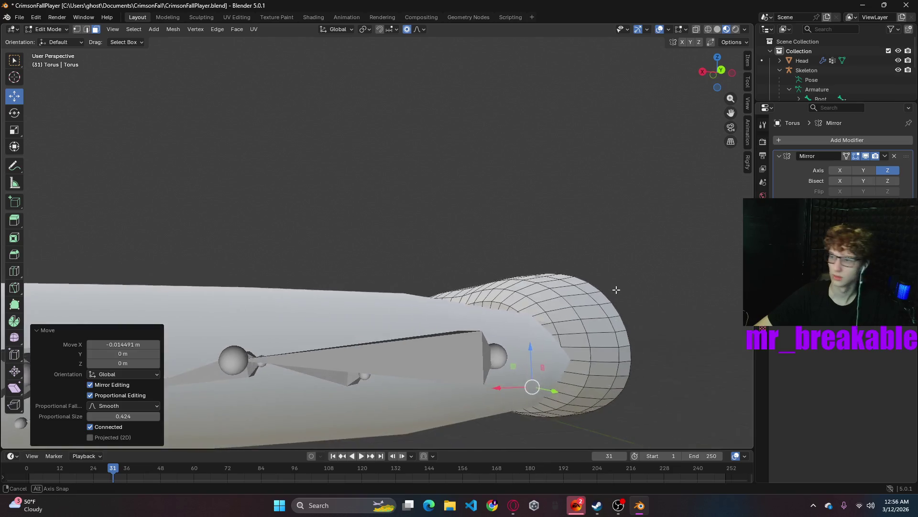
scroll(507, 292, "down", 6)
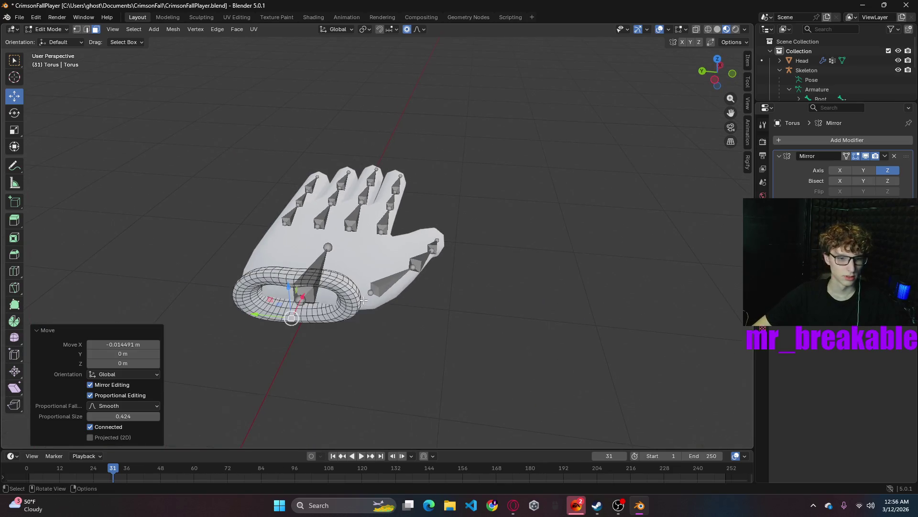
mouse_move(507, 292)
middle_mouse_down()
mouse_move(404, 292)
mouse_move(615, 287)
mouse_move(736, 268)
mouse_move(711, 144)
middle_mouse_up()
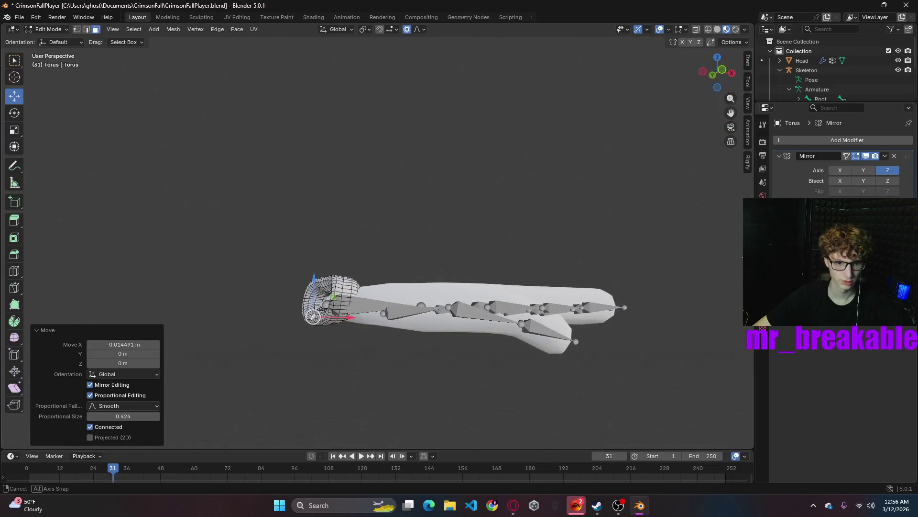
left_click(702, 85)
scroll(428, 221, "down", 7)
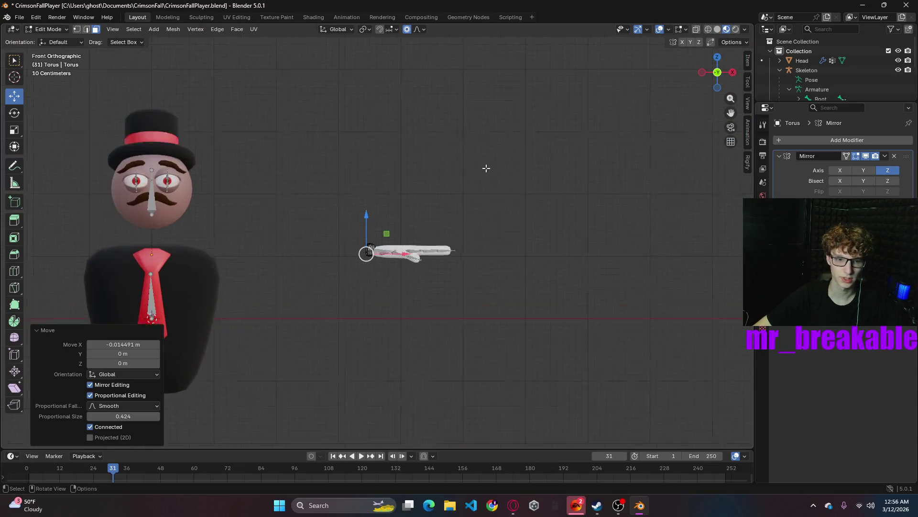
left_click(712, 28)
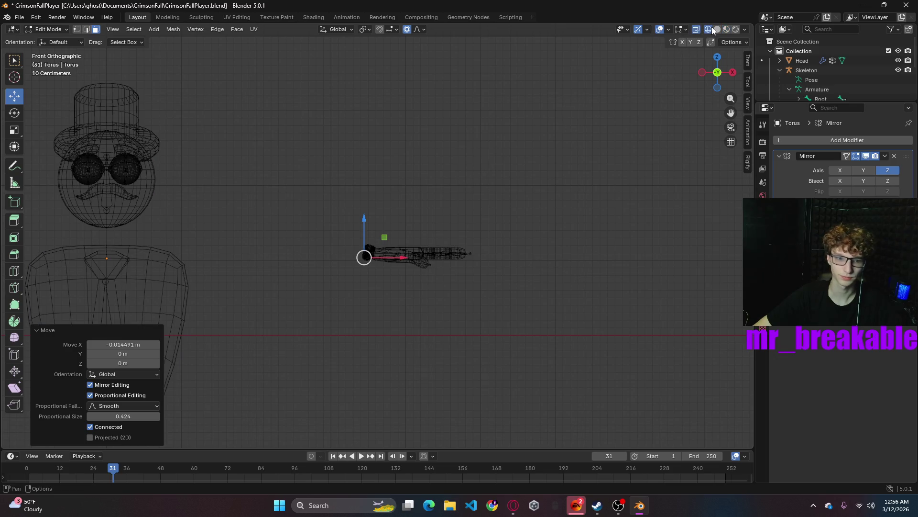
left_click(715, 29)
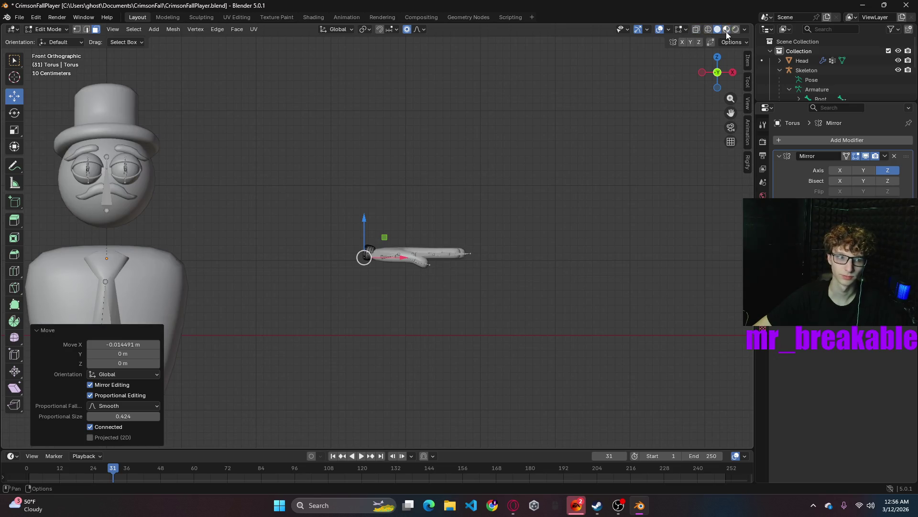
left_click(726, 29)
mouse_move(401, 206)
middle_mouse_down()
mouse_move(271, 308)
mouse_move(442, 269)
middle_mouse_up()
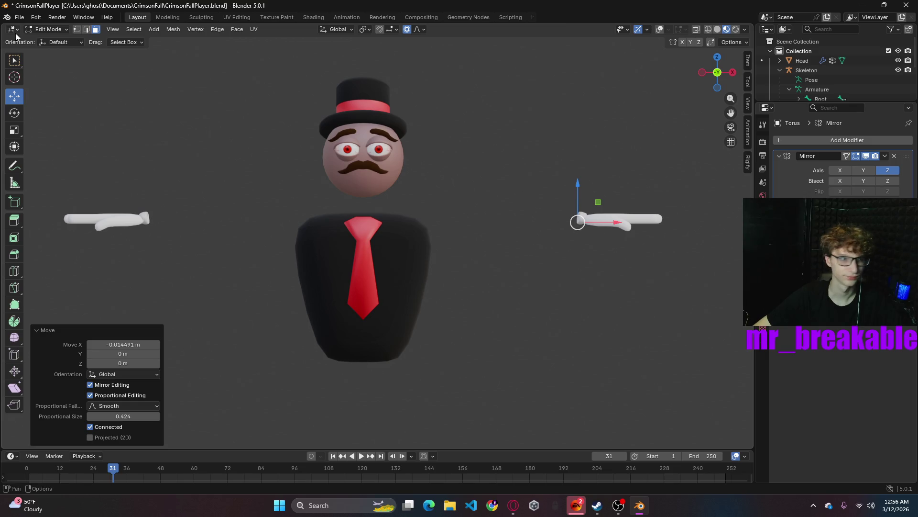
- In object mode, select the wrist ring and apply smooth shading to it
left_click(48, 29)
left_click(584, 220)
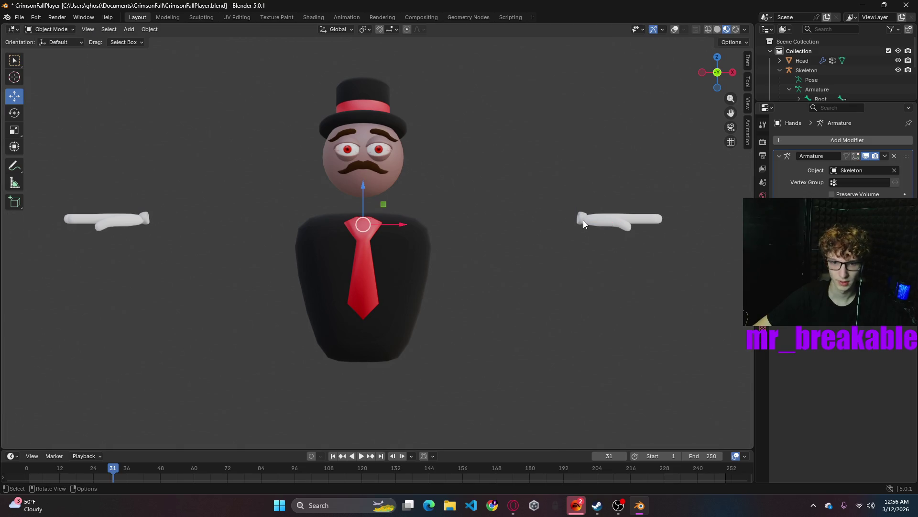
left_click(579, 220)
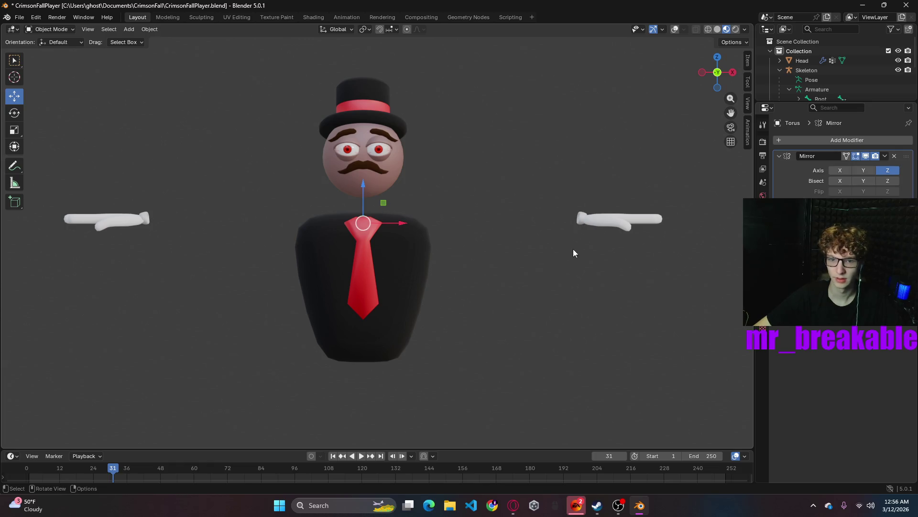
right_click(494, 228)
left_click(459, 118)
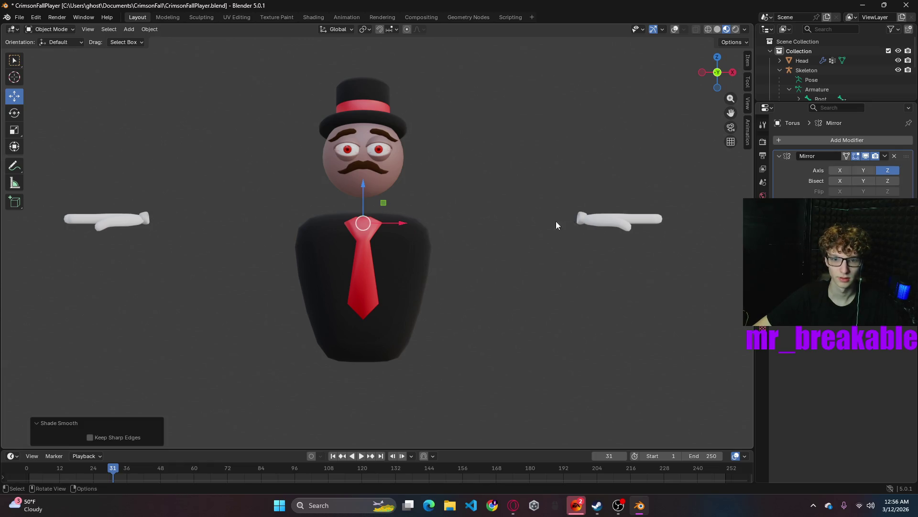
scroll(547, 213, "up", 4)
- Delete the selected wrist ring object, leaving the bare hand
mouse_move(587, 246)
middle_mouse_down("shift")
mouse_move(477, 246)
mouse_move(83, 343)
middle_mouse_up("shift")
scroll(389, 318, "up", 3)
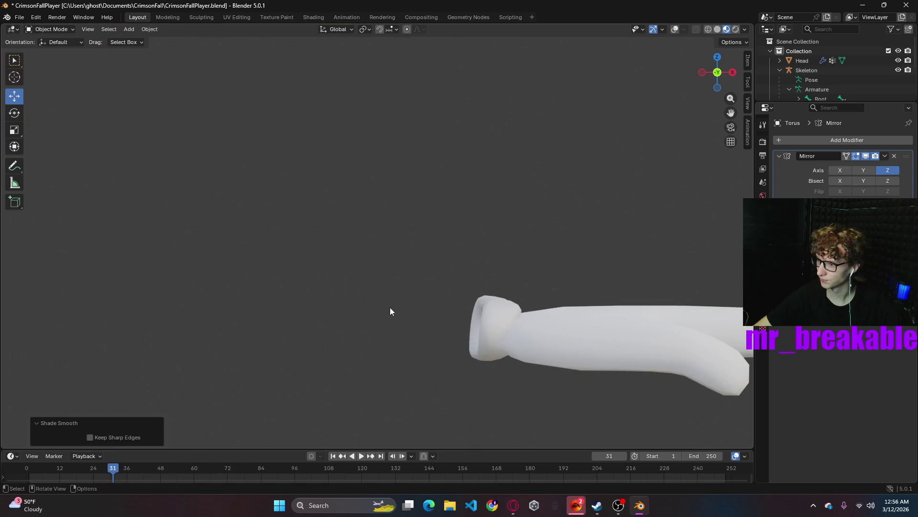
key("shift+alt+z")
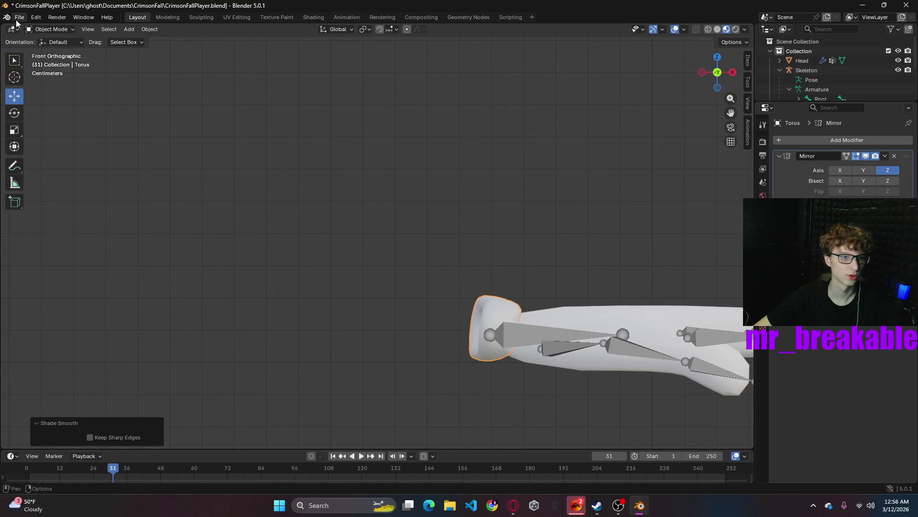
left_click(50, 41)
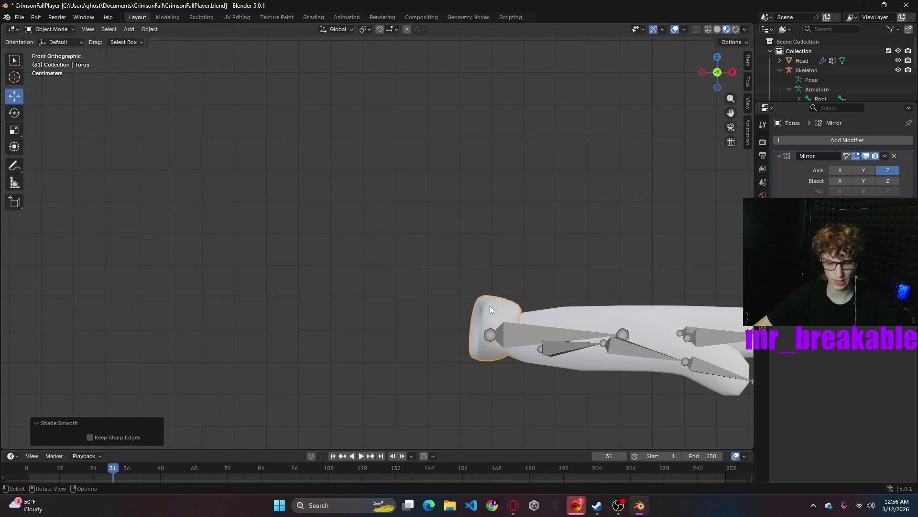
key("Delete")
left_click(53, 30)
scroll(269, 160, "down", 4)
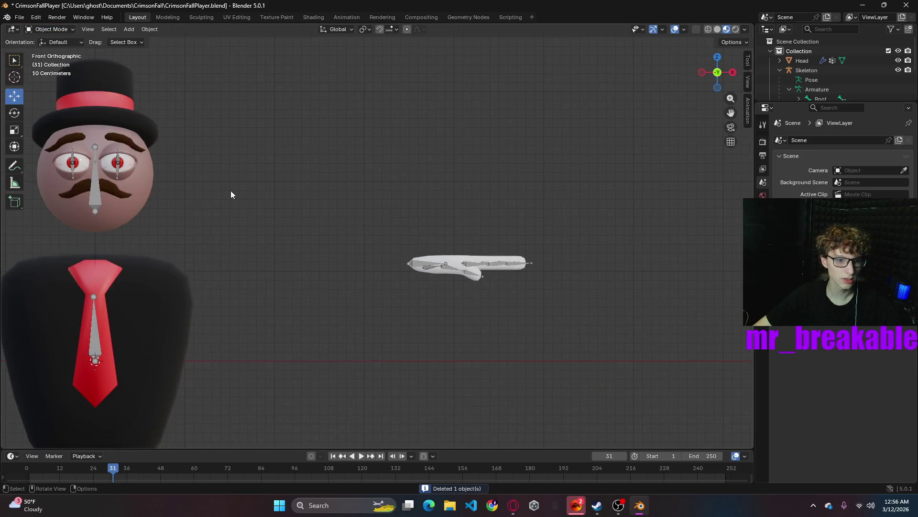
- Select the Hands object, toggle edit mode and back, then bring up the Add mesh list
left_click(153, 260)
left_click(49, 29)
left_click(126, 29)
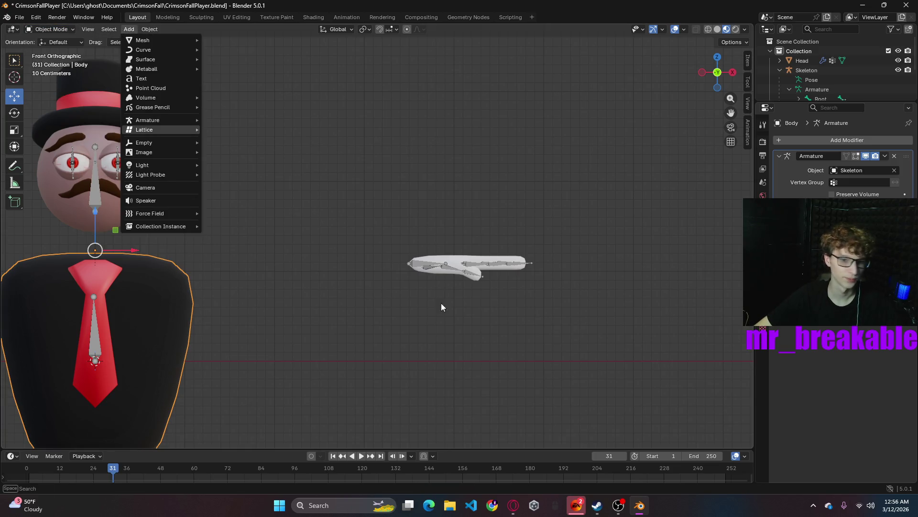
left_click(452, 262)
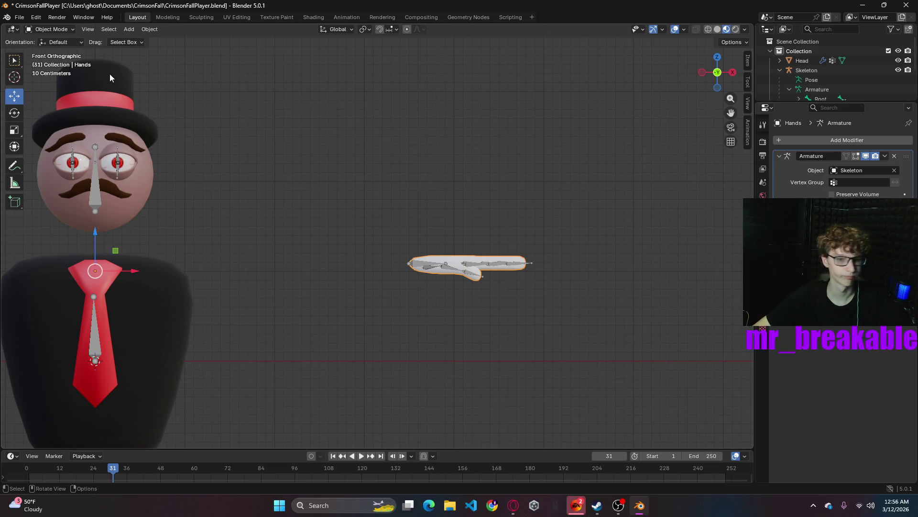
left_click(71, 29)
left_click(42, 51)
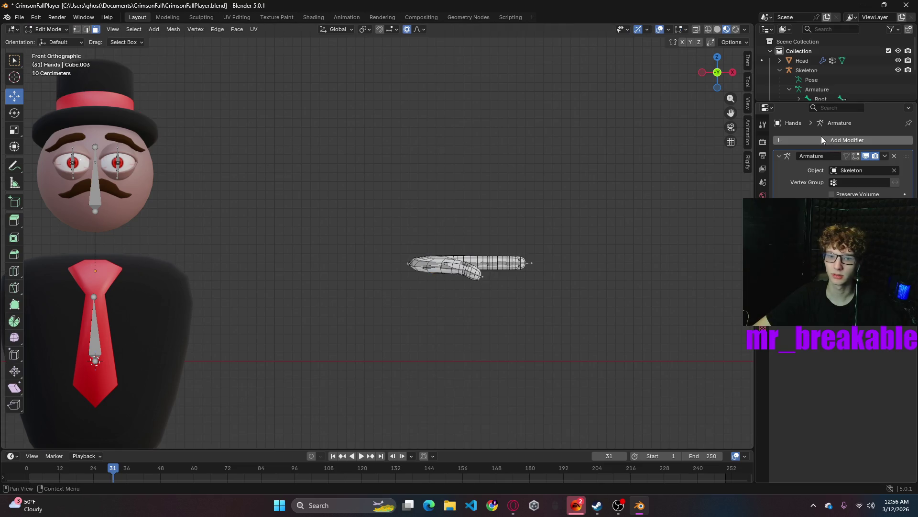
scroll(507, 229, "down", 5)
scroll(455, 236, "up", 1)
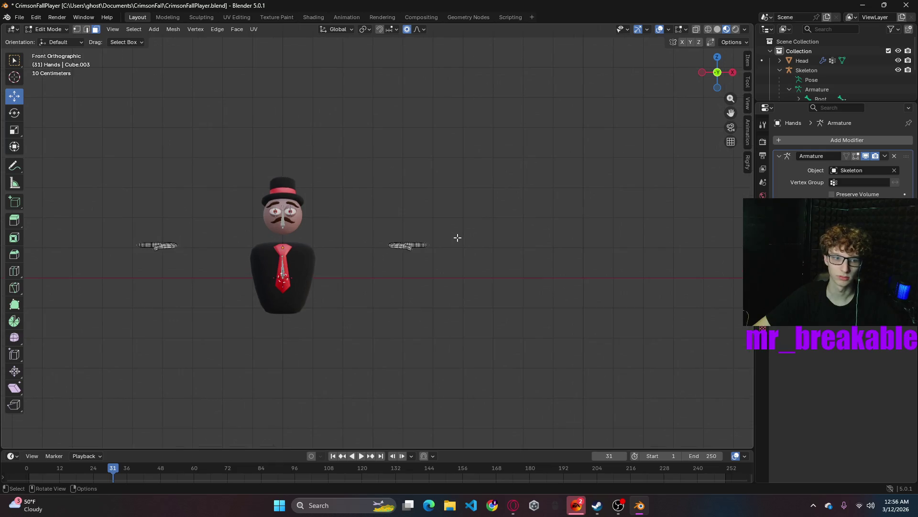
scroll(457, 237, "up", 1)
scroll(457, 237, "up", 4)
scroll(458, 237, "up", 3)
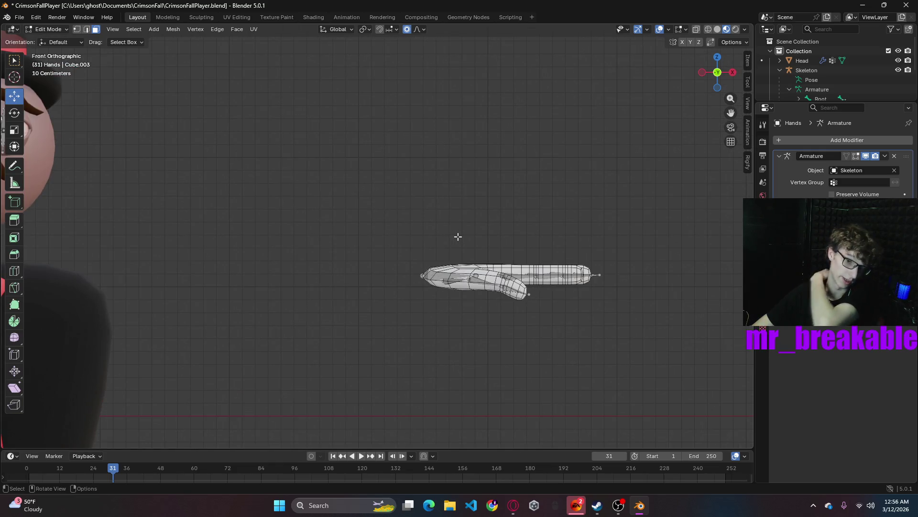
left_click(96, 30)
left_click(50, 29)
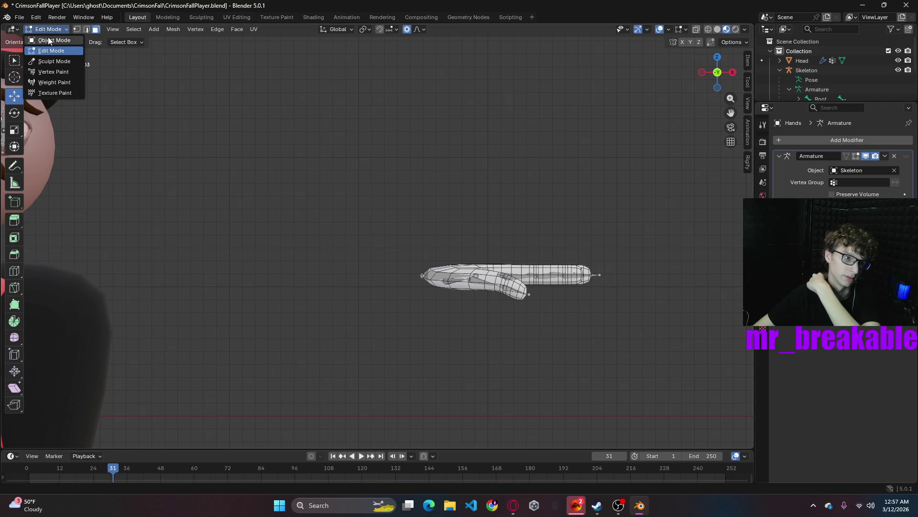
left_click(48, 37)
left_click(127, 29)
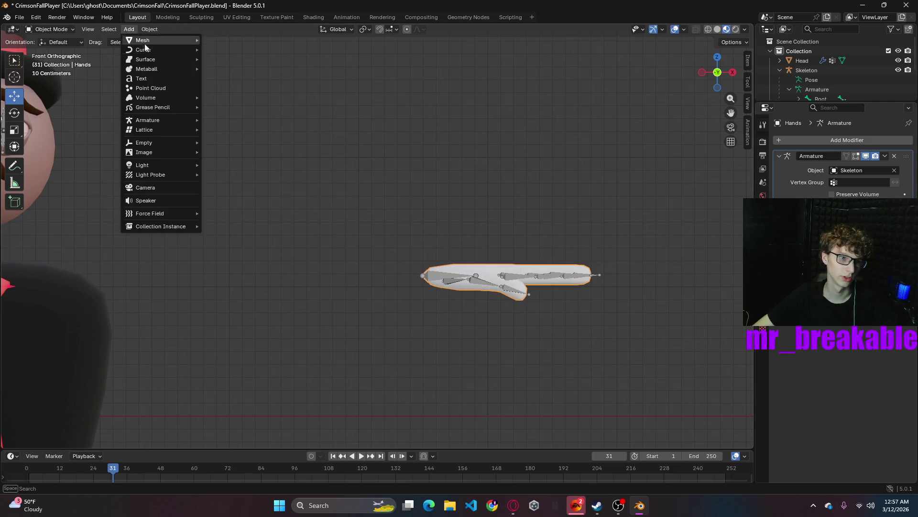
mouse_move(159, 40)
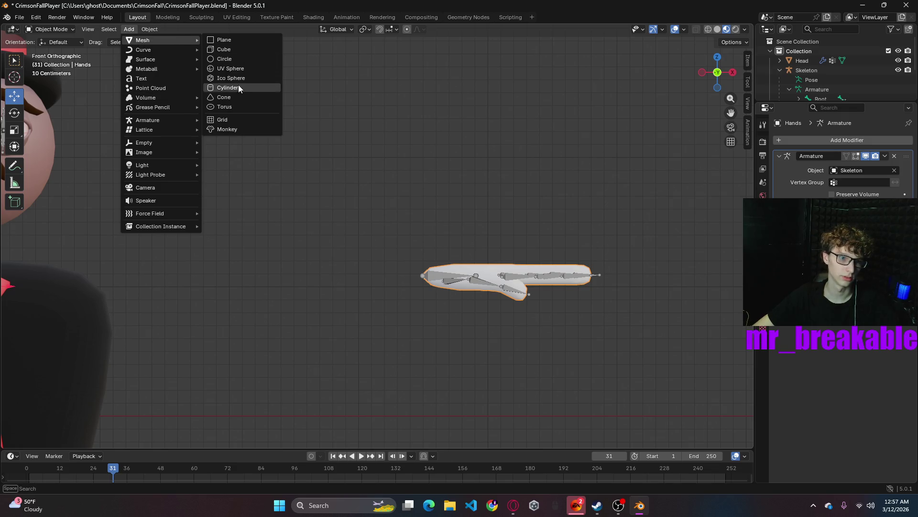
- Add a cylinder with a Mirror modifier and move its mesh about 2.94 m out beside the hand
left_click(231, 89)
scroll(287, 251, "down", 5)
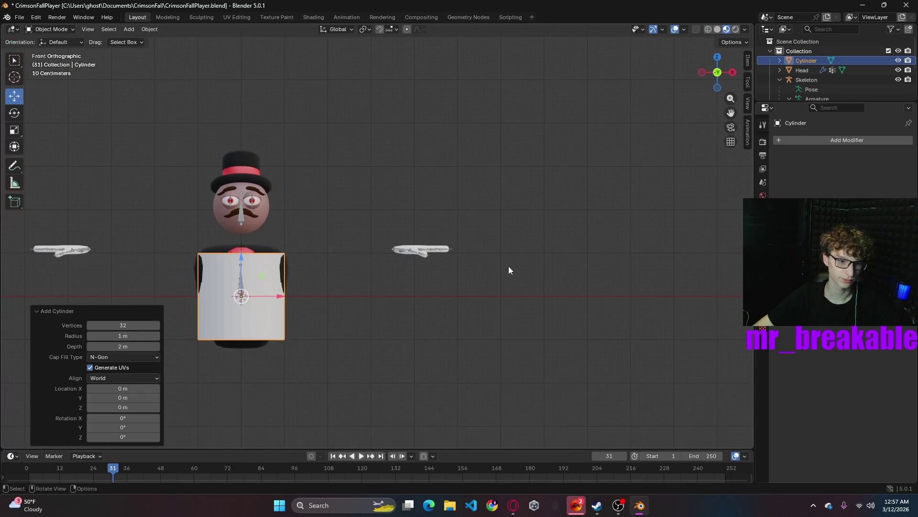
left_click(807, 139)
mouse_move(765, 140)
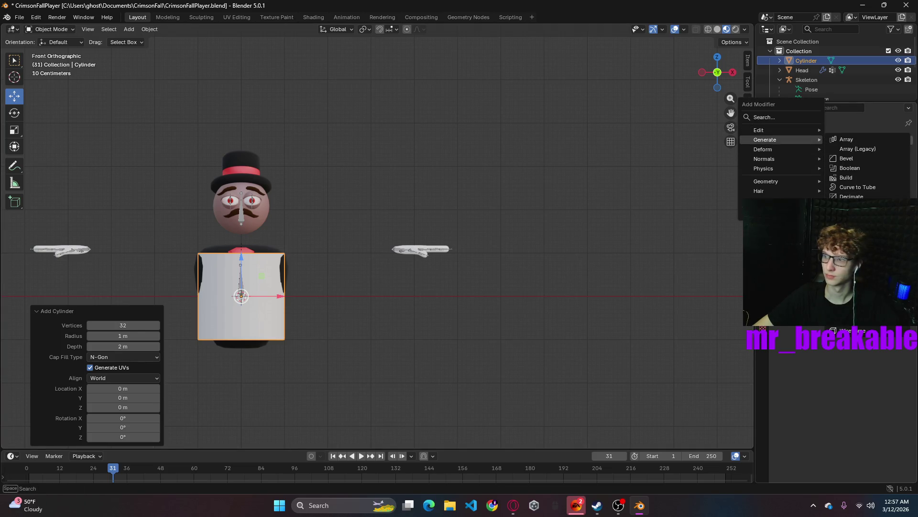
left_click(850, 234)
scroll(323, 262, "up", 4)
scroll(279, 259, "down", 2)
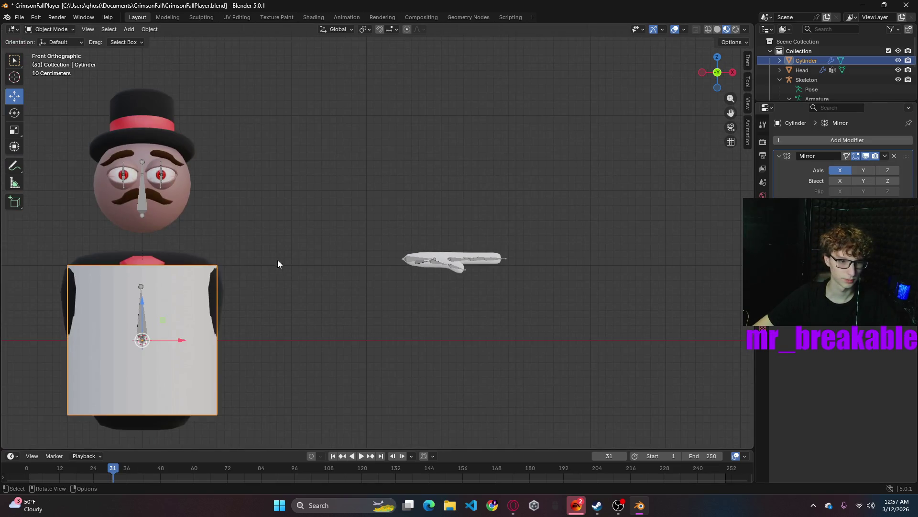
middle_click_drag(274, 285, 350, 254, "shift")
left_click(49, 29)
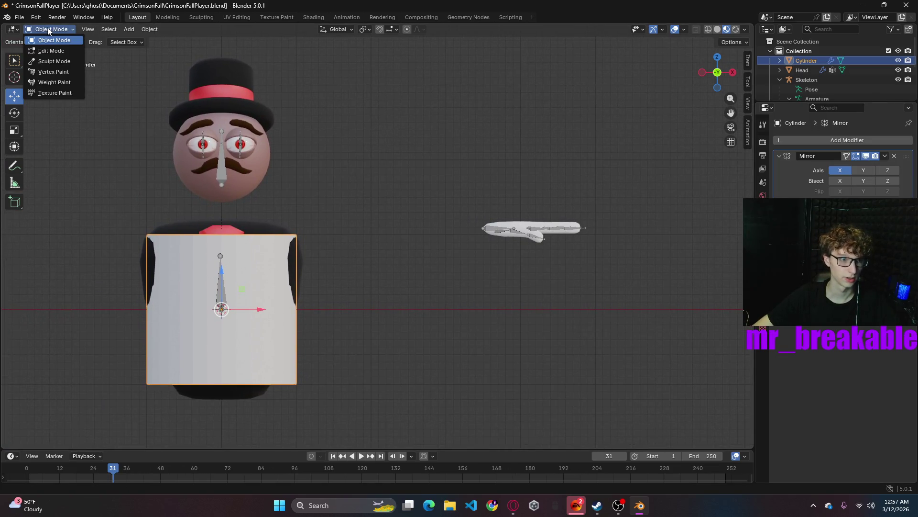
left_click(50, 51)
left_click_drag(261, 309, 501, 295)
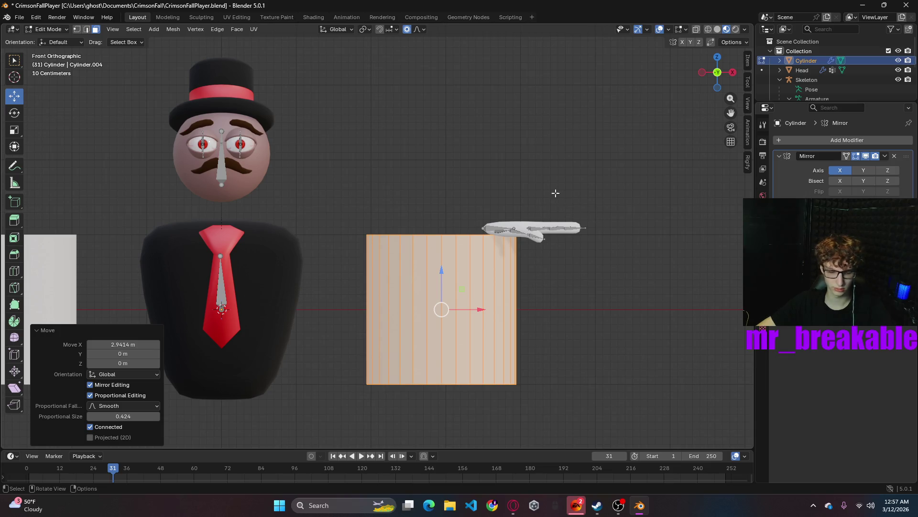
- Rotate the cylinder 90° around Y and shrink it to a small size
key("r")
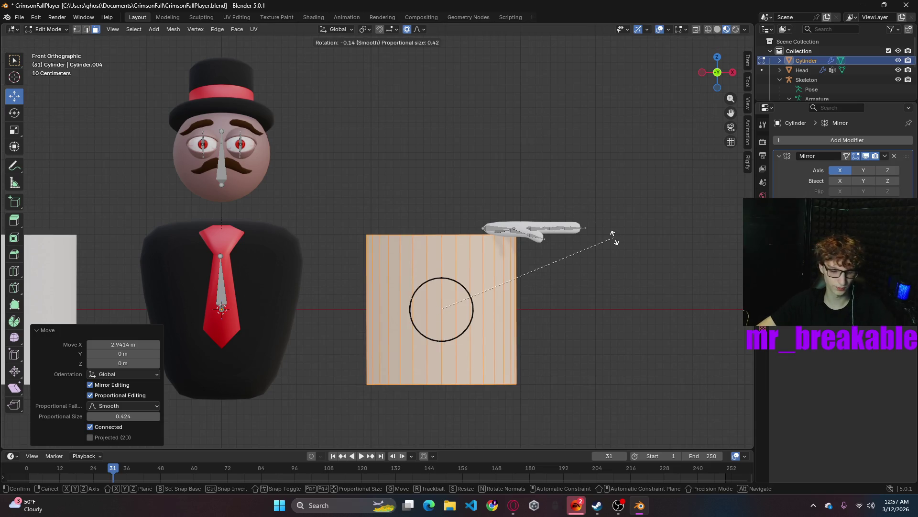
key("y")
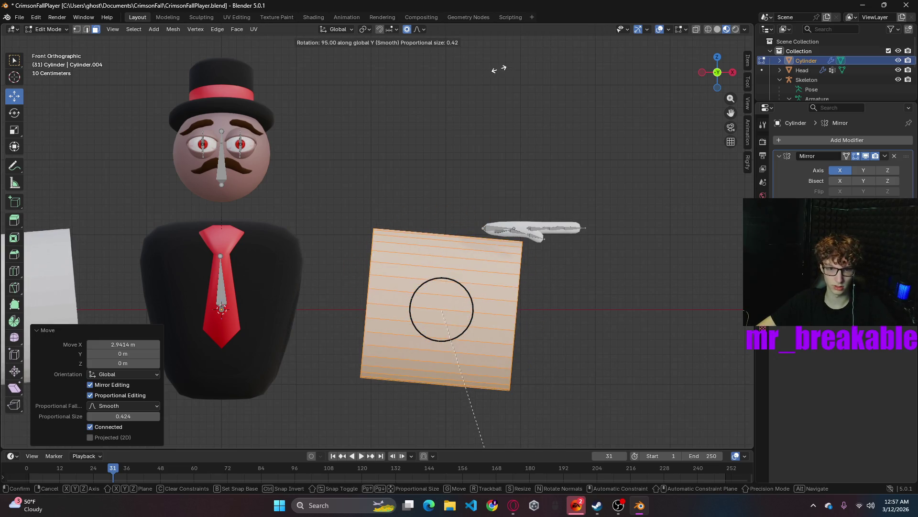
left_click(504, 50)
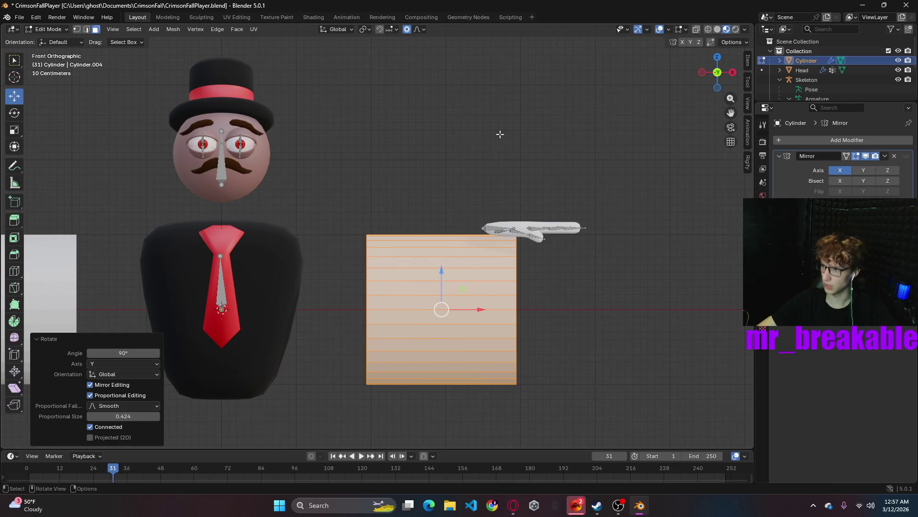
key("s")
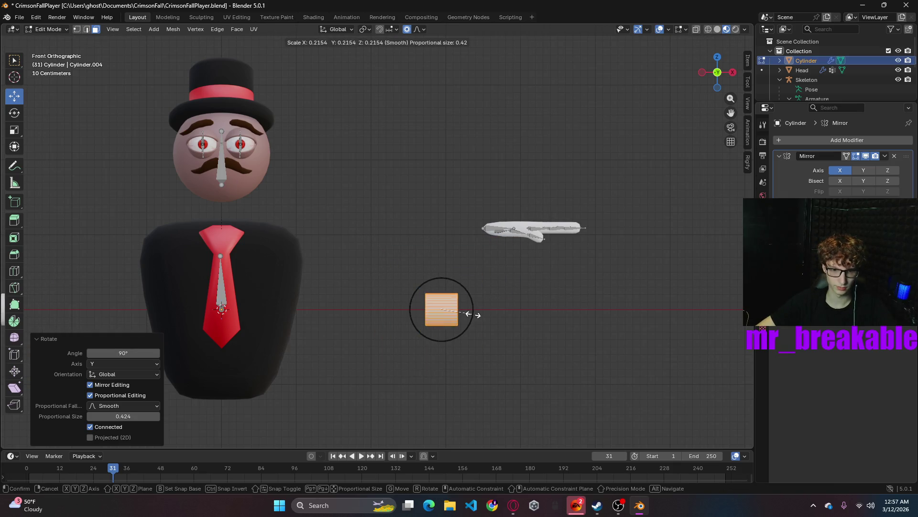
left_click(454, 323)
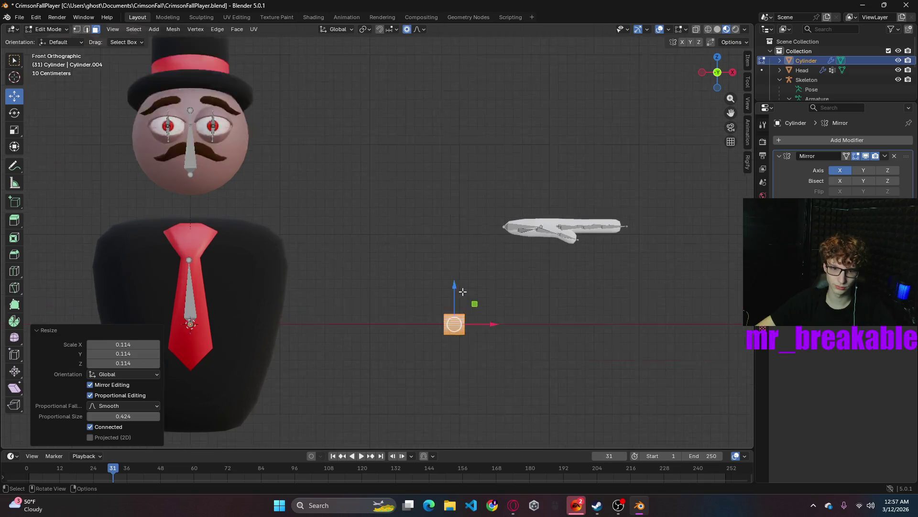
scroll(549, 350, "up", 5)
scroll(591, 161, "down", 5)
- Move the cylinder up, along X and along Y onto the base of the hand
middle_click_drag(580, 214, 613, 195)
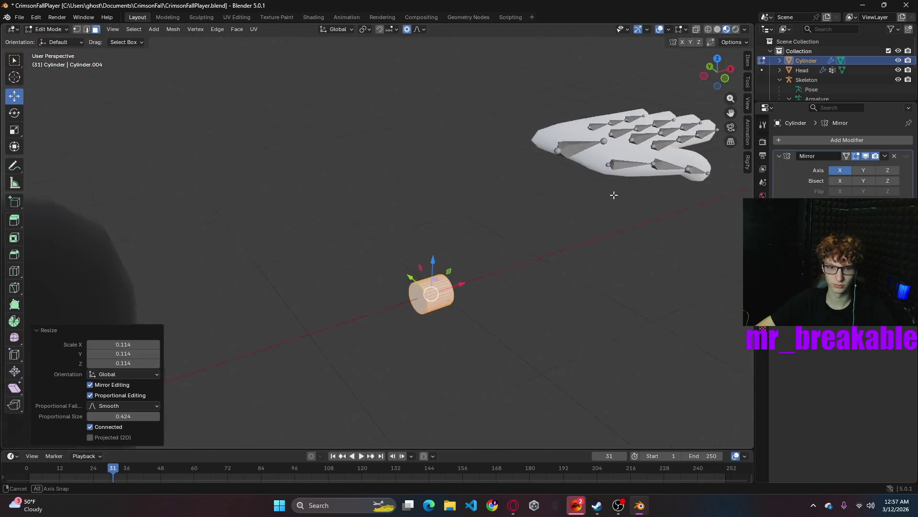
key("g")
left_click(521, 116)
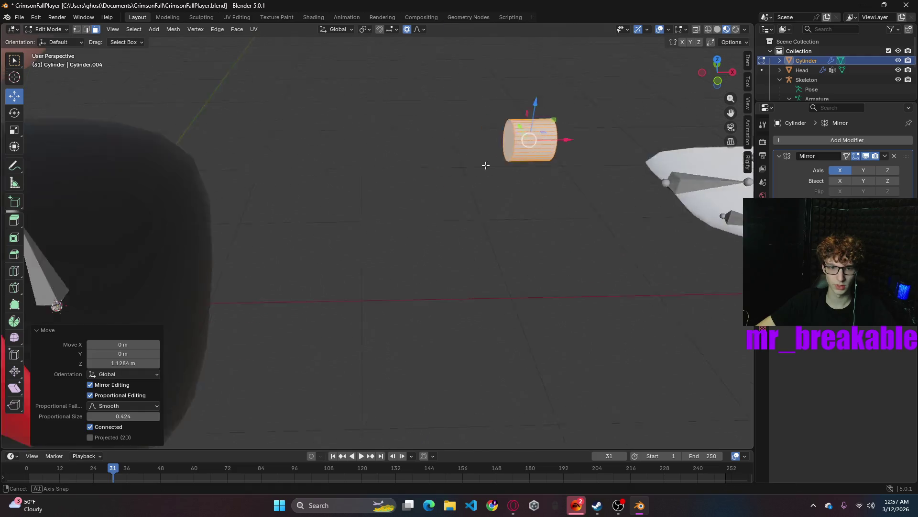
middle_click_drag(520, 115, 364, 180)
key("g")
key("x")
left_click(478, 180)
middle_click_drag(477, 179, 533, 282)
key("g")
key("y")
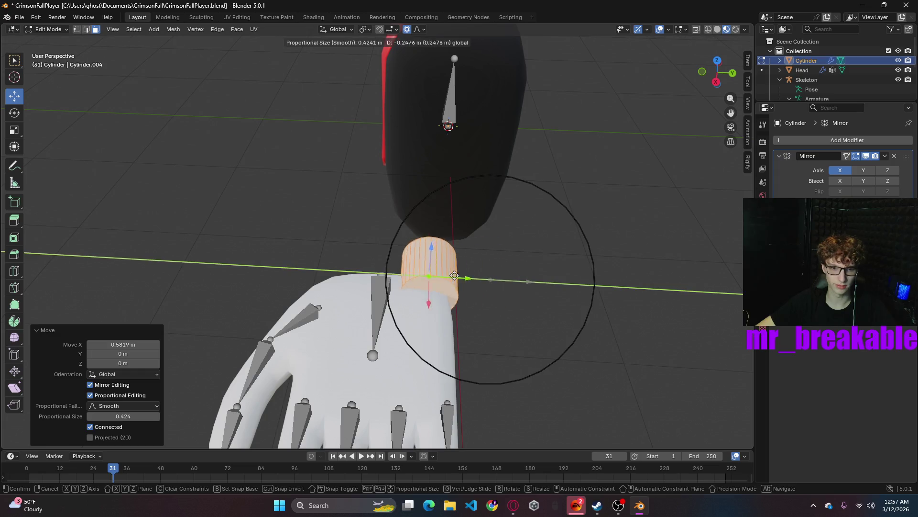
left_click(504, 272)
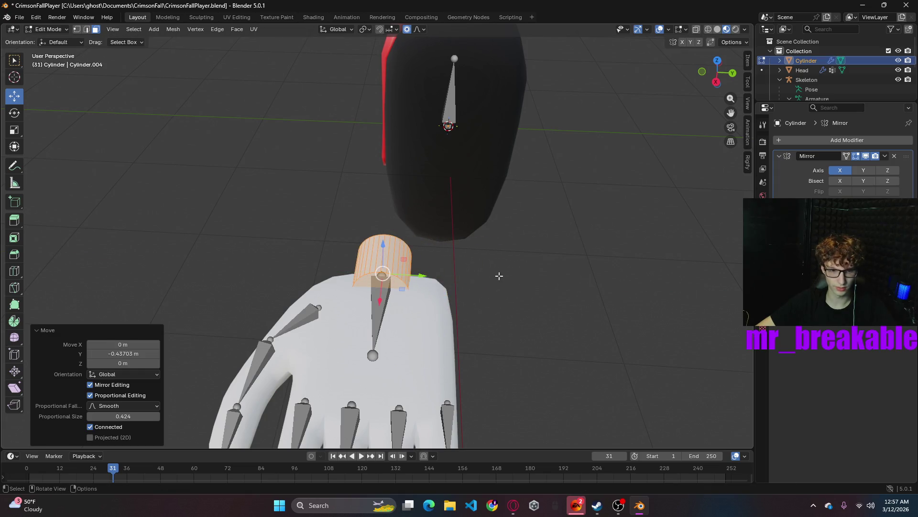
- Stretch the cylinder along Y and nudge it down slightly against the wrist
key("s")
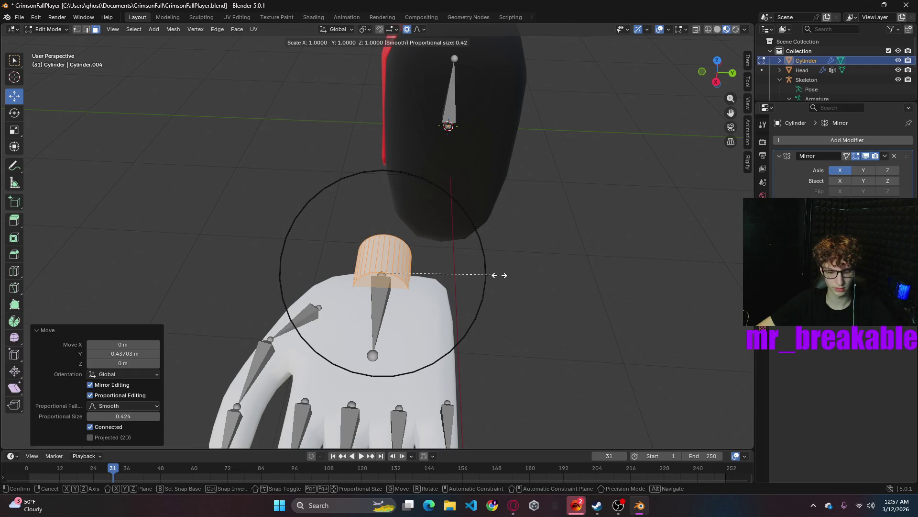
key("y")
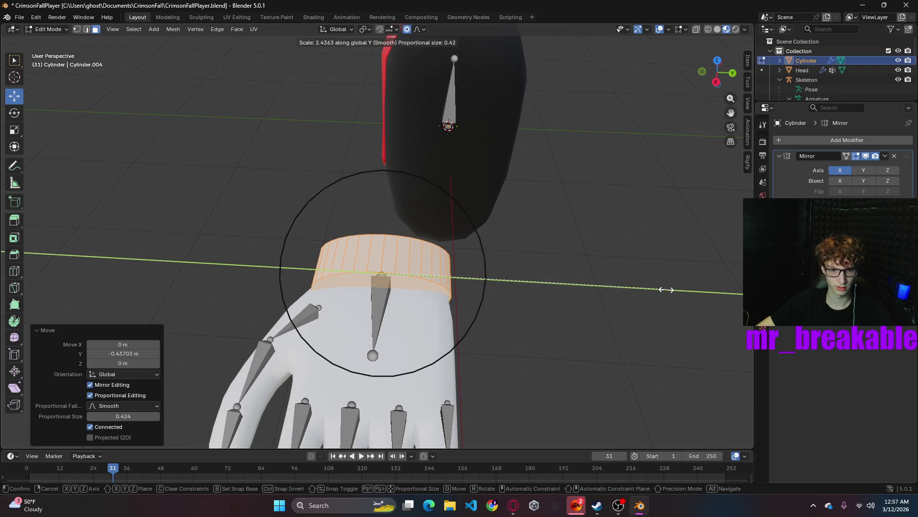
left_click(665, 289)
middle_click_drag(615, 291, 310, 177)
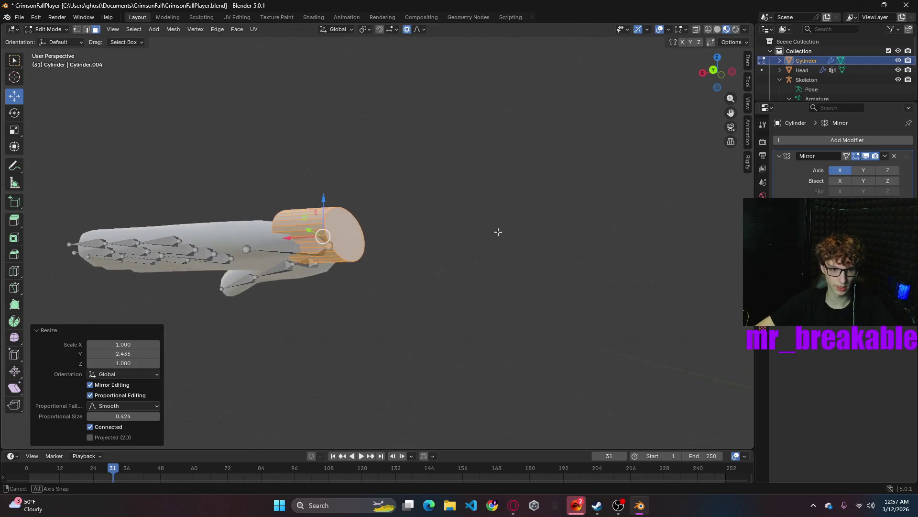
left_click_drag(323, 195, 324, 204)
mouse_move(427, 239)
middle_mouse_down()
mouse_move(471, 256)
mouse_move(463, 241)
middle_mouse_up()
scroll(473, 235, "down", 2)
left_click_drag(327, 200, 327, 195)
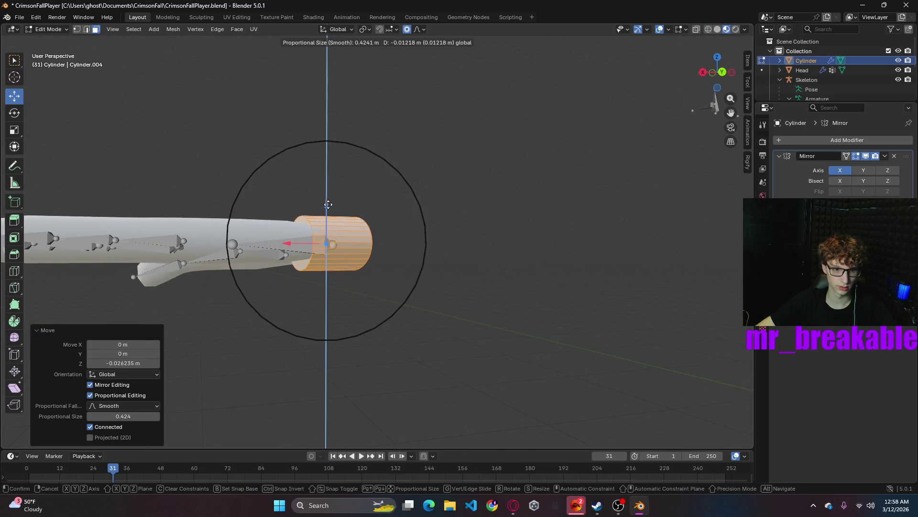
mouse_move(411, 249)
middle_mouse_down()
mouse_move(376, 269)
mouse_move(392, 292)
mouse_move(435, 308)
mouse_move(469, 306)
mouse_move(554, 268)
mouse_move(492, 246)
mouse_move(568, 234)
middle_mouse_up()
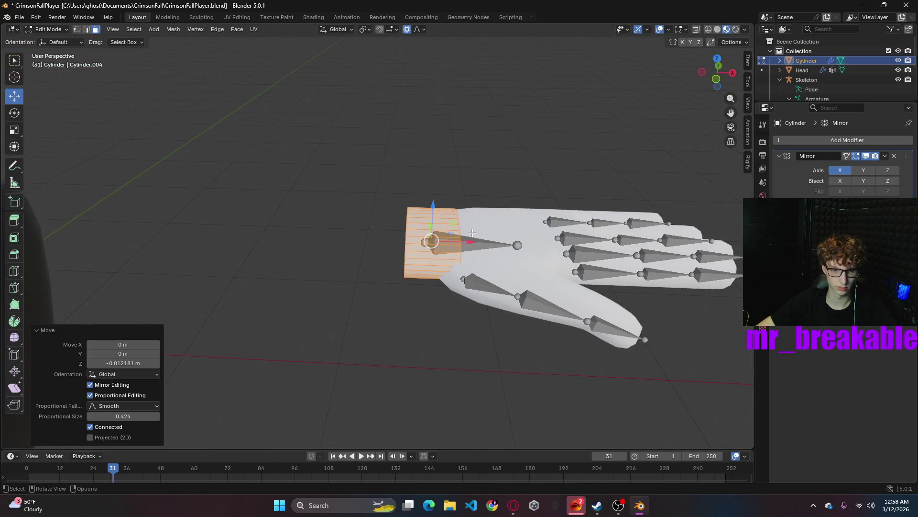
- Narrow the cylinder to 0.579 along X and slide it along X into place
key("s")
key("x")
left_click(493, 247)
mouse_move(521, 243)
middle_mouse_down()
mouse_move(541, 242)
mouse_move(459, 241)
middle_mouse_up()
key("g")
key("x")
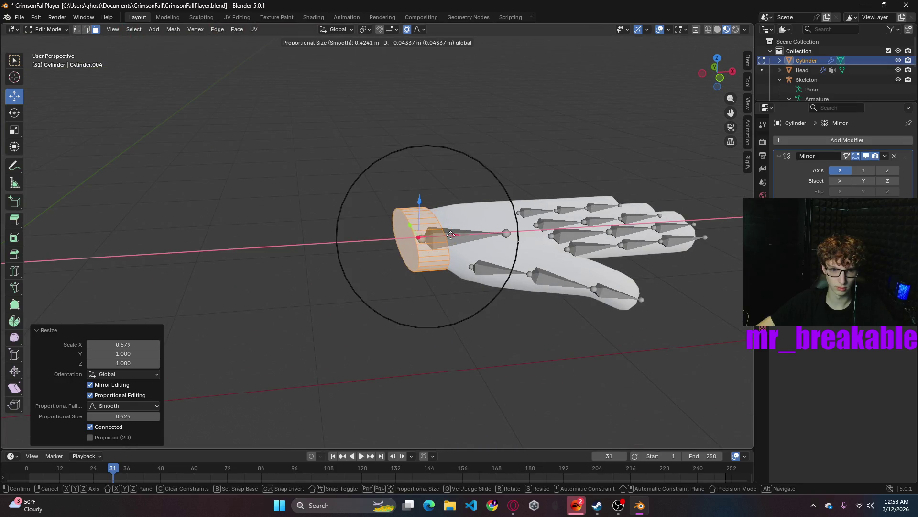
left_click(454, 237)
middle_click_drag(454, 237, 474, 237)
scroll(474, 238, "up", 2)
scroll(484, 237, "up", 2)
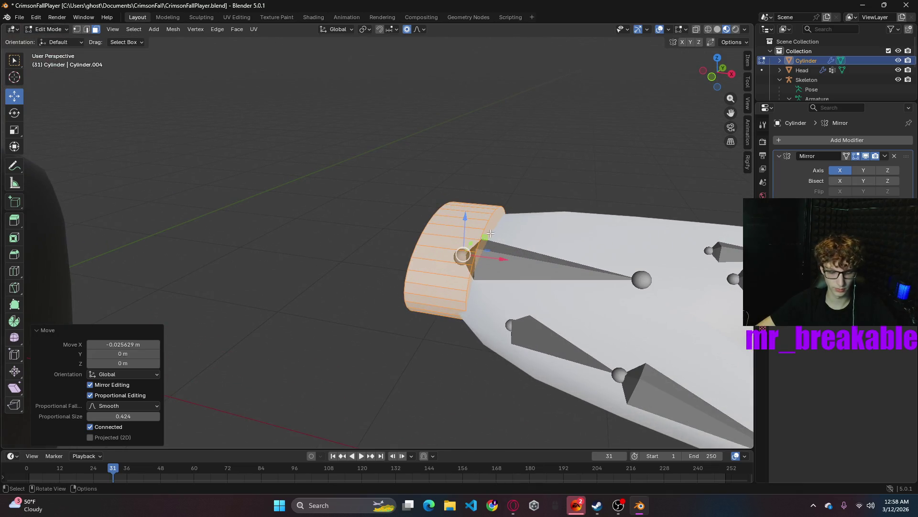
- In edge select, pick both rim edge loops of the cylinder
key("2")
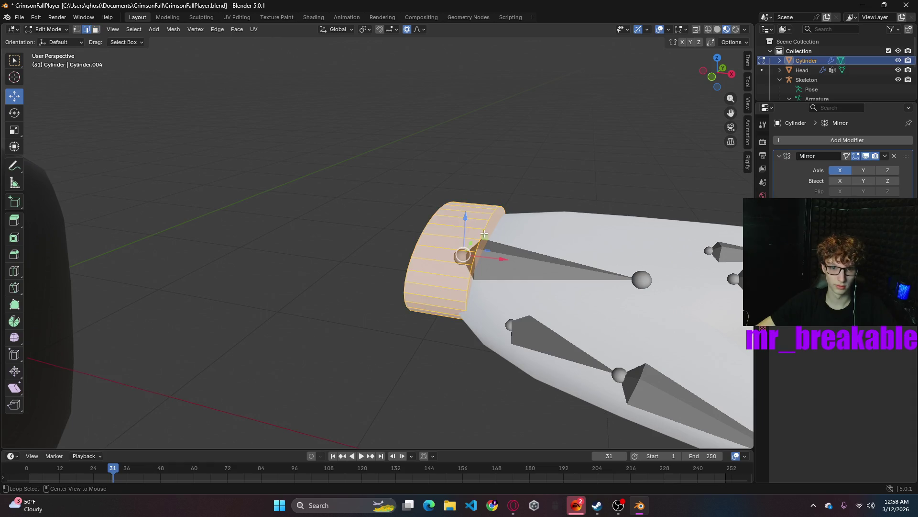
left_click(486, 231, "alt")
middle_click_drag(486, 232, 401, 237)
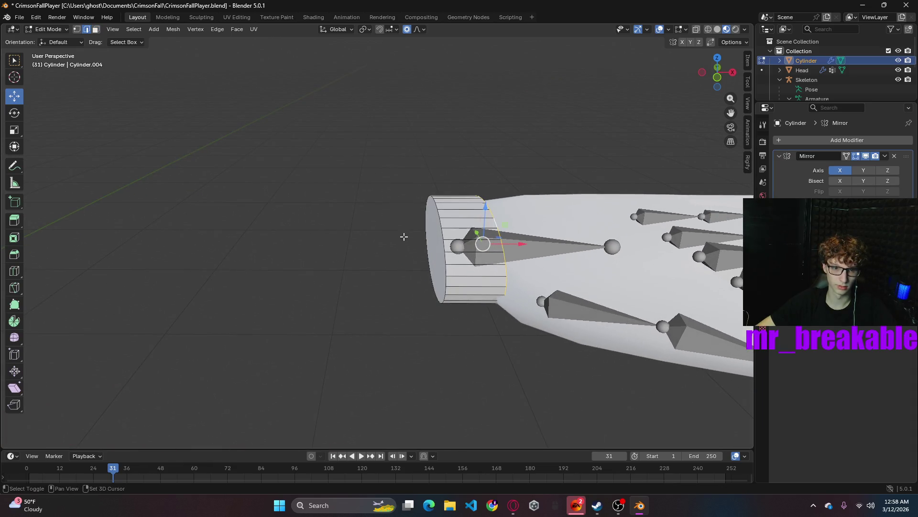
left_click(440, 228, "alt+shift")
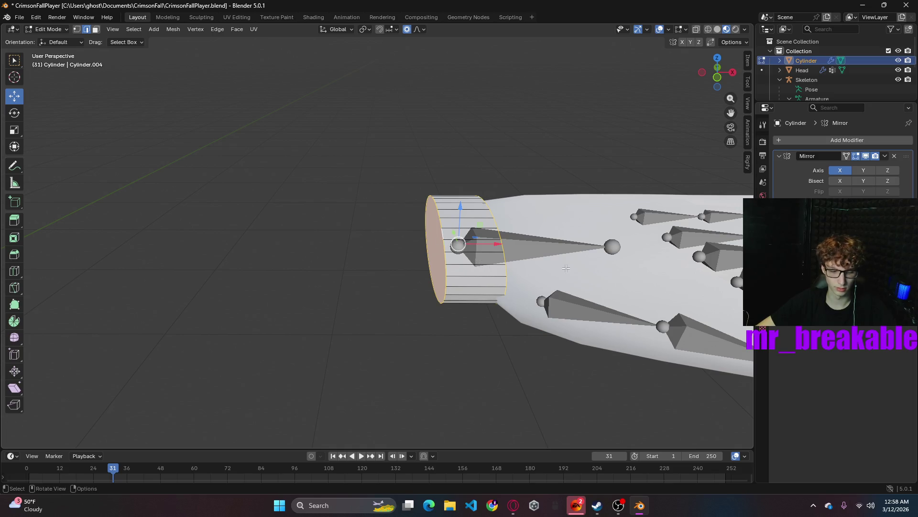
- Bevel the selected rim loops with two segments
key("ctrl+b")
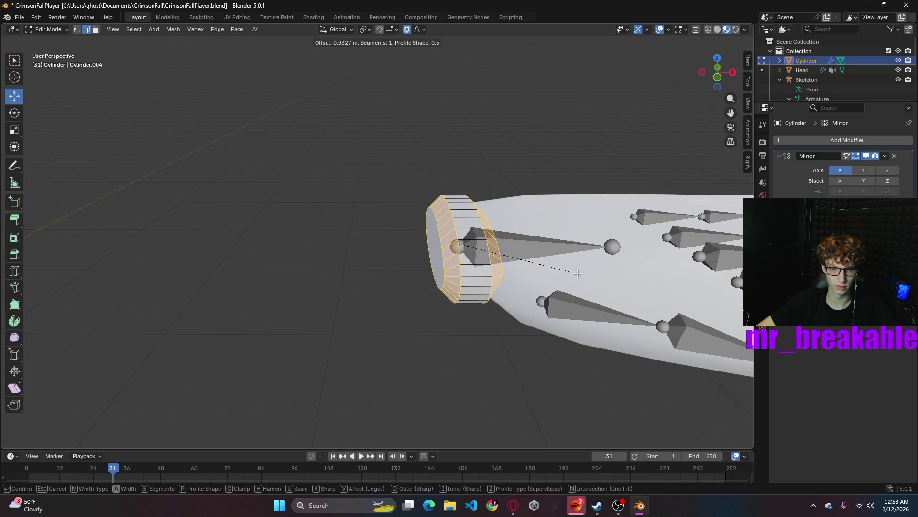
left_click(575, 272)
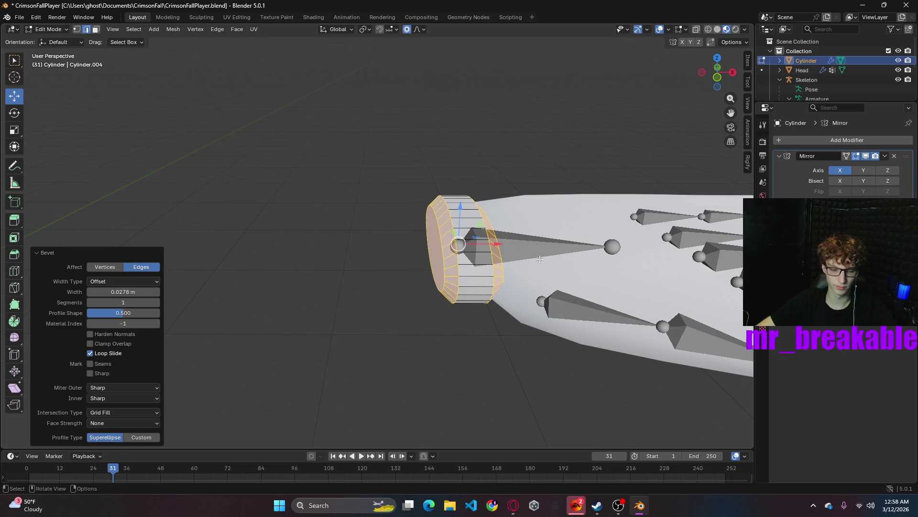
left_click(157, 302)
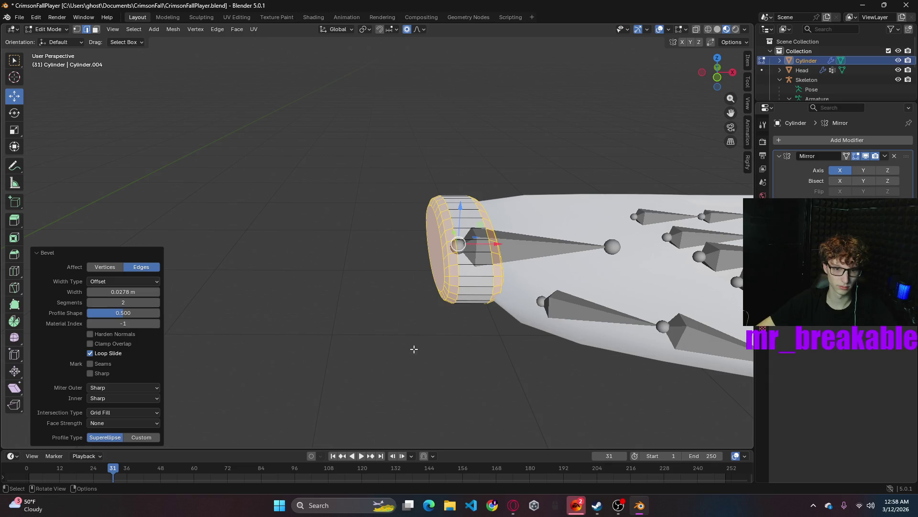
left_click(433, 356)
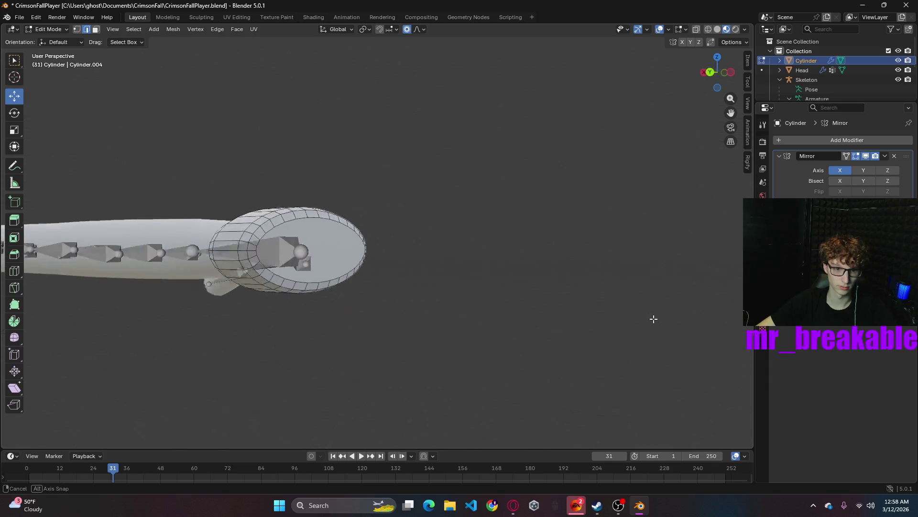
- Extrude the cylinder's end face inward to recess the cuff opening, then pick the small ring face
middle_click_drag(434, 356, 320, 254)
left_click(317, 257)
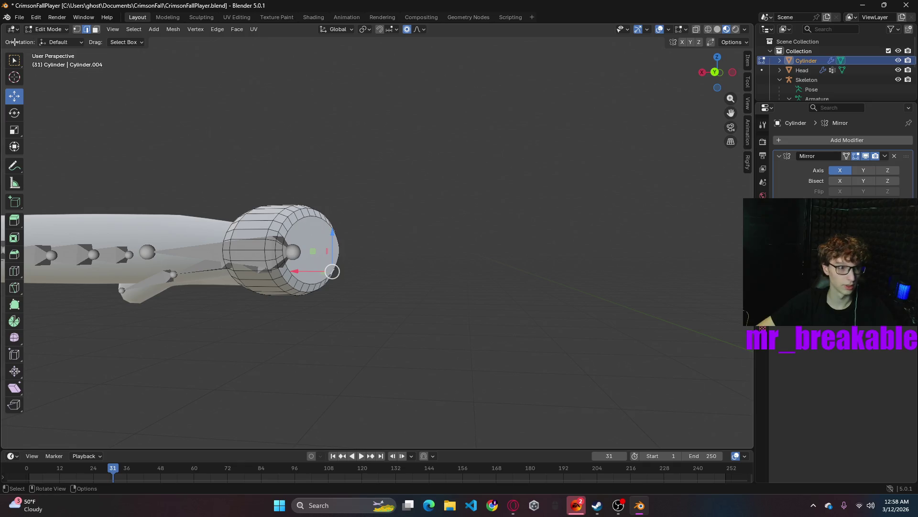
left_click(15, 63)
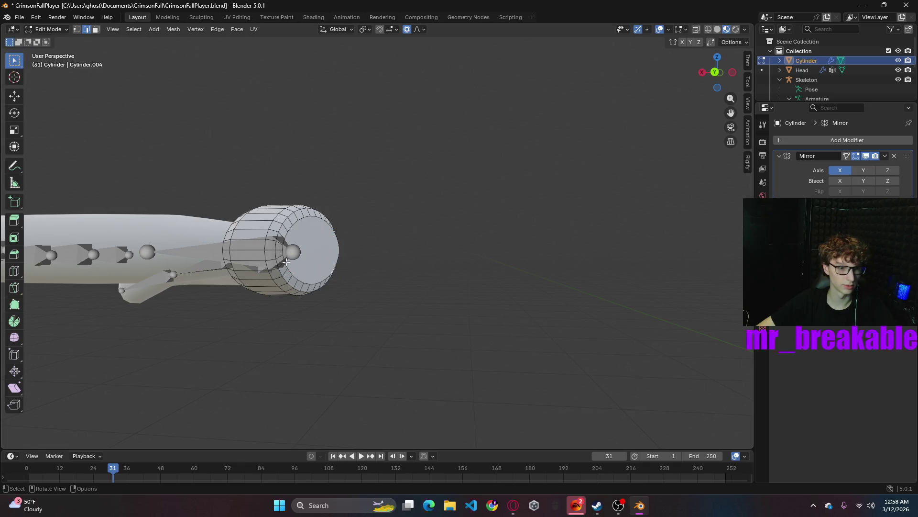
key("3")
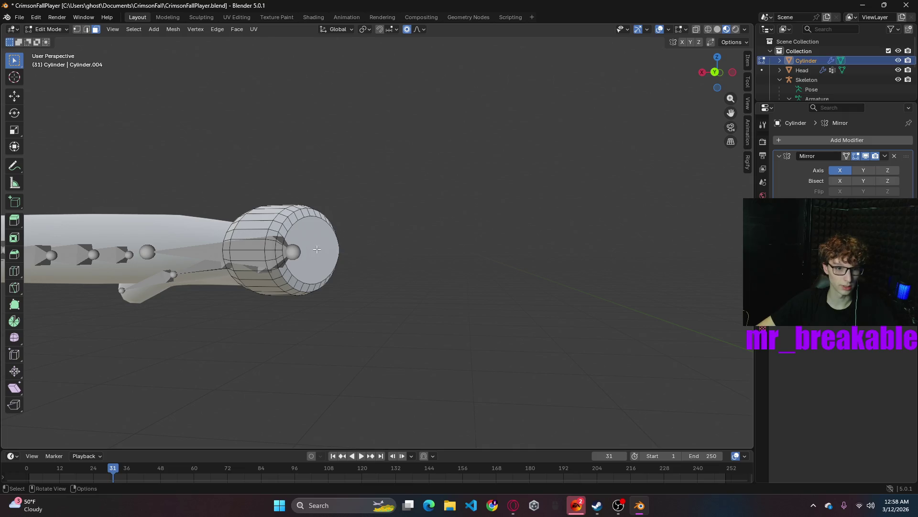
left_click(317, 249)
key("e")
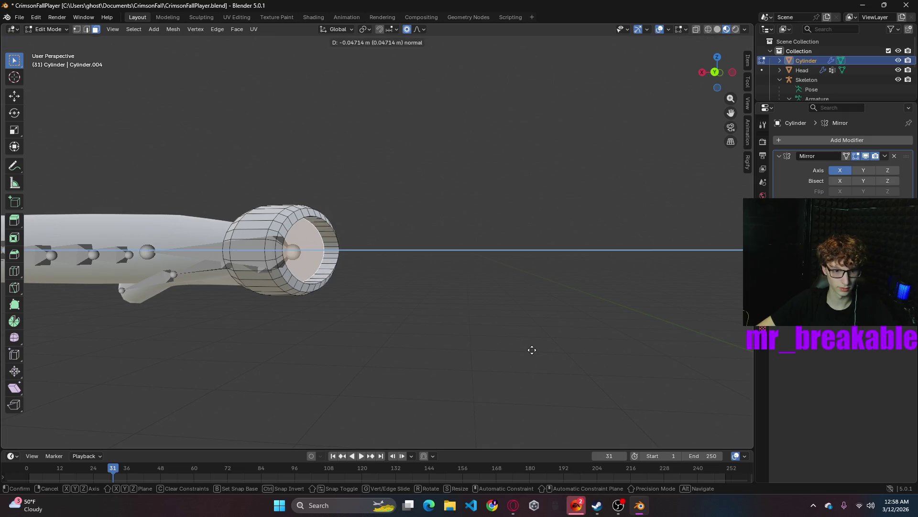
left_click(533, 350)
middle_click_drag(395, 252, 269, 226)
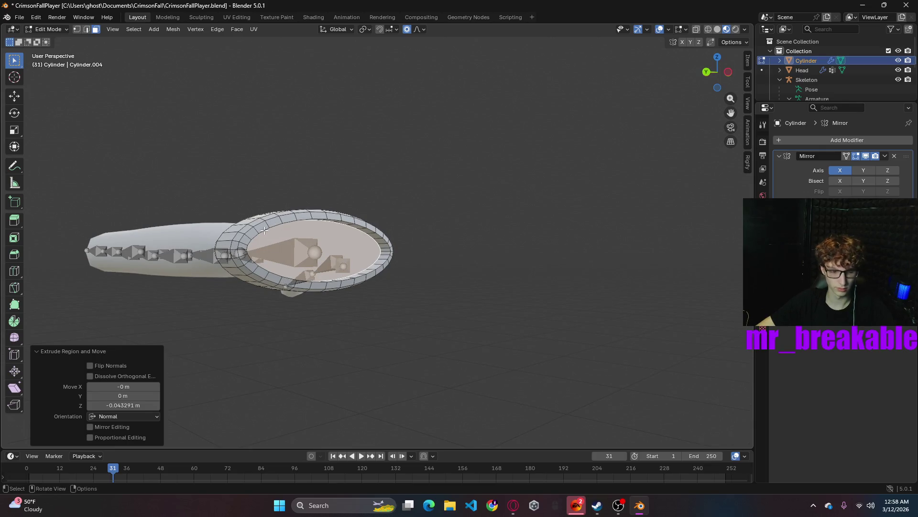
left_click(260, 235)
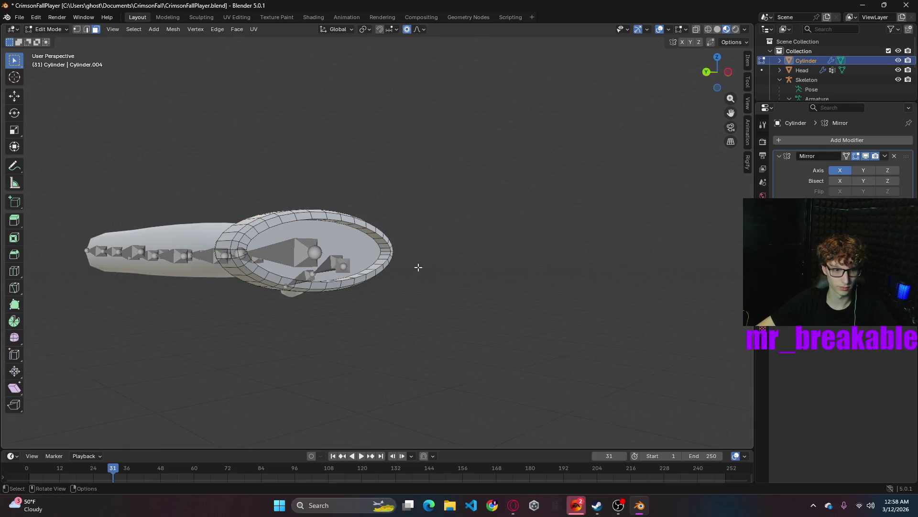
middle_click_drag(417, 266, 53, 85)
- Shift the cuff's ring loop slightly along X with the move handle
left_click(269, 228, "alt")
middle_click_drag(385, 256, 356, 197)
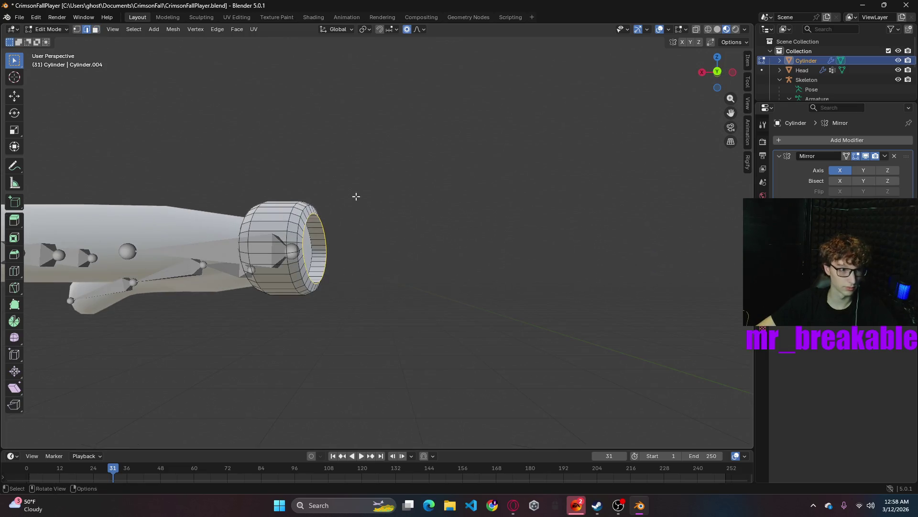
left_click(19, 98)
left_click_drag(275, 248, 287, 249)
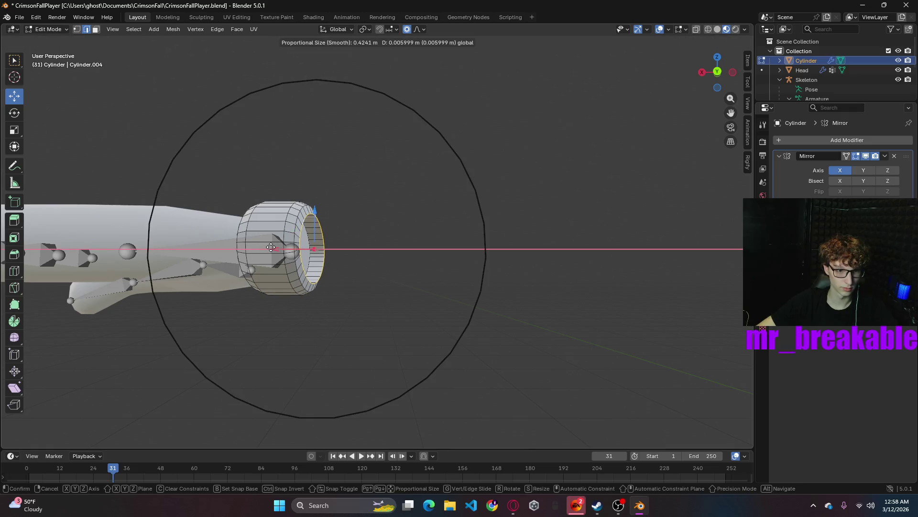
key("ctrl+z")
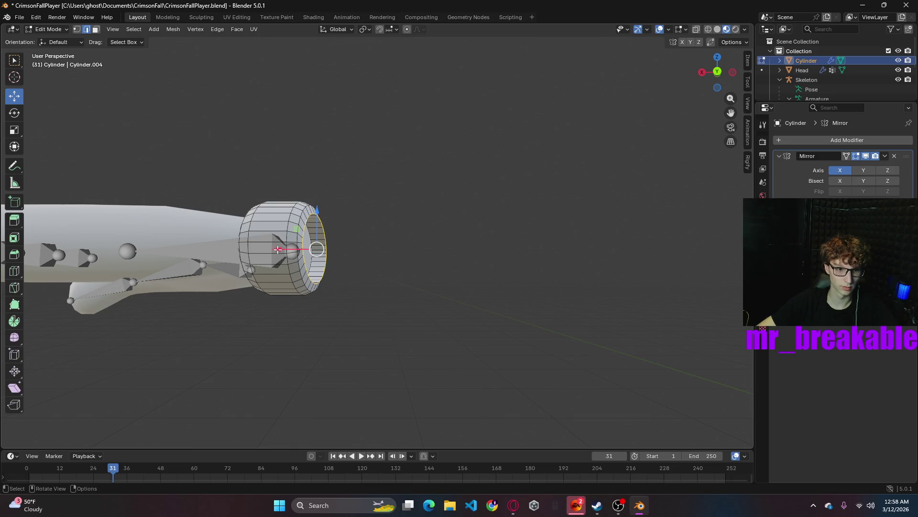
left_click_drag(278, 248, 273, 249)
middle_click_drag(414, 255, 374, 249)
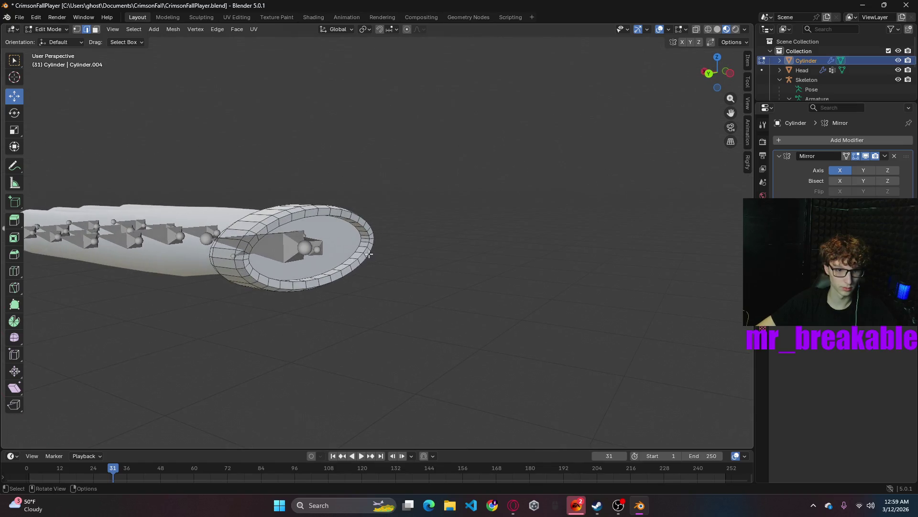
- Bevel the edge loop on the cuff's front face with a single segment
left_click(376, 256, "alt")
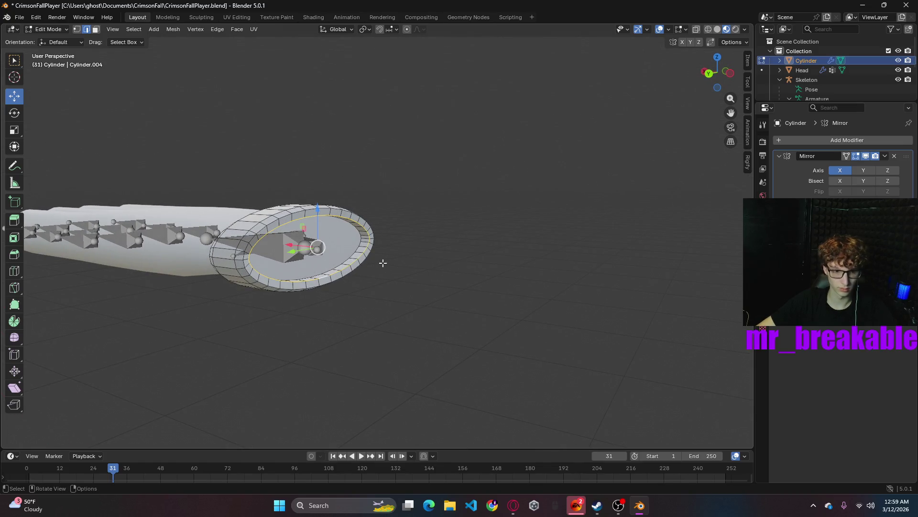
key("ctrl+b")
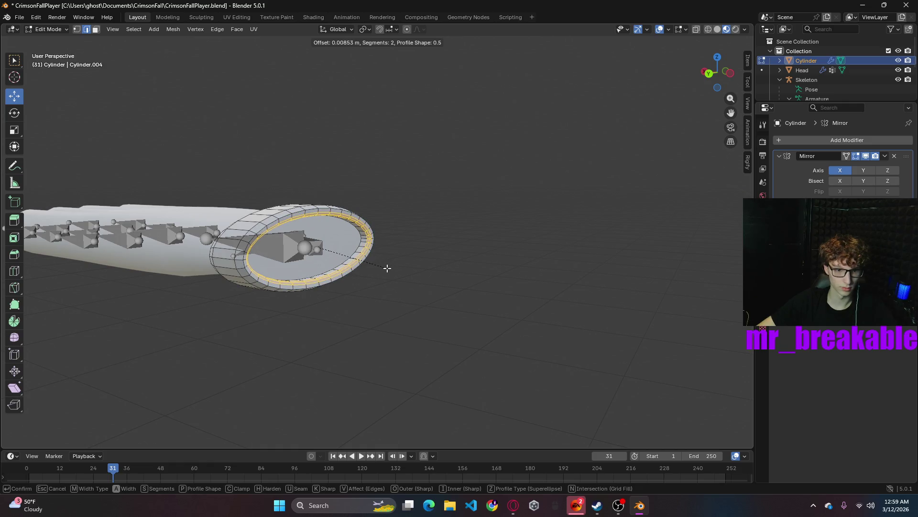
left_click(388, 270)
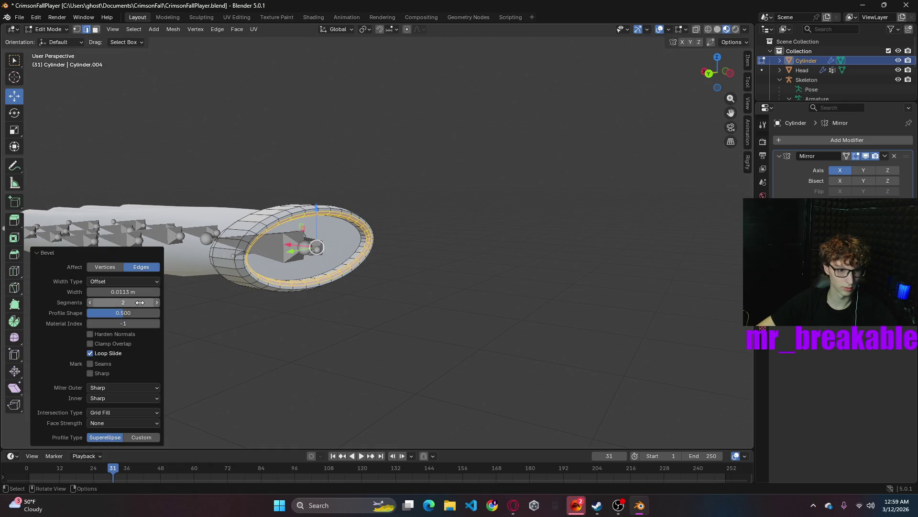
left_click(90, 302)
middle_click_drag(420, 315, 290, 303)
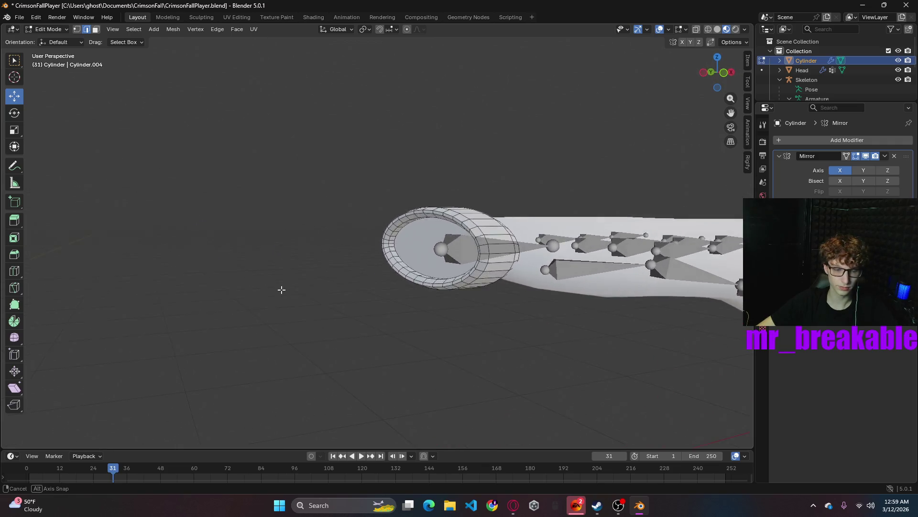
mouse_move(290, 304)
middle_mouse_down()
mouse_move(193, 310)
mouse_move(180, 302)
mouse_move(441, 271)
mouse_move(557, 304)
middle_mouse_up()
scroll(440, 270, "up", 2)
scroll(436, 279, "down", 2)
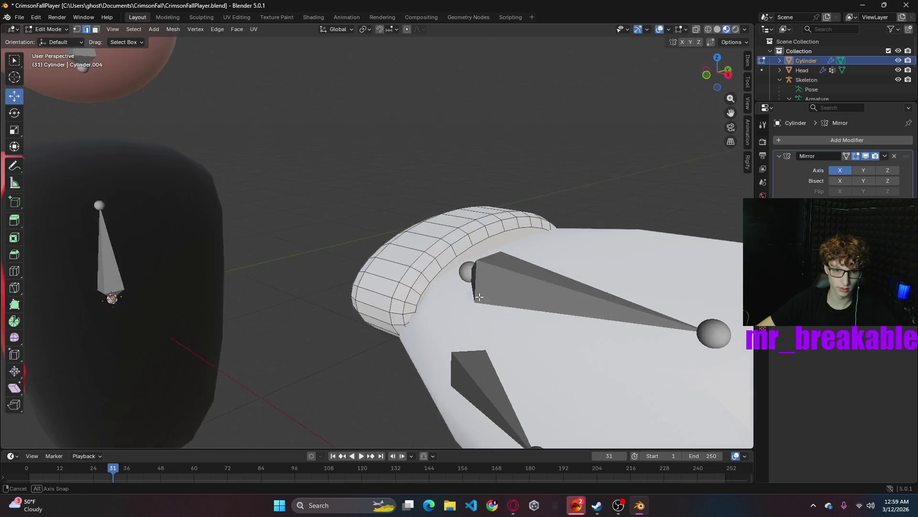
scroll(381, 270, "down", 5)
- With proportional editing on, lift the cuff rim with smooth falloff, undoing a bend of its end
mouse_move(381, 270)
middle_mouse_down()
mouse_move(329, 257)
mouse_move(408, 275)
mouse_move(414, 318)
mouse_move(369, 322)
mouse_move(415, 254)
middle_mouse_up()
scroll(435, 283, "up", 4)
scroll(415, 318, "up", 3)
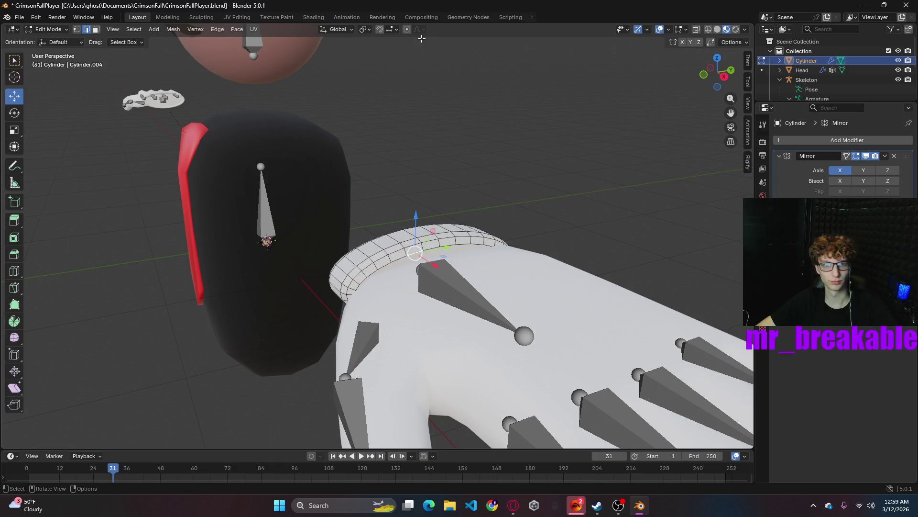
left_click(408, 31)
mouse_move(428, 230)
left_mouse_down()
mouse_move(420, 194)
mouse_move(524, 199)
left_mouse_up()
mouse_move(525, 199)
middle_mouse_down()
mouse_move(639, 156)
mouse_move(574, 136)
middle_mouse_up()
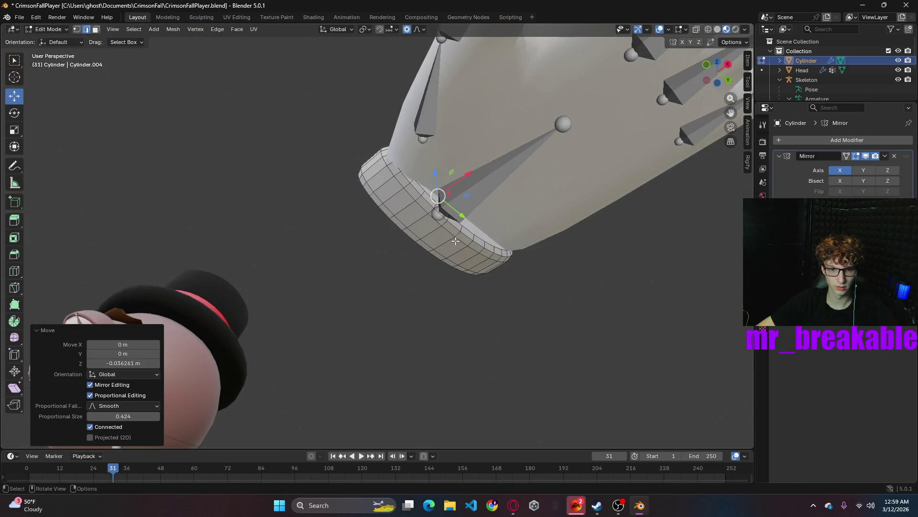
middle_click_drag(451, 239, 447, 249)
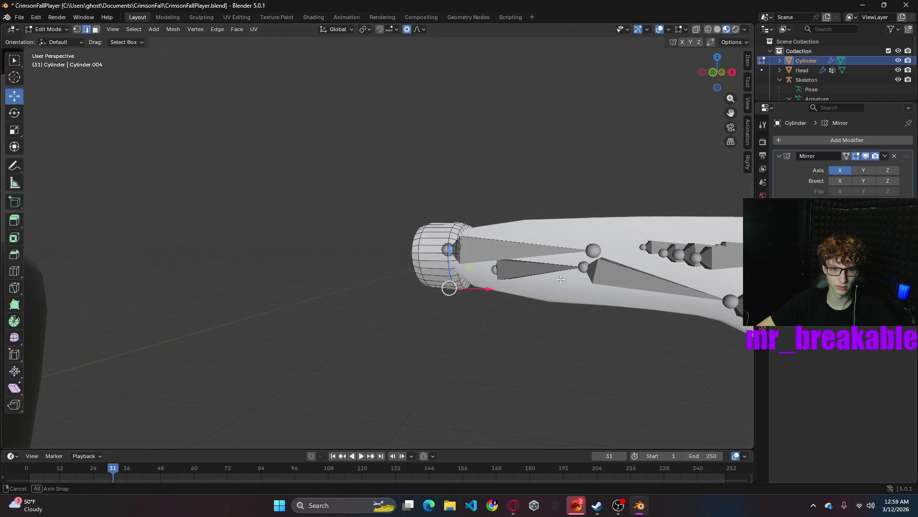
mouse_move(446, 249)
left_mouse_down()
mouse_move(453, 239)
mouse_move(449, 280)
left_mouse_up()
middle_click_drag(450, 279, 437, 280)
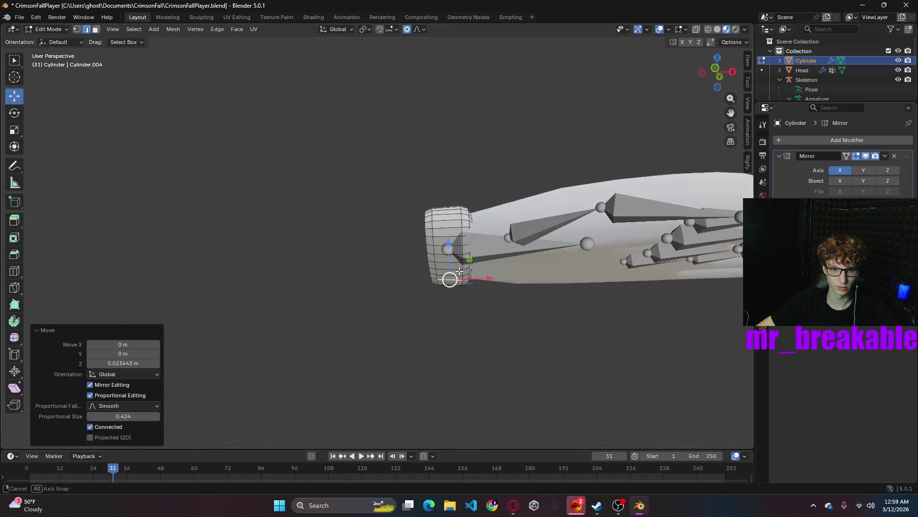
key("ctrl+z")
key("ctrl+z")
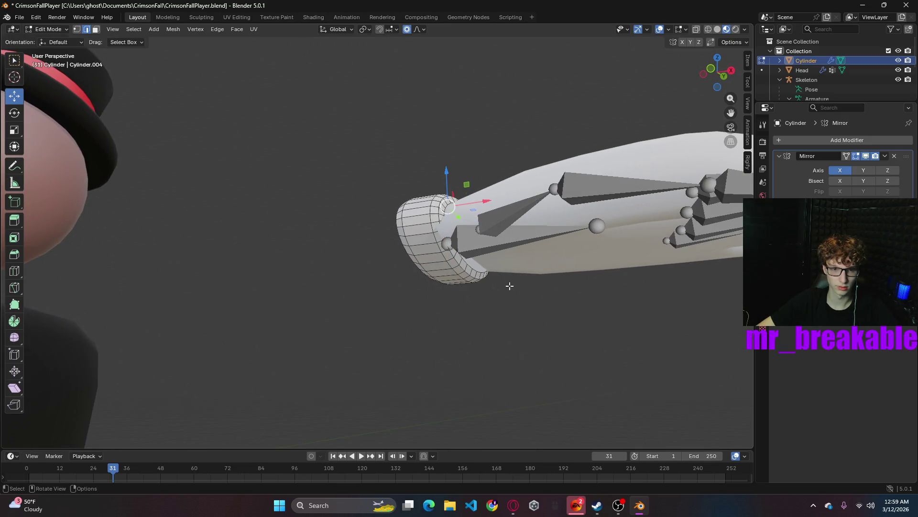
middle_click_drag(509, 283, 540, 307)
- Select the whole cuff and flatten it by scaling along Z
key("a")
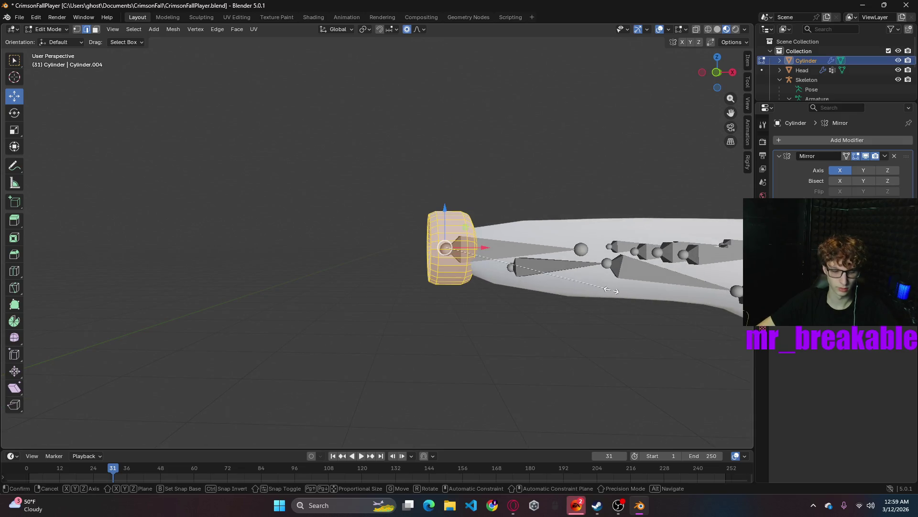
key("s")
key("z")
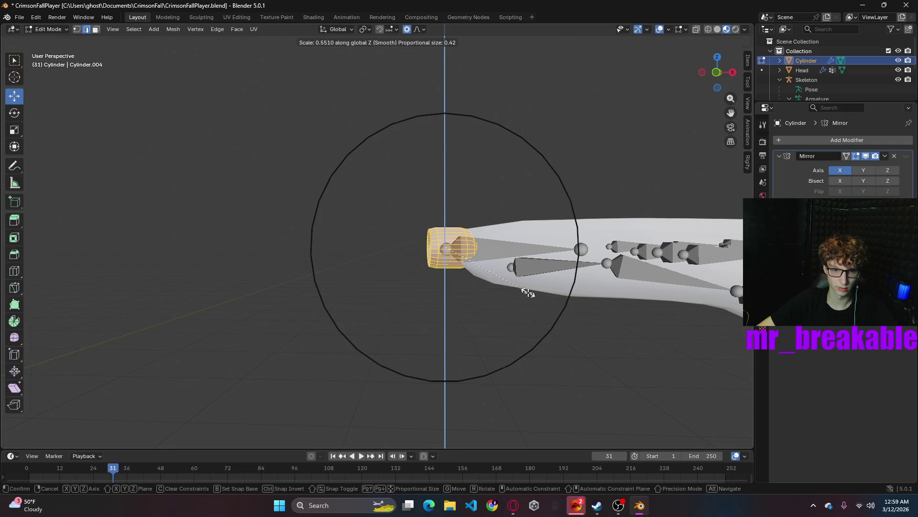
left_click(529, 292)
mouse_move(542, 350)
middle_mouse_down()
mouse_move(588, 342)
mouse_move(560, 320)
middle_mouse_up()
scroll(580, 334, "up", 5)
scroll(557, 317, "down", 5)
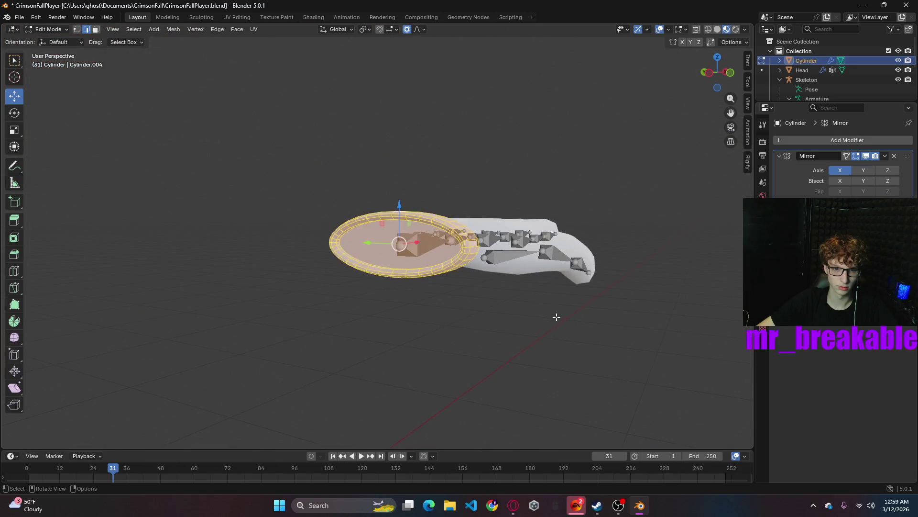
scroll(557, 316, "up", 4)
- Shift the cuff slightly along X and lower part of its rim with falloff
middle_click_drag(490, 335, 472, 255)
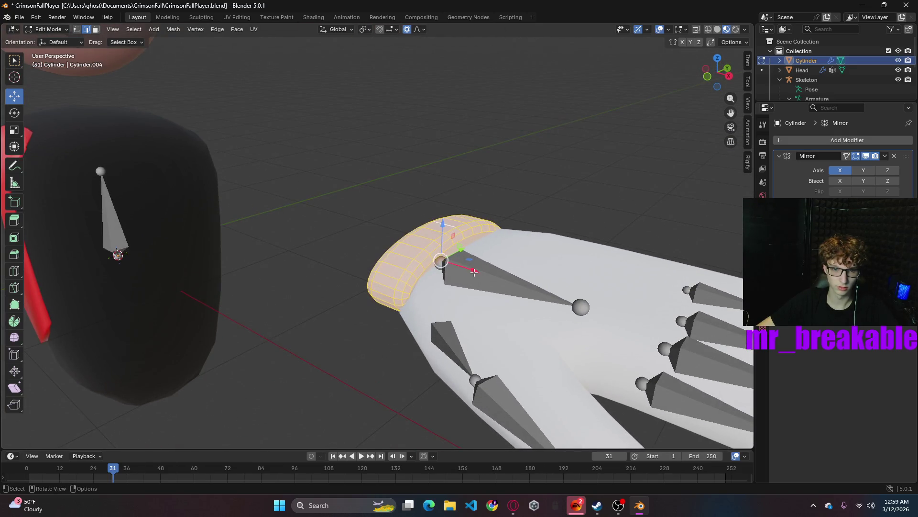
key("g")
key("x")
left_click(487, 240)
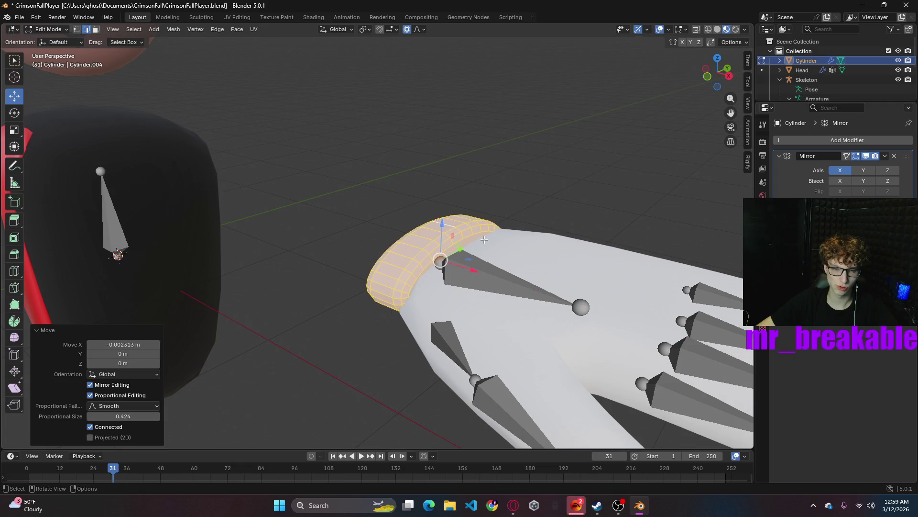
left_click(457, 238)
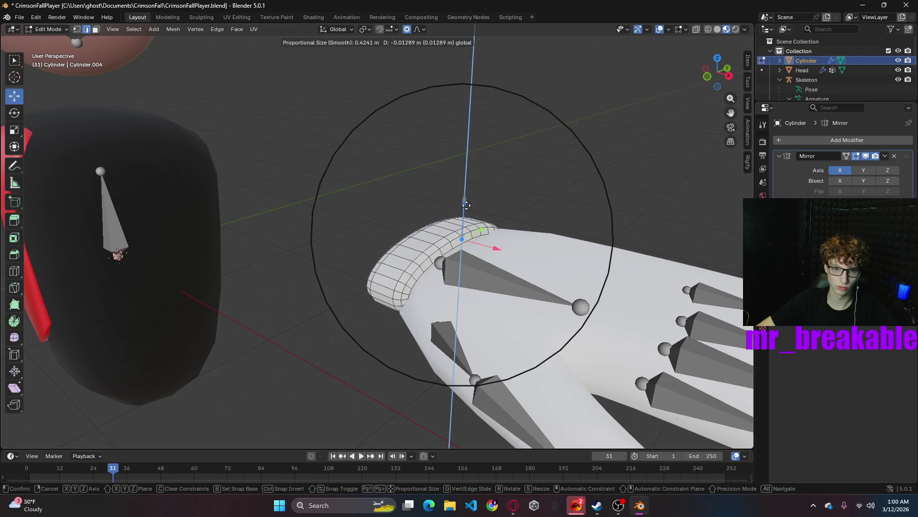
left_click_drag(466, 198, 524, 179)
key("ctrl+z")
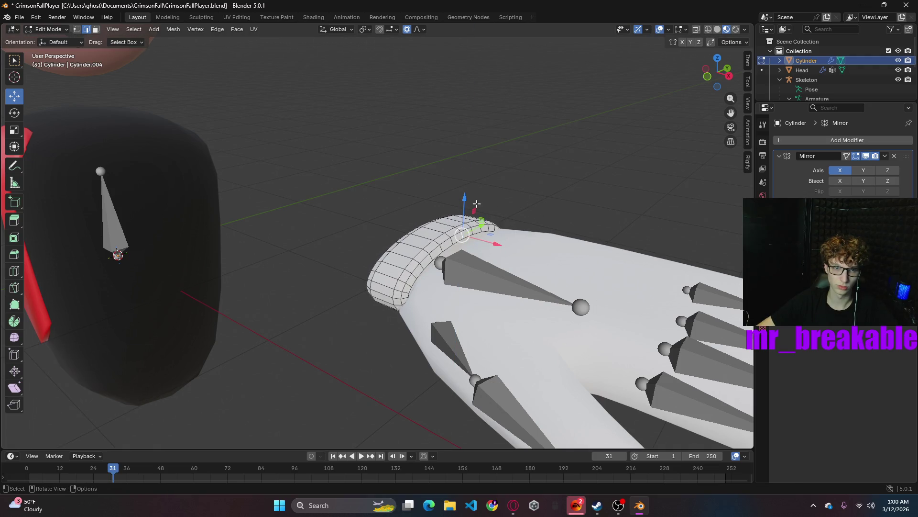
left_click_drag(466, 198, 529, 206)
- Try raising the cuff's lower rim, undo it, and pick the top edge loop
middle_click_drag(529, 205, 464, 241)
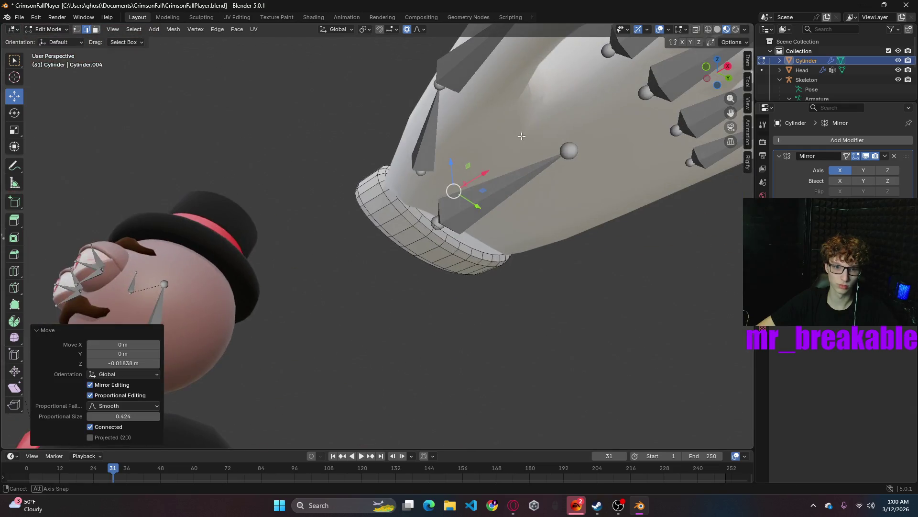
left_click(445, 261)
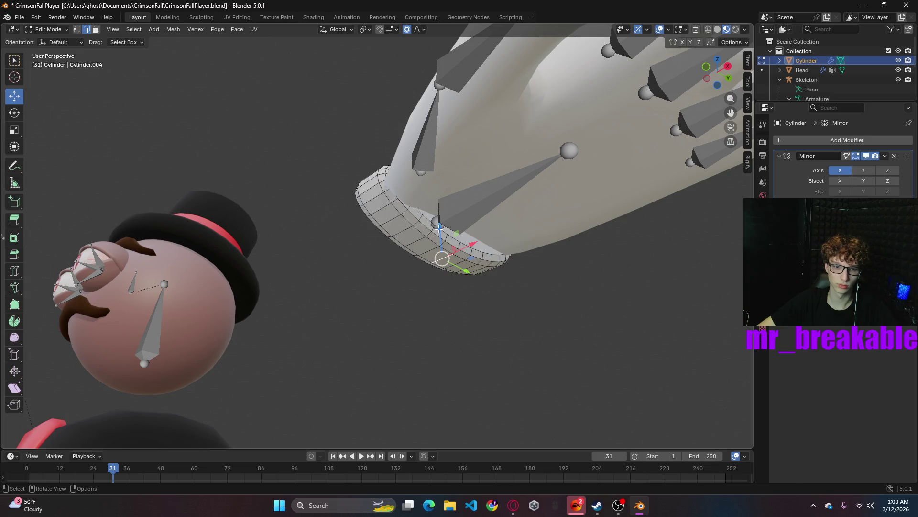
left_click_drag(440, 228, 440, 223)
mouse_move(440, 223)
middle_mouse_down()
mouse_move(465, 277)
mouse_move(459, 273)
middle_mouse_up()
key("ctrl+z")
key("ctrl+z")
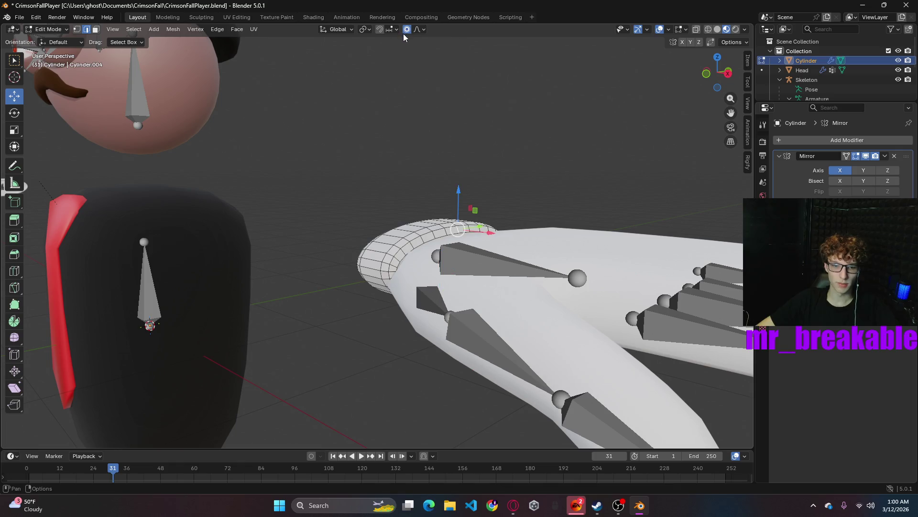
left_click(399, 30)
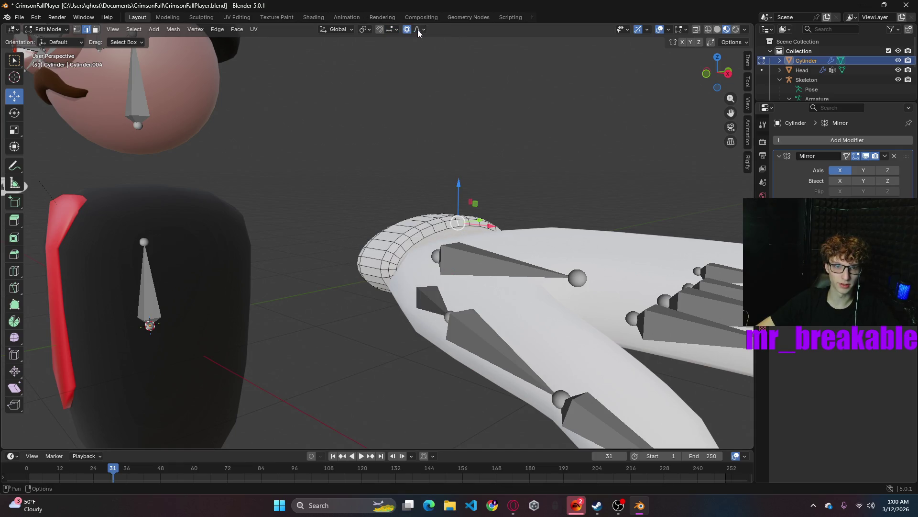
- Pull the wrist vertices down and a lower ring vertex up into a smoother curve with proportional falloff
left_click(419, 31)
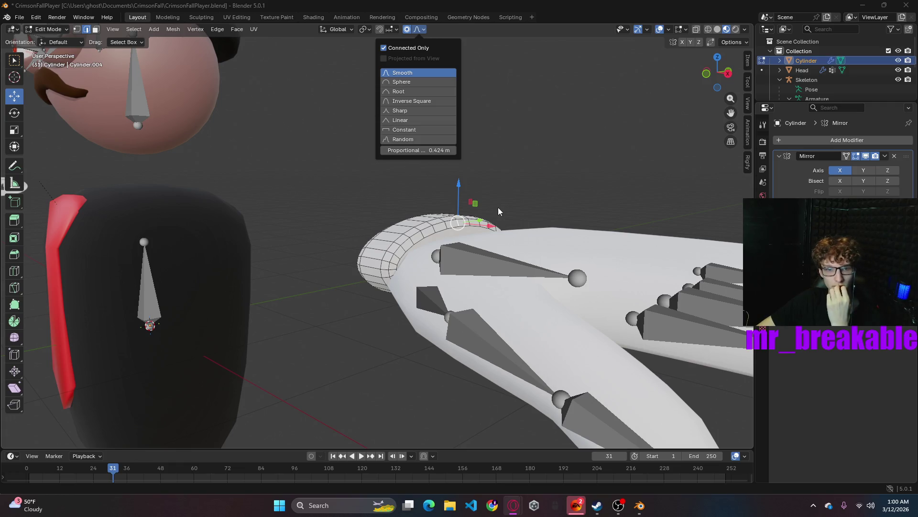
middle_click_drag(534, 188, 532, 261)
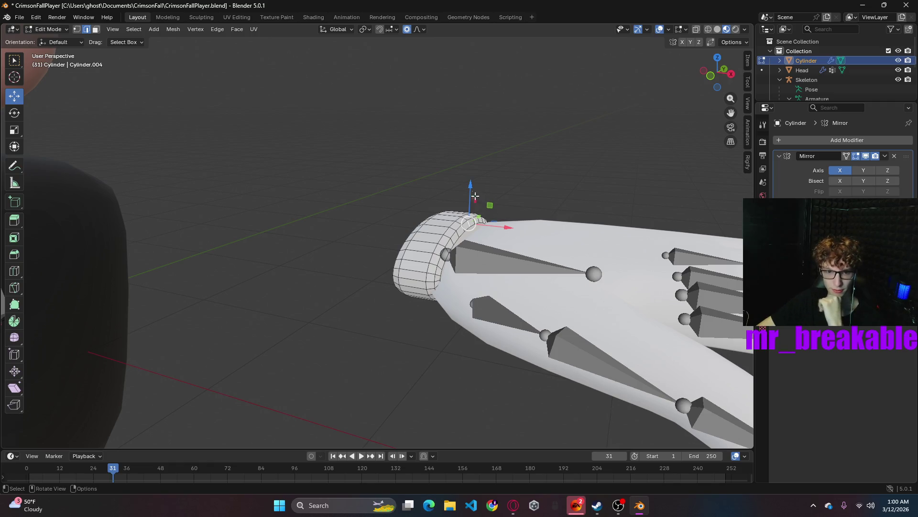
left_click(453, 215)
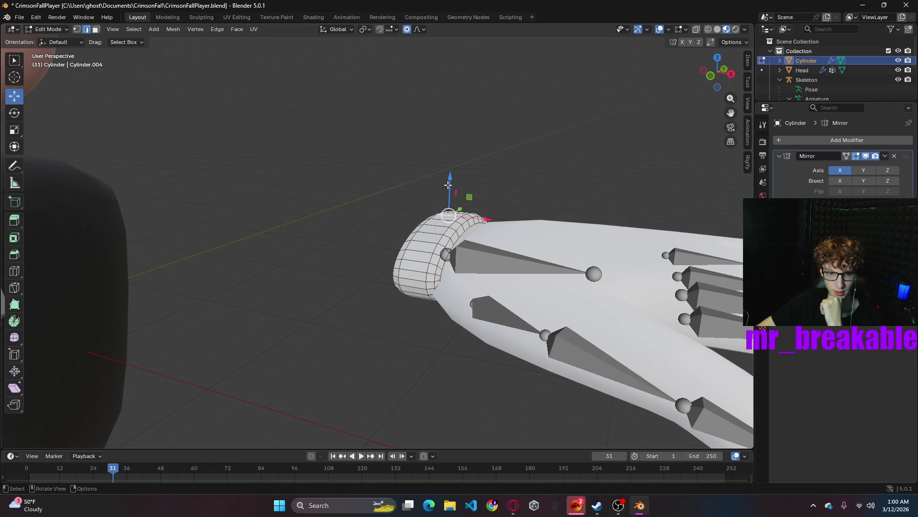
left_click_drag(450, 177, 450, 188)
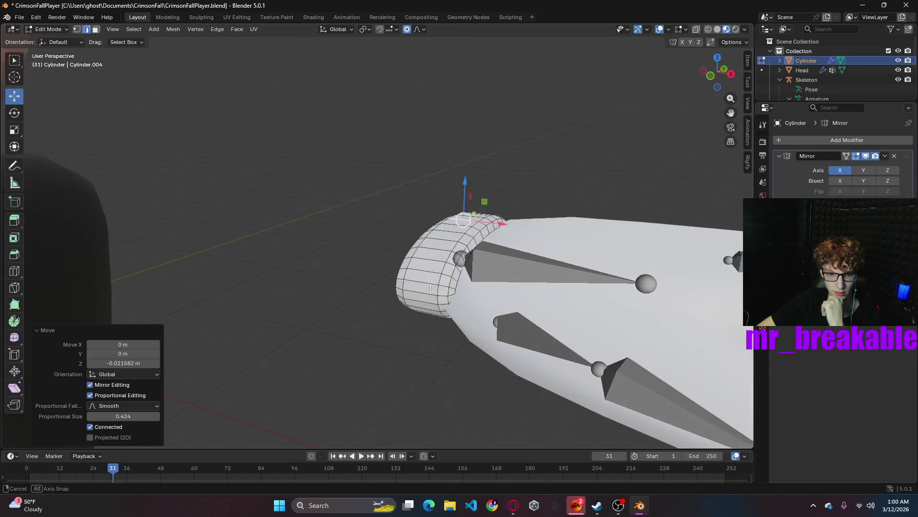
middle_click_drag(450, 208, 443, 251)
left_click(462, 282)
left_click_drag(463, 248, 459, 239)
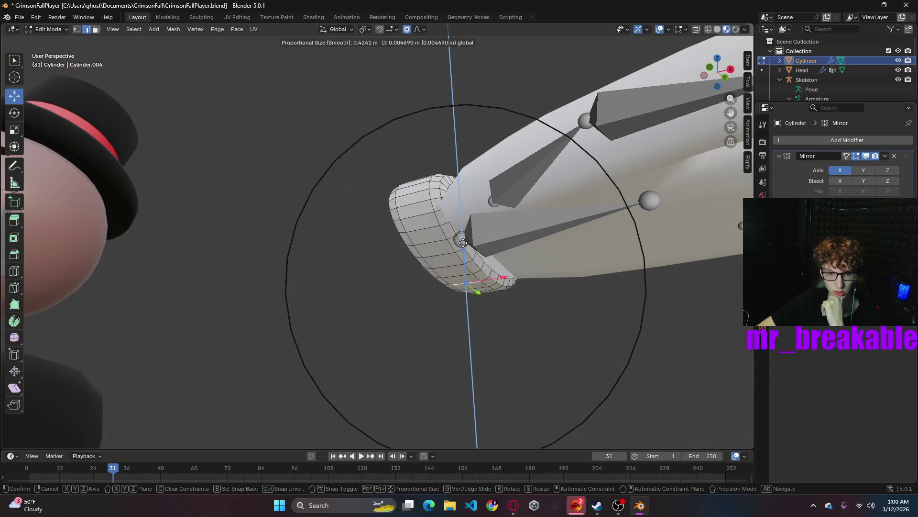
mouse_move(432, 302)
middle_mouse_down()
mouse_move(453, 343)
mouse_move(381, 357)
middle_mouse_up()
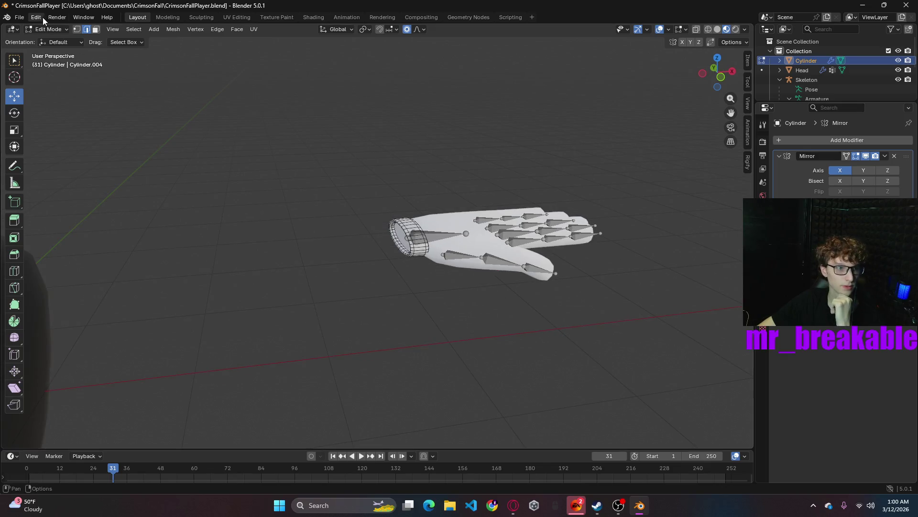
middle_click_drag(381, 357, 306, 235)
- Squash the whole wrist ring thinner along X to about 0.62 and nudge it slightly outward
left_click_drag(355, 165, 427, 319)
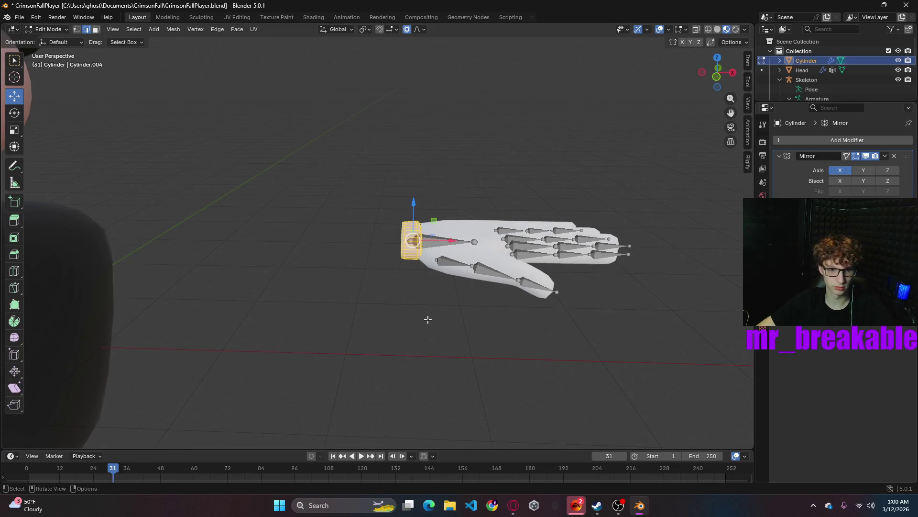
key("s")
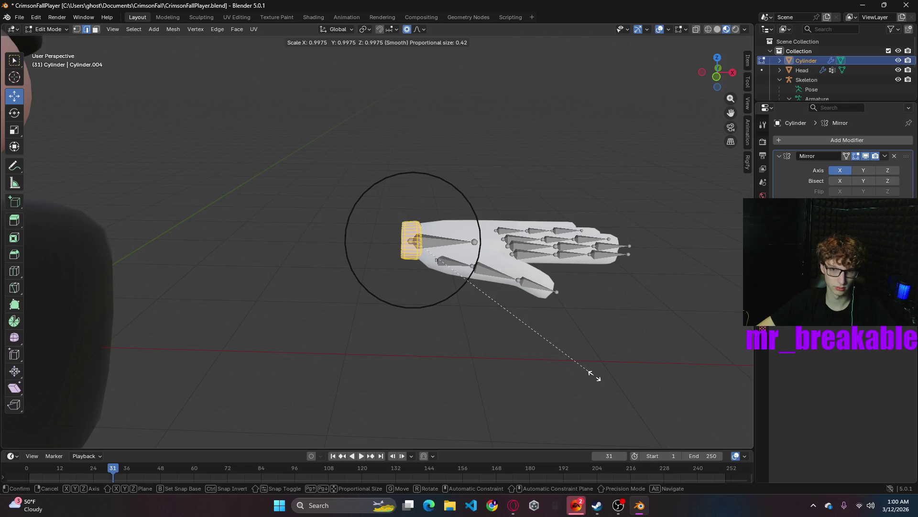
key("x")
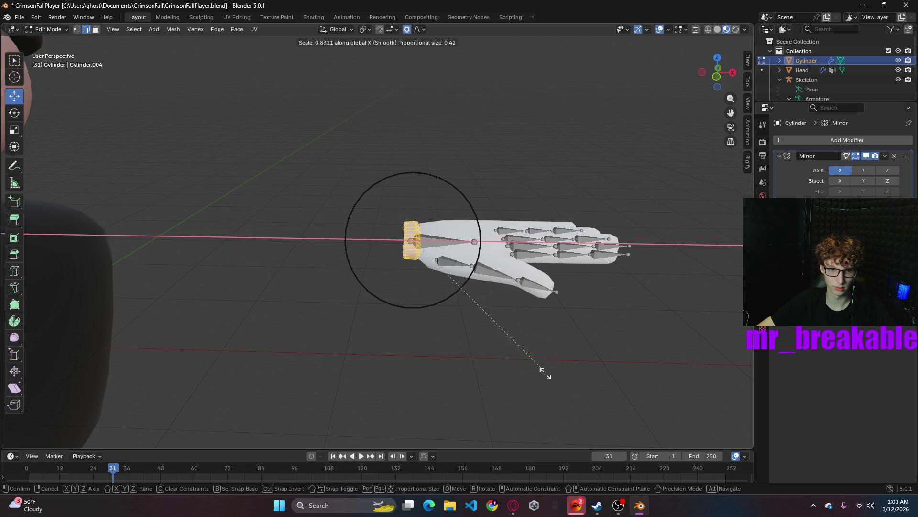
left_click(446, 362)
mouse_move(476, 359)
middle_mouse_down()
mouse_move(557, 334)
mouse_move(515, 347)
middle_mouse_up()
scroll(463, 370, "up", 4)
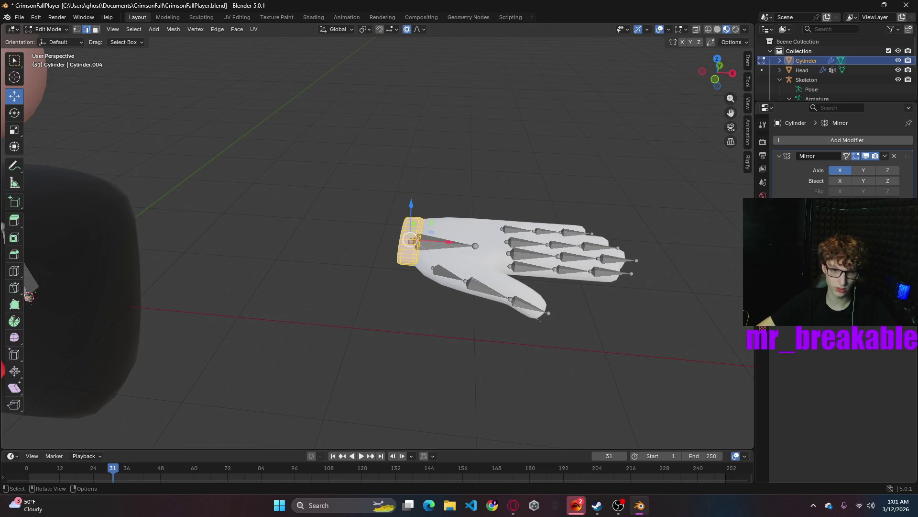
key("s")
key("x")
left_click(495, 342)
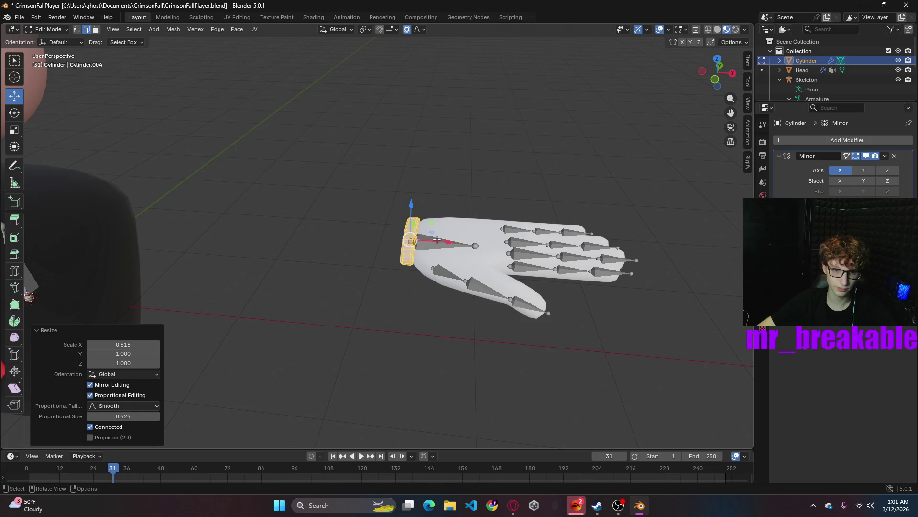
key("g")
key("x")
left_click(402, 399)
mouse_move(412, 381)
middle_mouse_down()
mouse_move(509, 301)
mouse_move(406, 289)
mouse_move(368, 330)
mouse_move(353, 285)
middle_mouse_up()
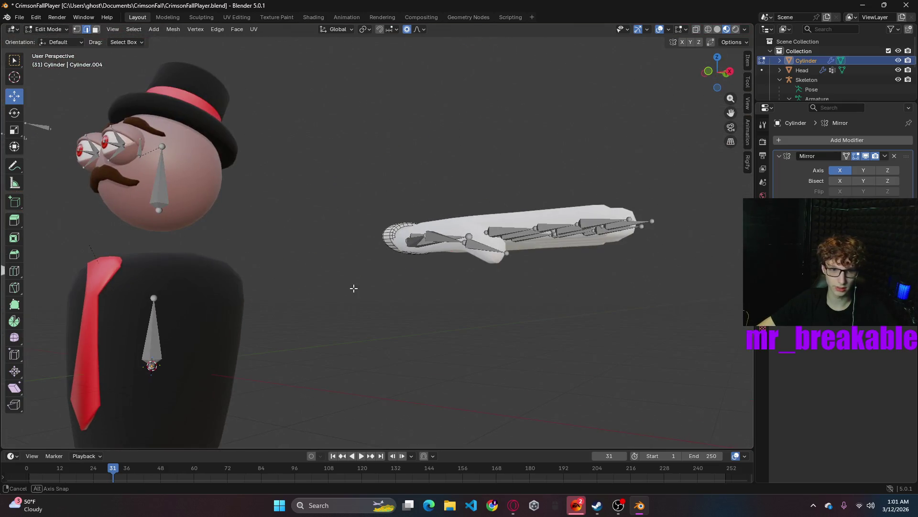
- In face select, shift the wrist ring about 0.04 m along X with the Move gizmo after undoing a G X attempt
left_click(14, 60)
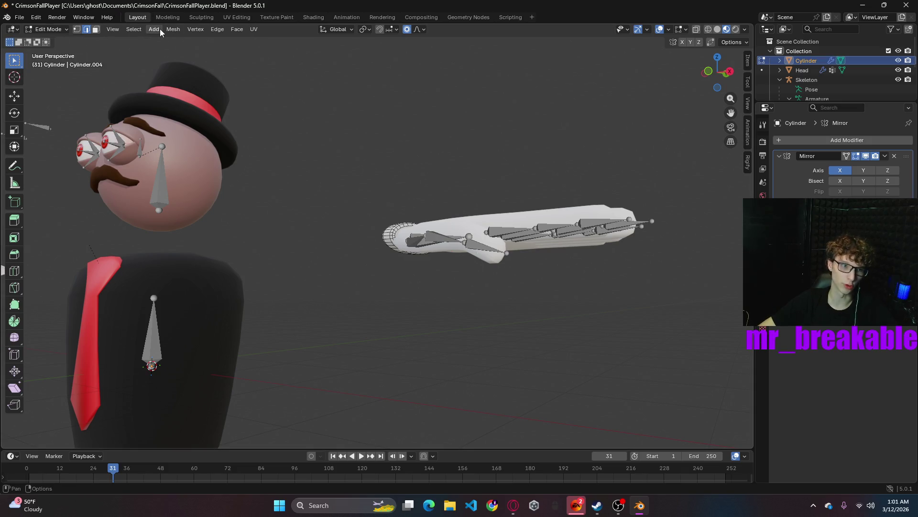
left_click(96, 28)
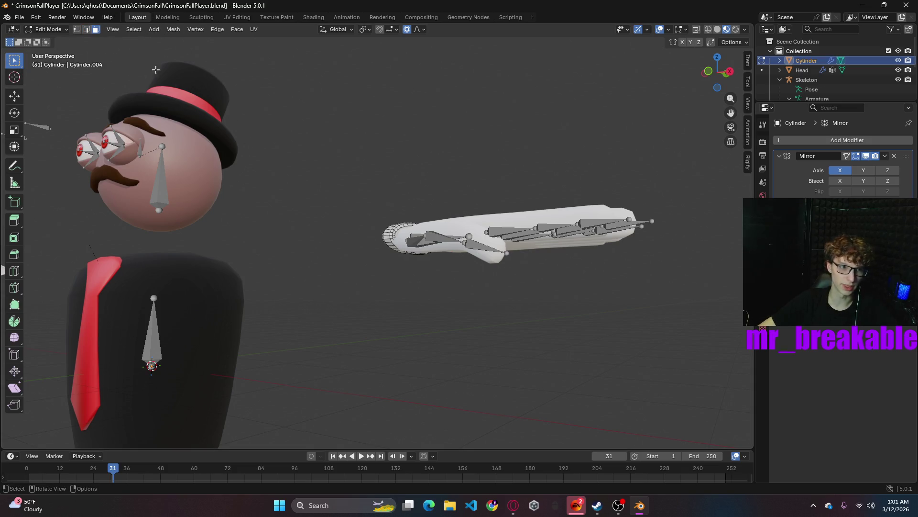
middle_click_drag(554, 254, 527, 278)
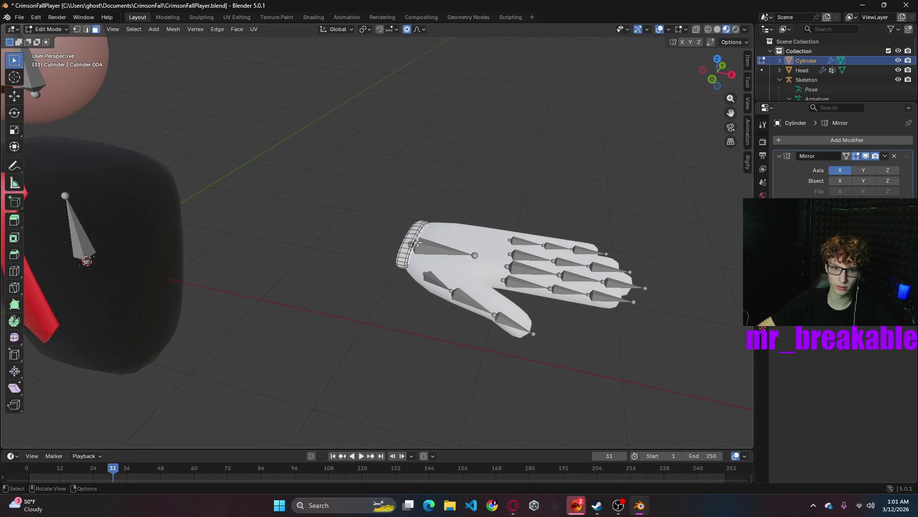
left_click(14, 95)
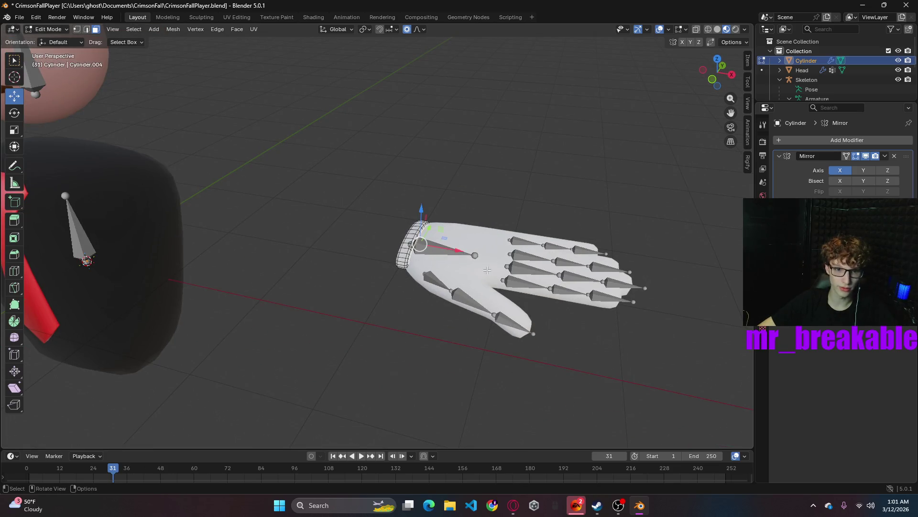
key("g")
key("x")
key("Return")
key("ctrl+z")
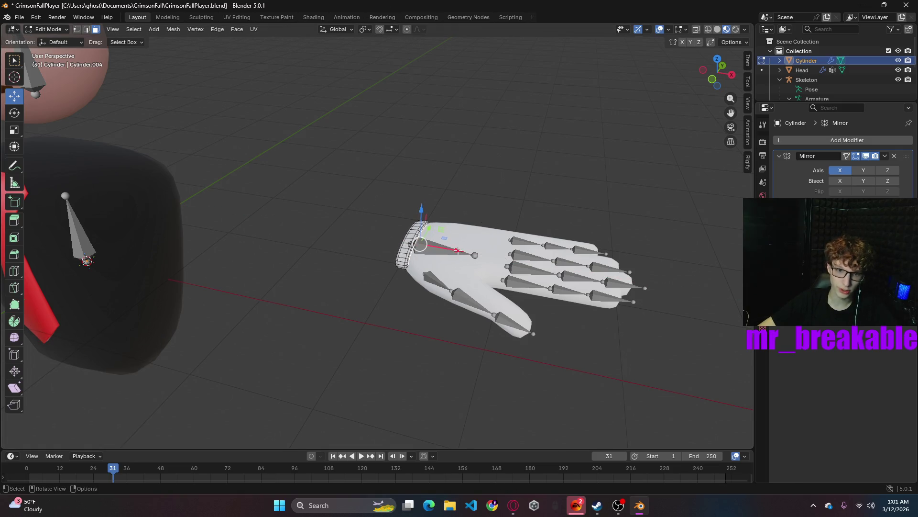
left_click_drag(456, 250, 465, 255)
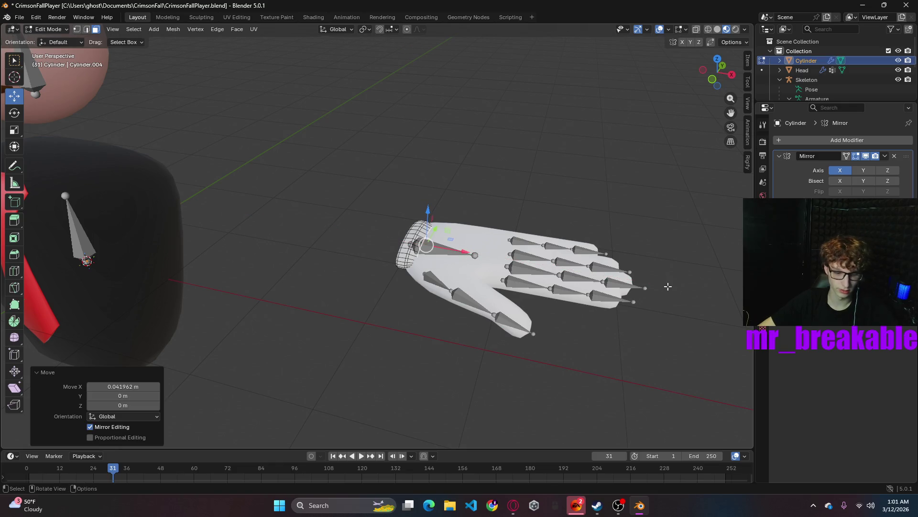
- Scale the wrist ring down so it sits flush around the glove's wrist opening
key("s")
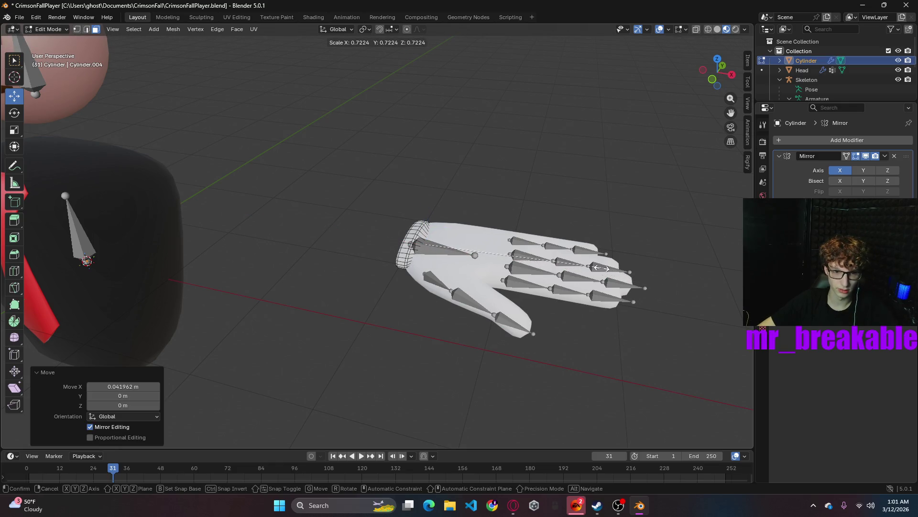
left_click(600, 267)
mouse_move(590, 359)
middle_mouse_down()
mouse_move(501, 337)
mouse_move(441, 361)
mouse_move(406, 361)
mouse_move(403, 334)
mouse_move(437, 251)
mouse_move(425, 221)
mouse_move(402, 220)
mouse_move(438, 237)
mouse_move(431, 230)
middle_mouse_up()
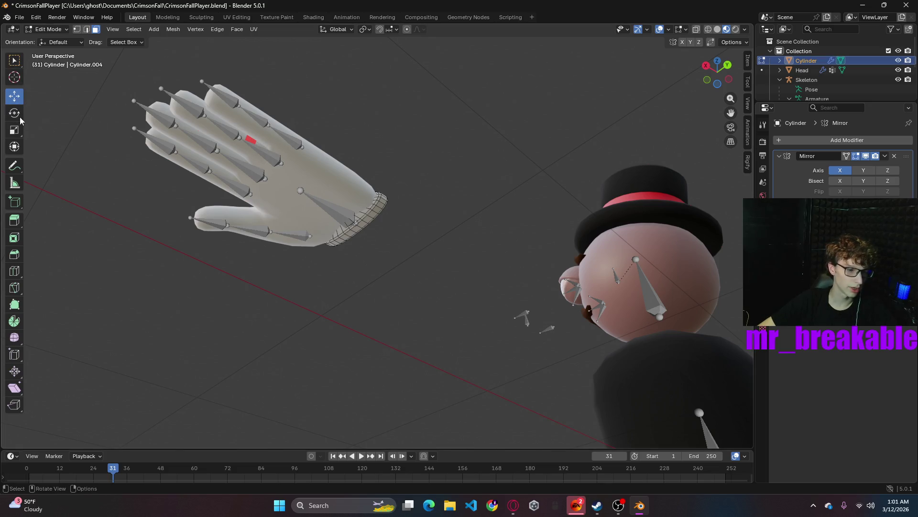
- Go to Object Mode, select the Hands mesh and enter Edit Mode on it
left_click(48, 29)
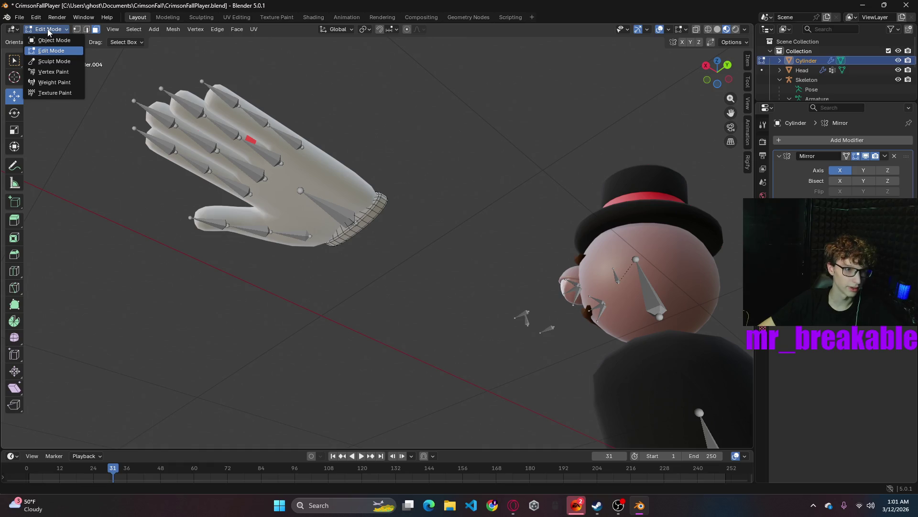
left_click(53, 40)
left_click(145, 105)
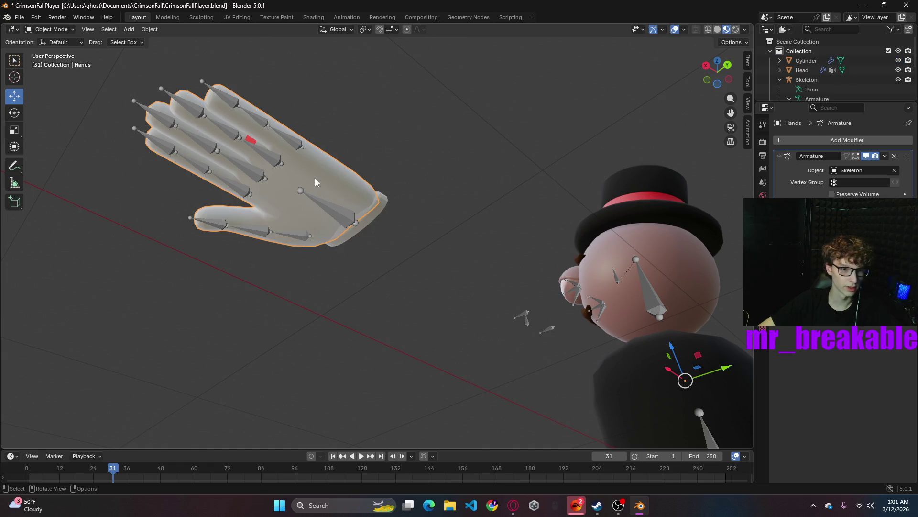
left_click(43, 28)
left_click(48, 51)
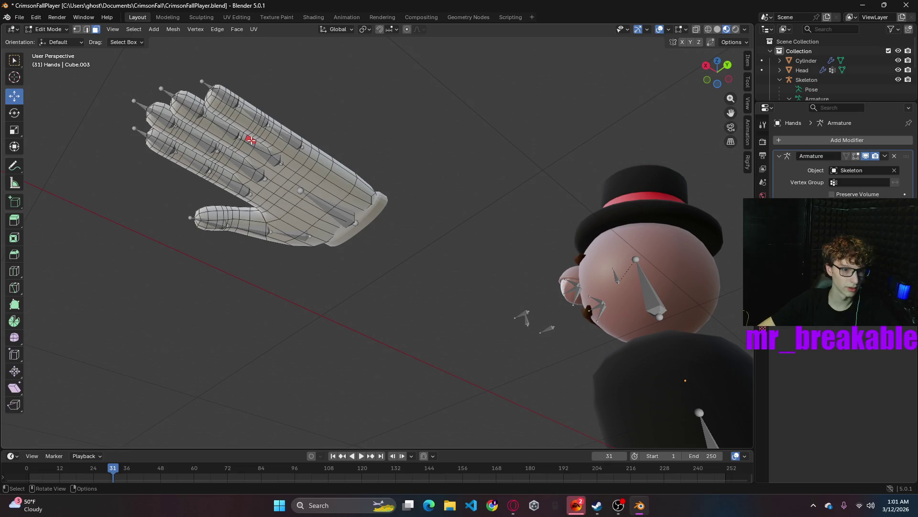
left_click(251, 141, "ctrl")
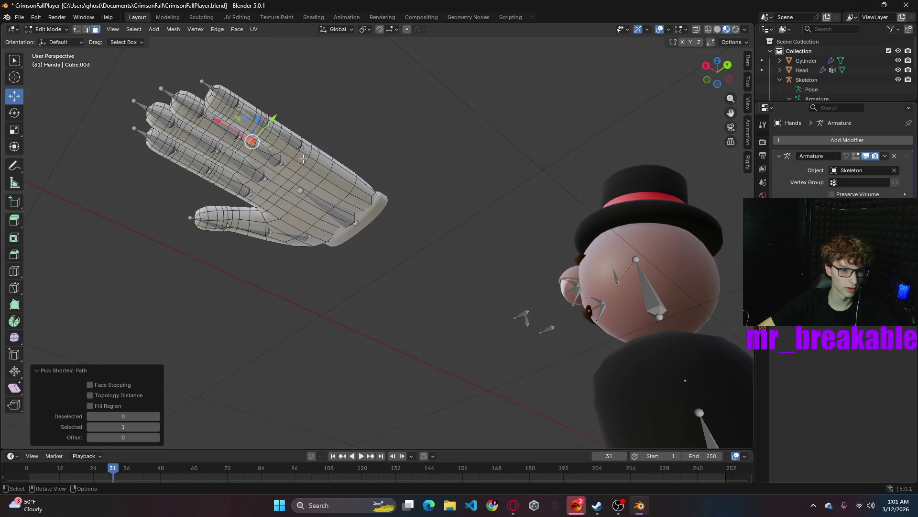
scroll(319, 137, "up", 5)
middle_click_drag(203, 260, 292, 327, "ctrl")
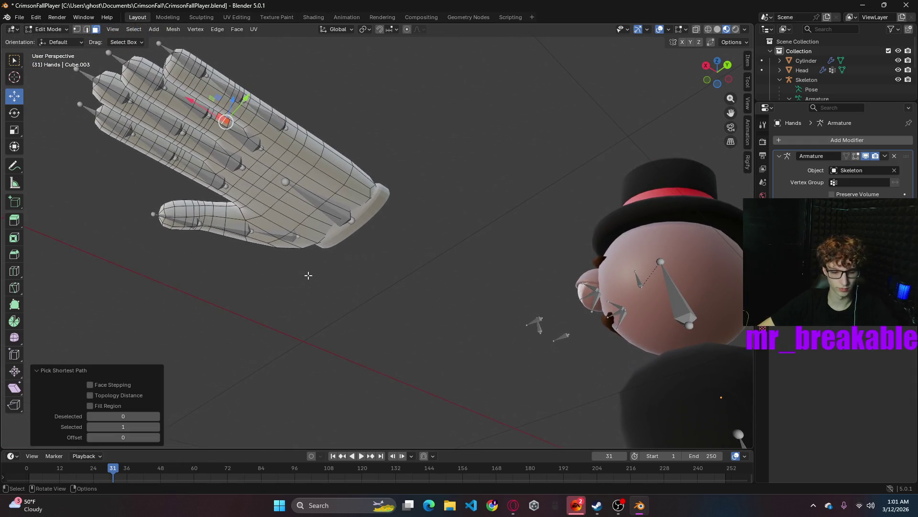
- Recalculate the Hands mesh normals with Shift+N and inspect a face on the back of the glove
key("m")
key("super")
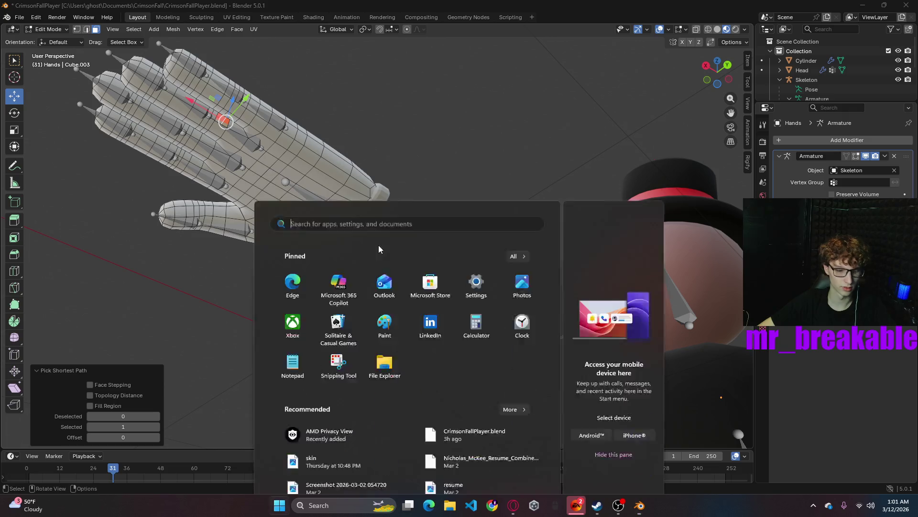
key("Escape")
key("shift+n")
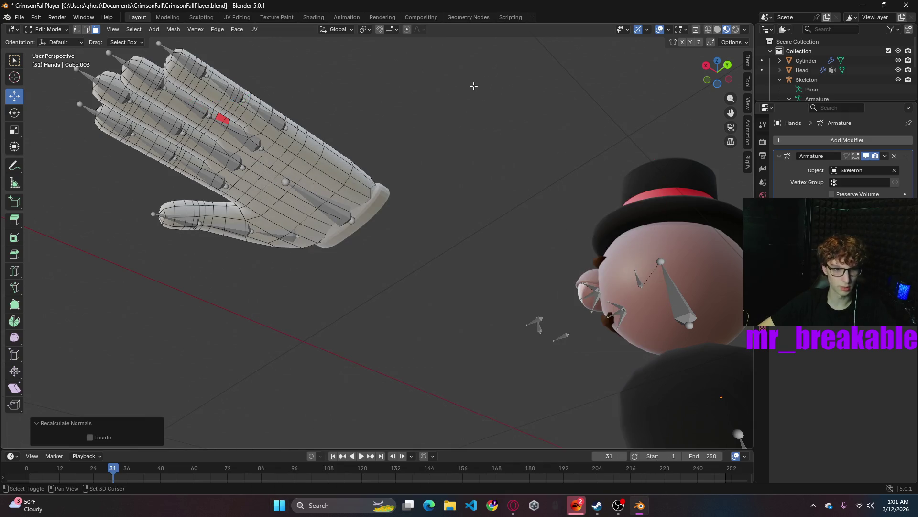
left_click(220, 119)
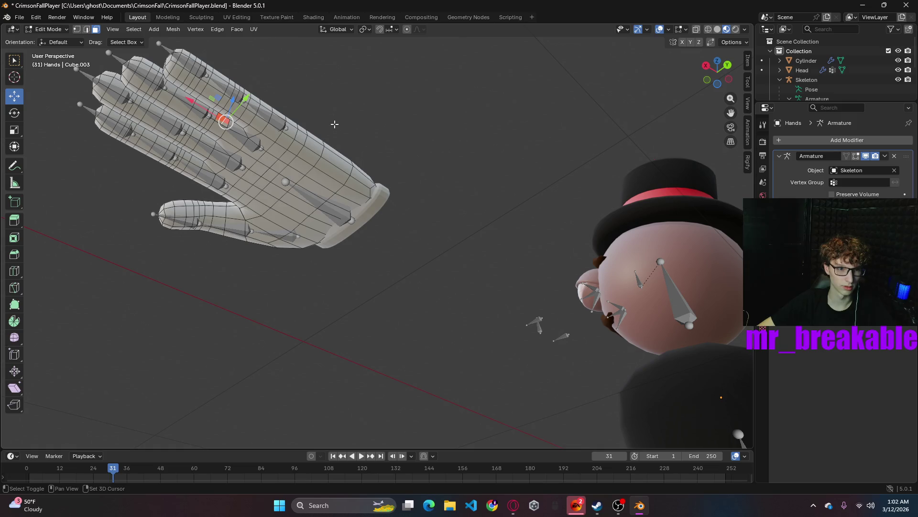
scroll(165, 146, "up", 2)
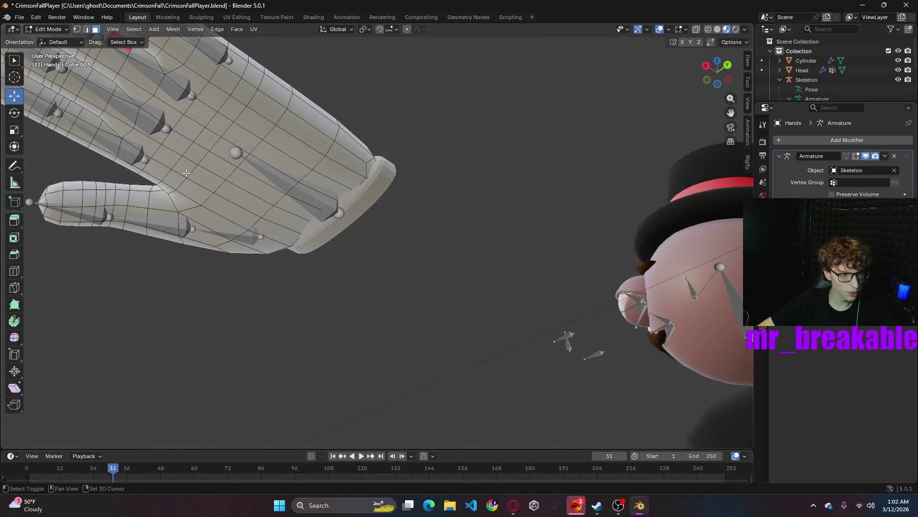
middle_click_drag(184, 172, 230, 208)
scroll(259, 223, "up", 5)
mouse_move(287, 237)
middle_mouse_down()
mouse_move(307, 247)
mouse_move(118, 147)
middle_mouse_up()
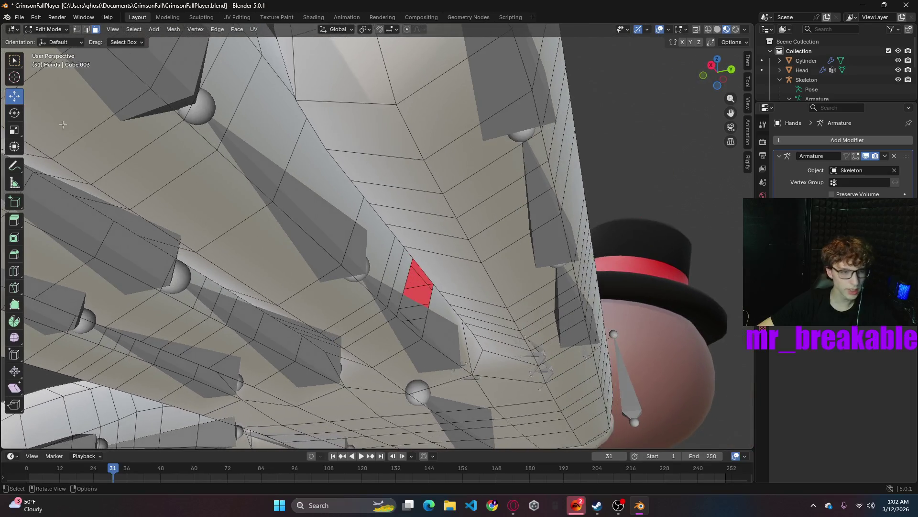
- Select the red sliver face's vertices and Connect Vertex Pairs to split it, then deselect all
left_click(49, 29)
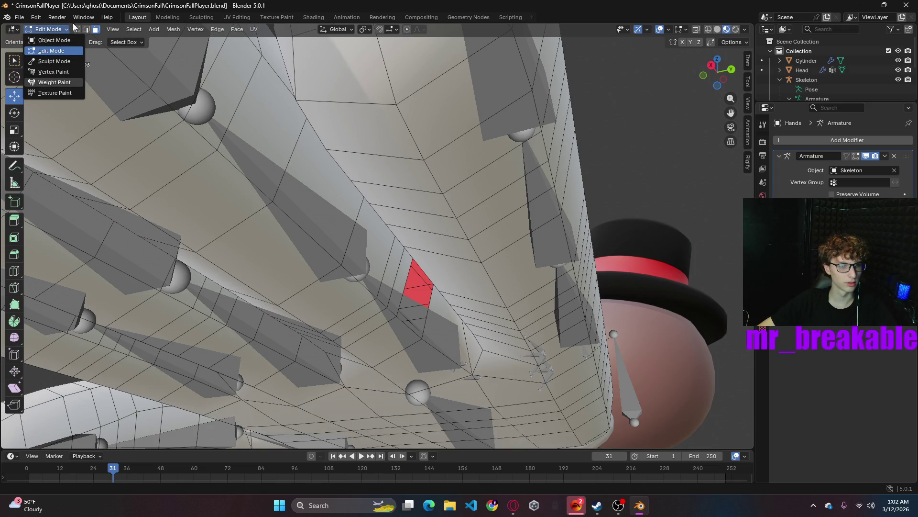
middle_click_drag(456, 285, 467, 241)
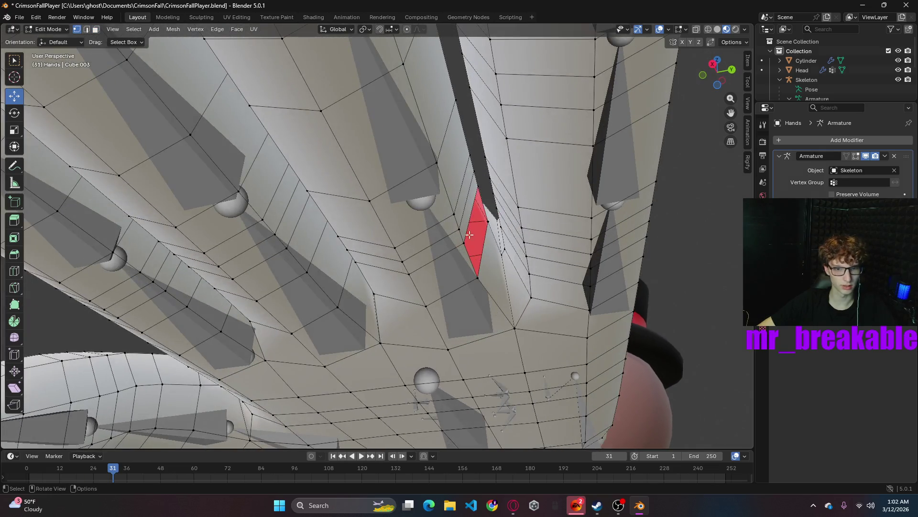
left_click(478, 187, "shift")
left_click(477, 278, "shift")
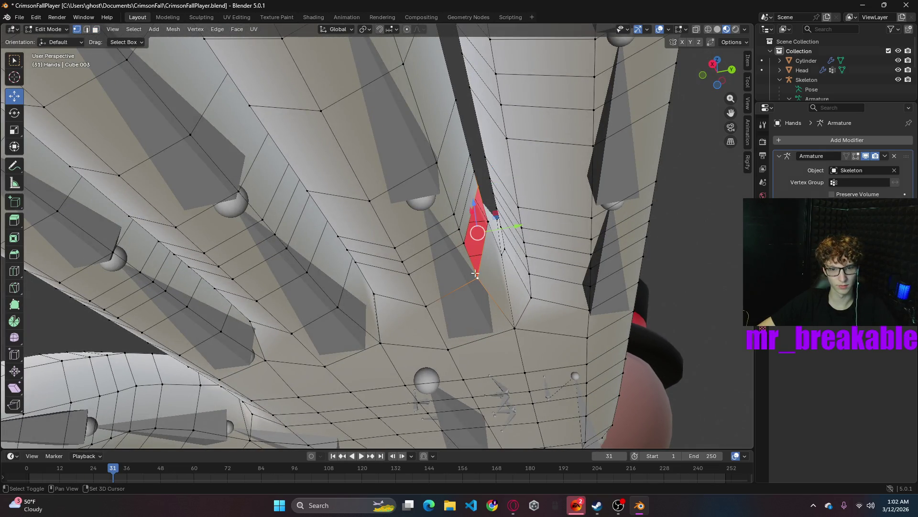
left_click(465, 243, "shift")
left_click(488, 223, "shift")
right_click(484, 228)
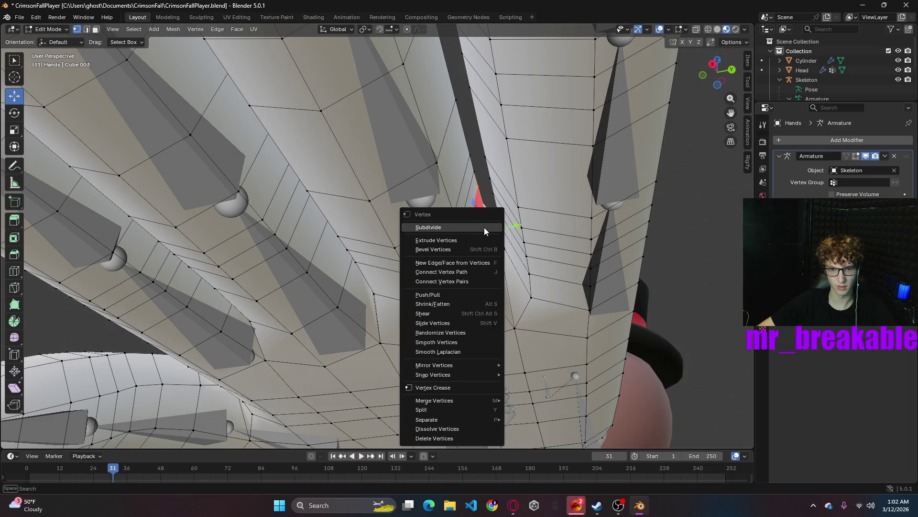
left_click(445, 281)
key("alt+a")
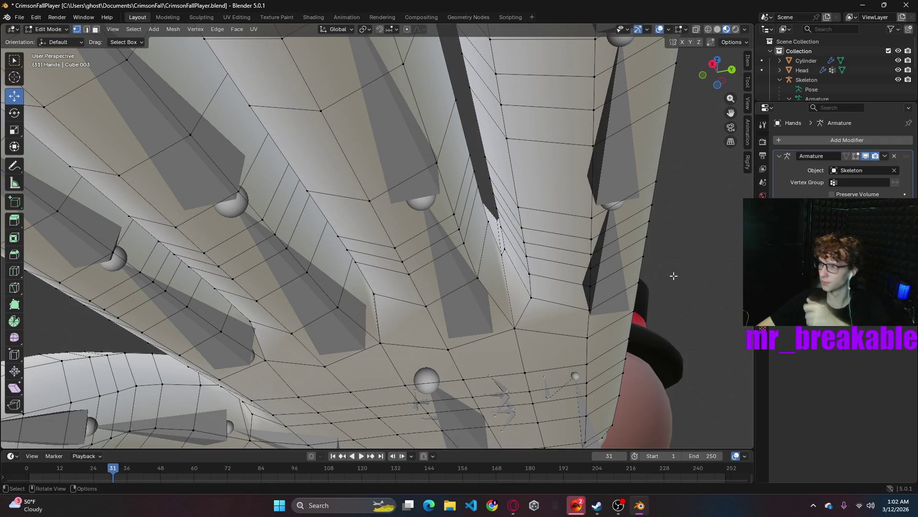
mouse_move(674, 274)
middle_mouse_down()
mouse_move(688, 305)
mouse_move(532, 306)
middle_mouse_up()
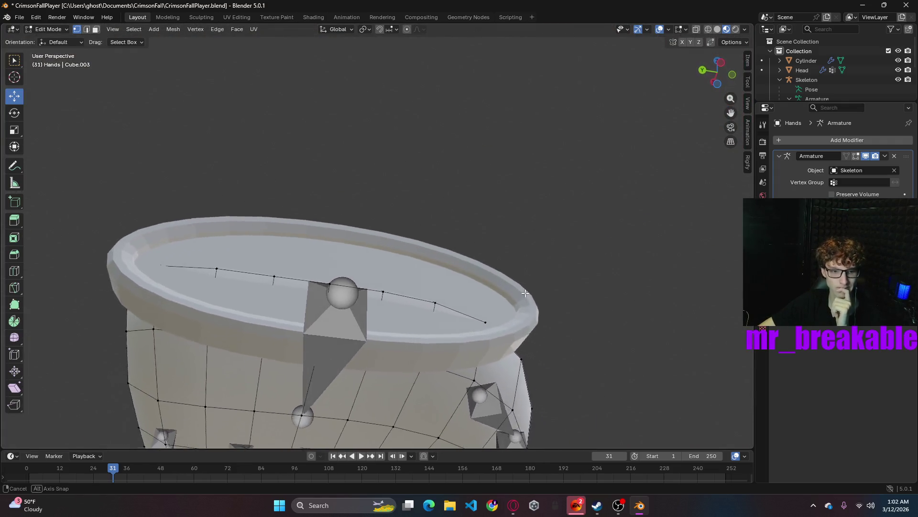
- Select the edge line across the wrist cap and nudge it about 0.013 m along X
middle_click_drag(532, 305, 487, 320)
left_click(385, 330)
left_click(422, 344, "shift")
left_click(457, 356, "shift")
left_click(506, 372, "shift")
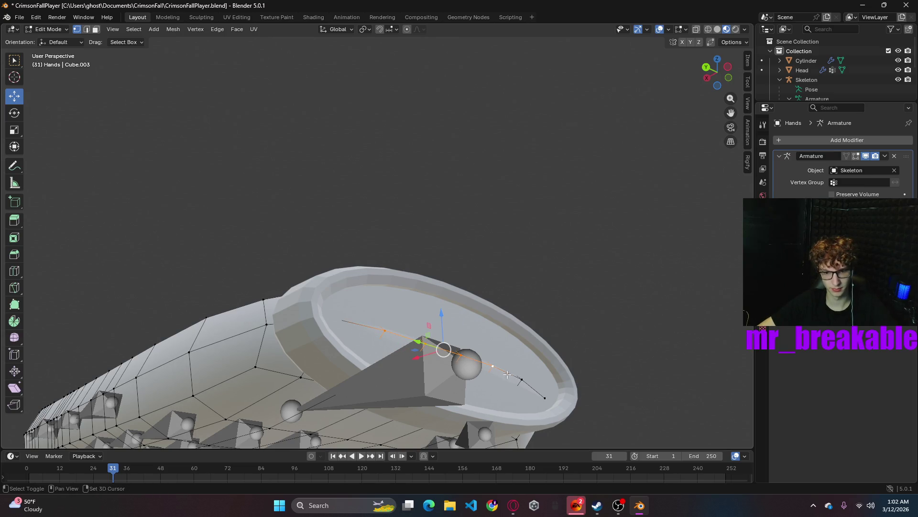
left_click(546, 398, "shift")
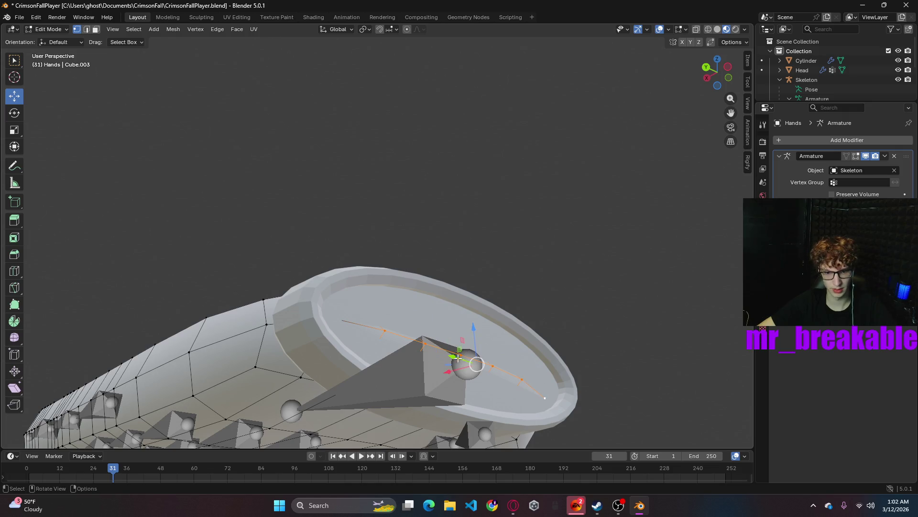
key("g")
key("x")
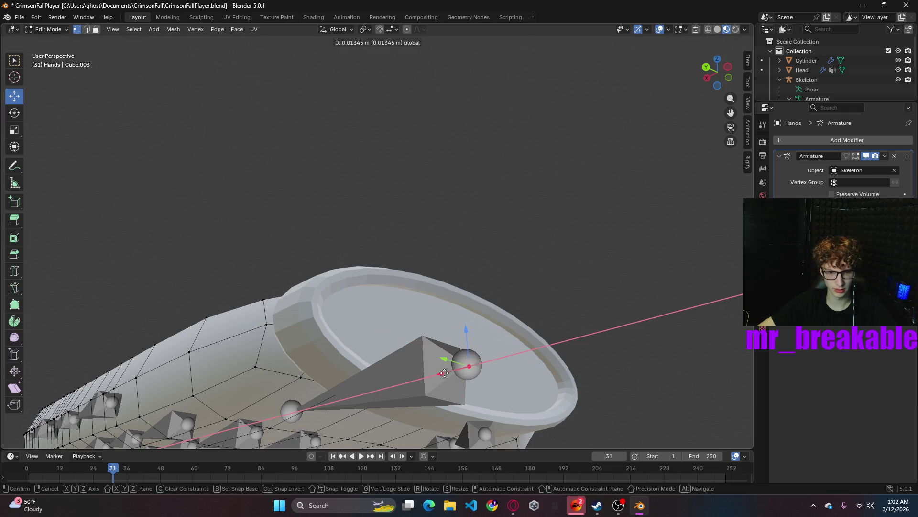
left_click(444, 372)
middle_click_drag(476, 251, 566, 305)
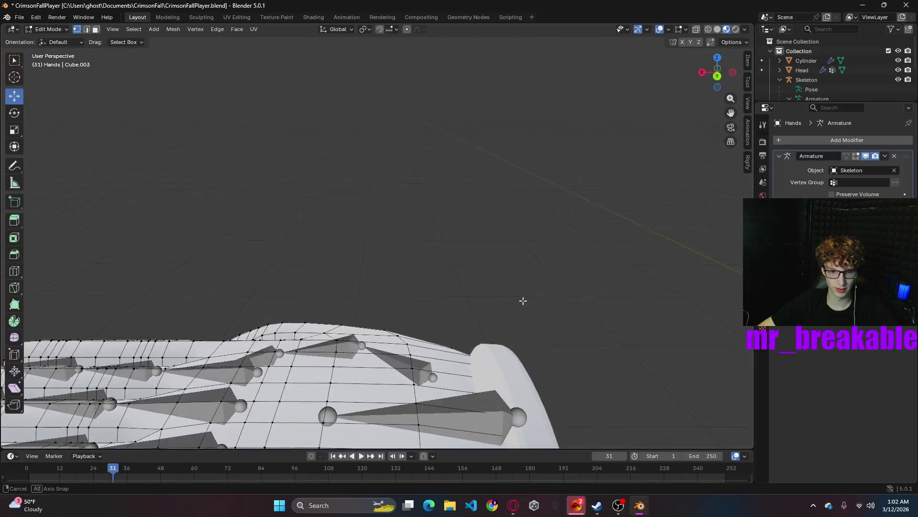
scroll(566, 306, "down", 5)
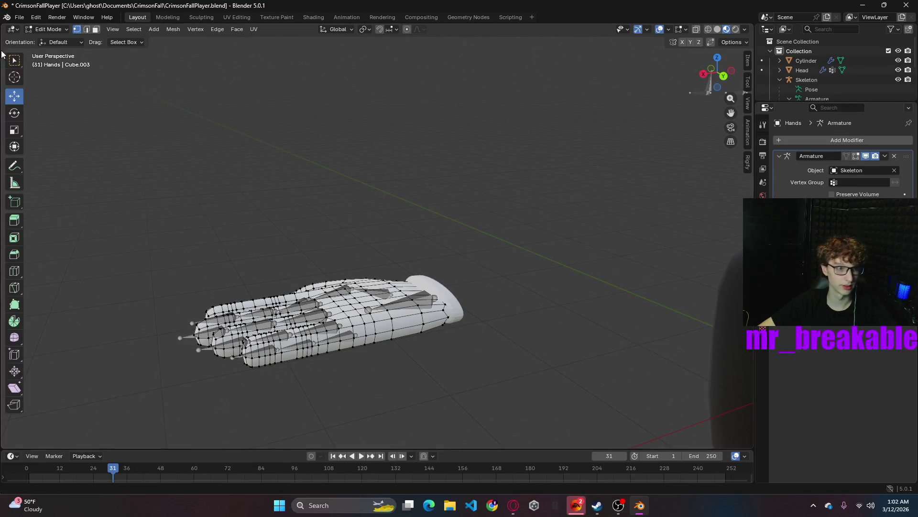
- Return to Object Mode and select the wrist cylinder
left_click(57, 29)
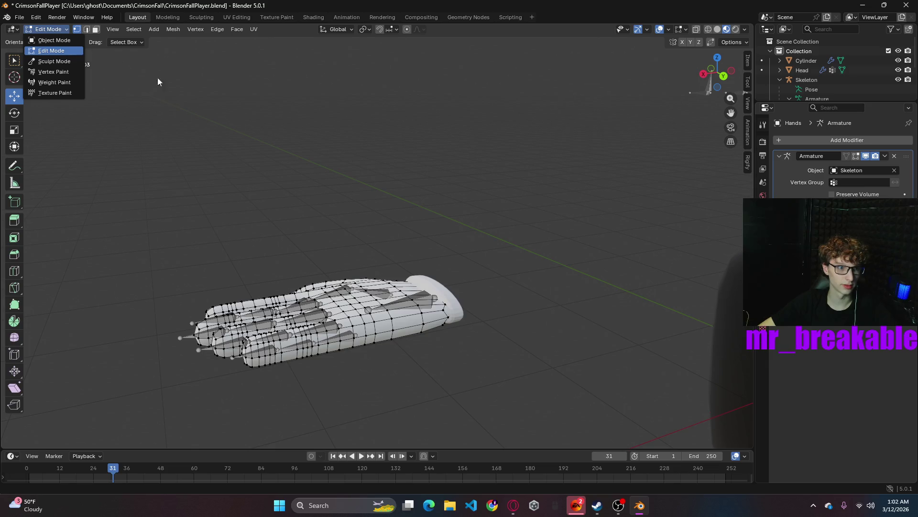
left_click(50, 41)
left_click(424, 295)
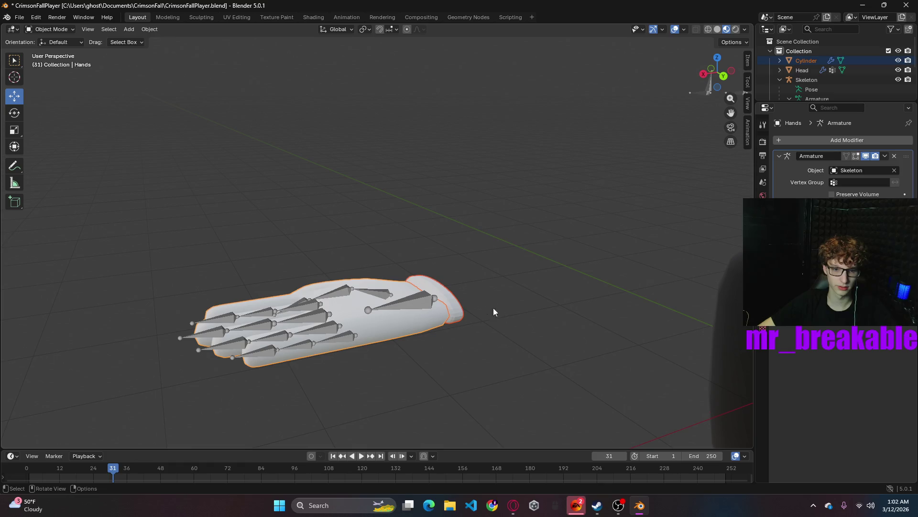
- Shade the wrist cylinder smooth and join it into Hands, then undo the premature join
left_click(443, 294)
right_click(442, 288)
left_click(416, 300)
left_click(512, 285)
mouse_move(503, 281)
middle_mouse_down()
mouse_move(490, 258)
mouse_move(422, 299)
middle_mouse_up()
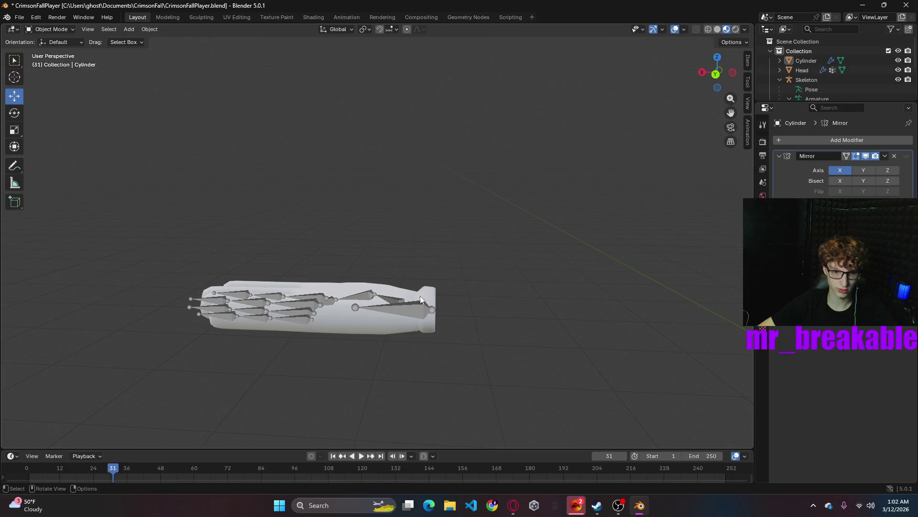
left_click(383, 316)
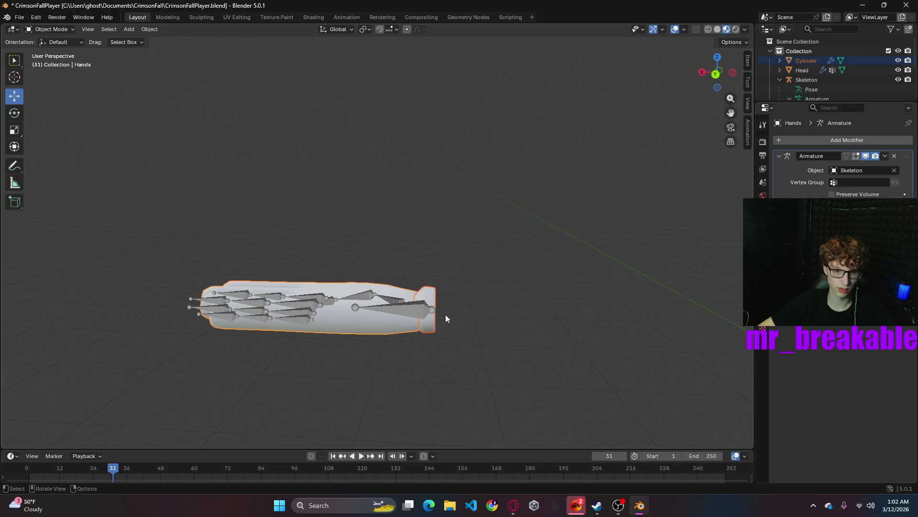
right_click(412, 295)
left_click(395, 328)
scroll(544, 302, "down", 3)
scroll(553, 299, "down", 3)
mouse_move(559, 307)
middle_mouse_down()
mouse_move(241, 291)
mouse_move(349, 280)
middle_mouse_up()
key("ctrl+z")
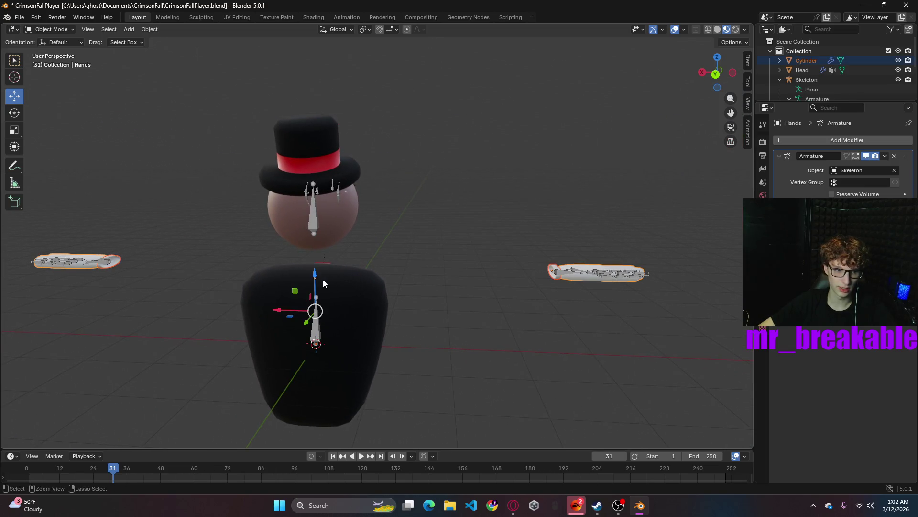
- Turn off the cylinder's Mirror Z axis and apply the Mirror modifier
left_click(134, 269)
left_click(113, 262)
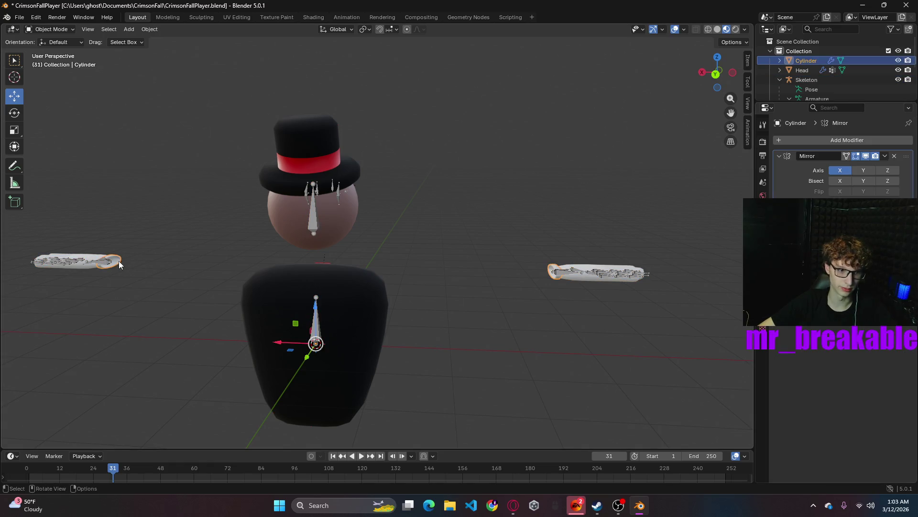
left_click(878, 170)
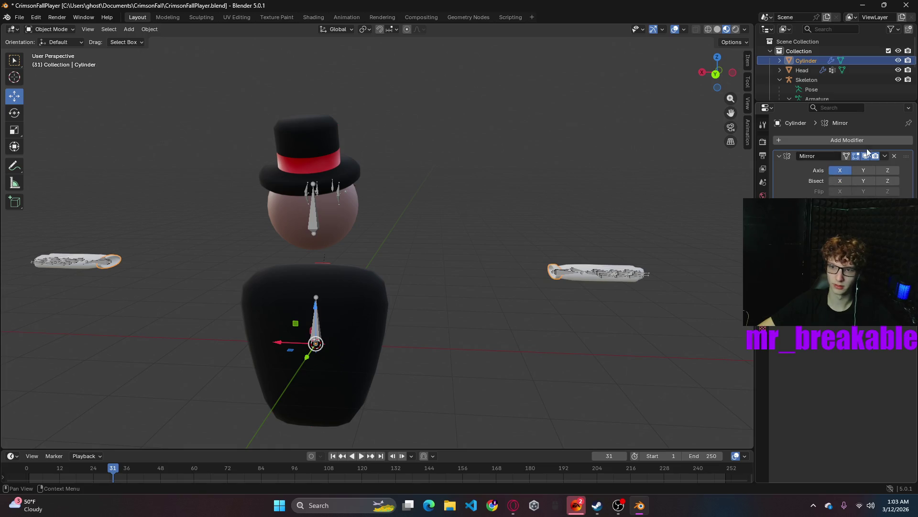
left_click(885, 156)
left_click(841, 167)
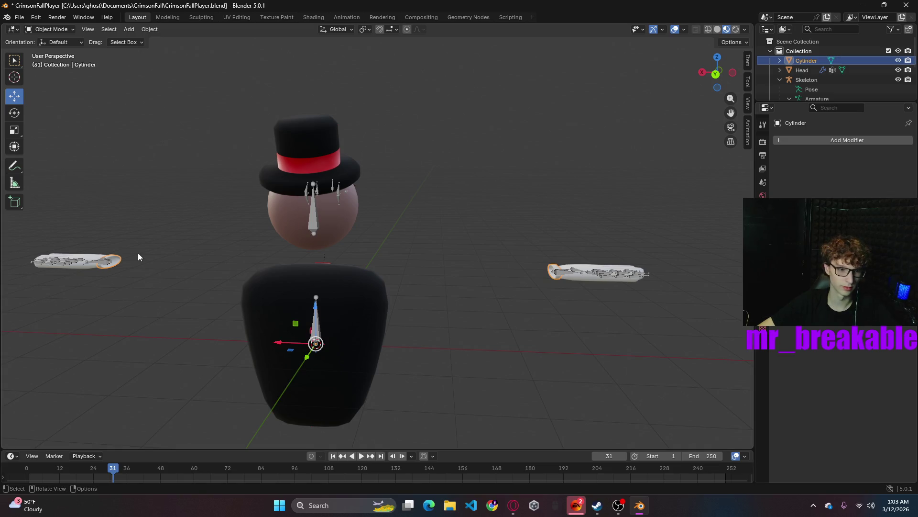
- Join the cylinder cuffs into the Hands mesh and select the Skeleton armature
left_click(73, 268, "shift")
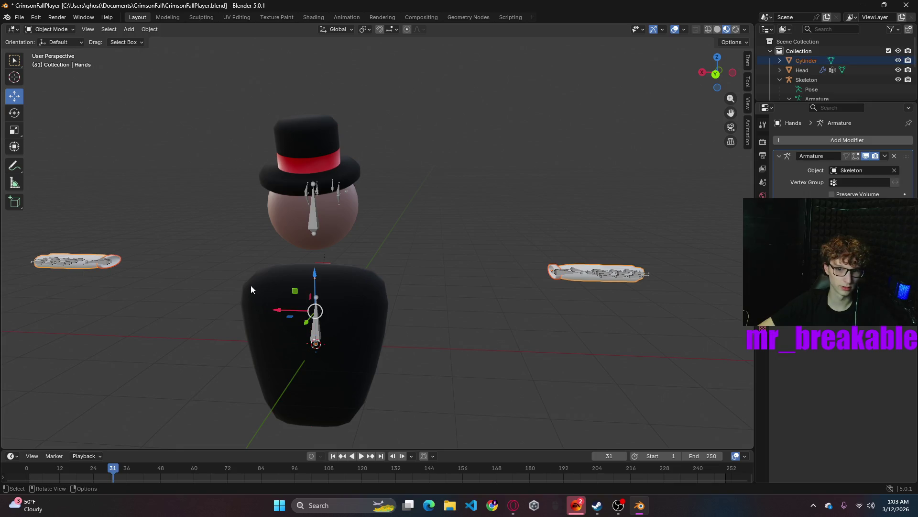
right_click(179, 256)
left_click(143, 255)
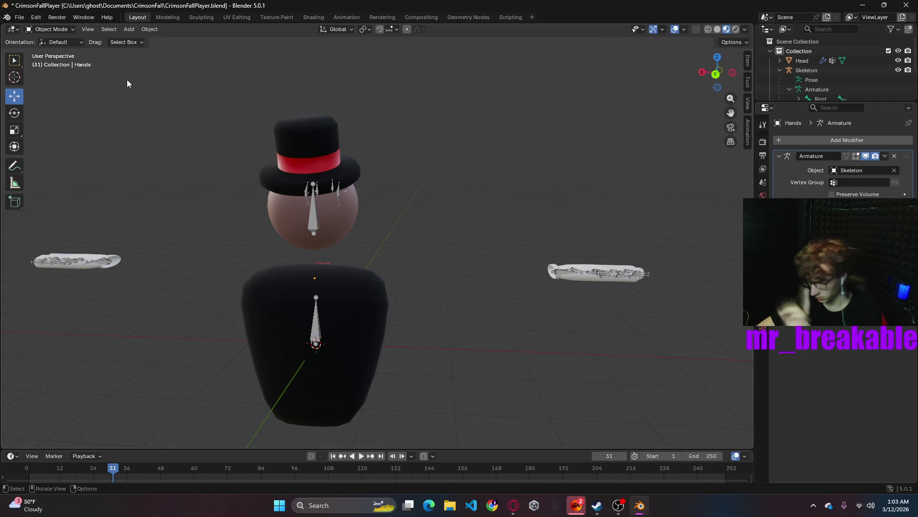
mouse_move(138, 134)
middle_mouse_down()
mouse_move(463, 359)
mouse_move(388, 340)
middle_mouse_up()
left_click(469, 301)
left_click(472, 299)
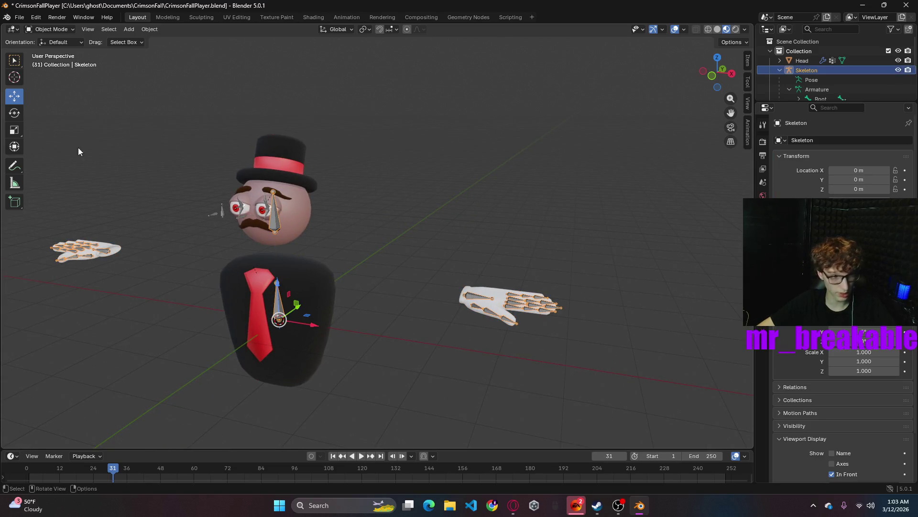
left_click(50, 29)
left_click(45, 58)
left_click(474, 302)
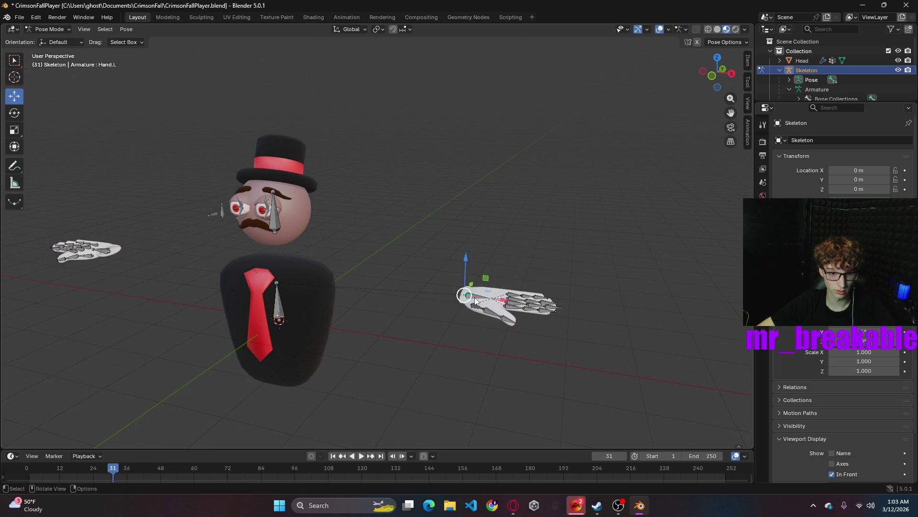
key("r")
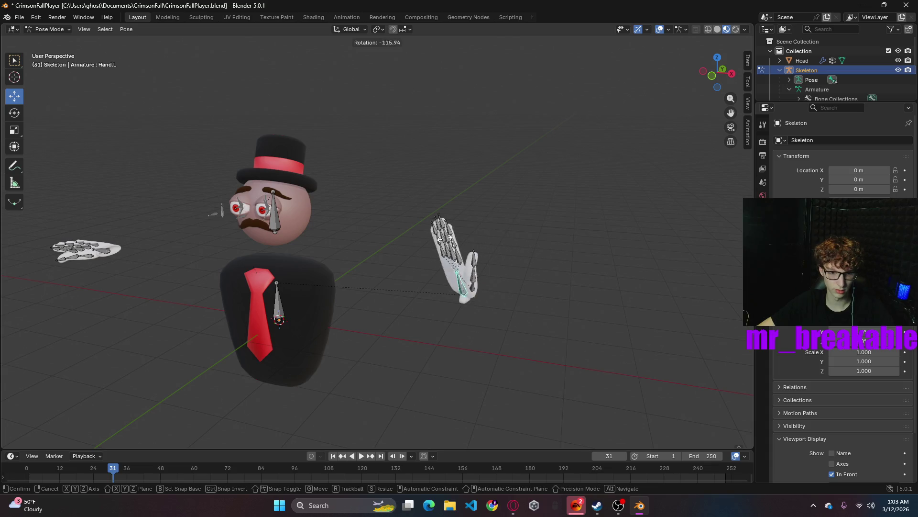
left_click(528, 332)
key("ctrl+z")
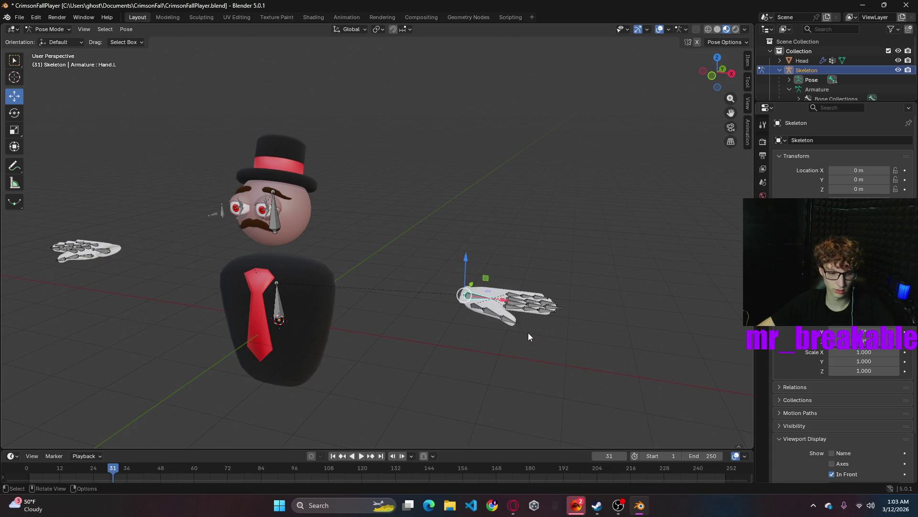
key("g")
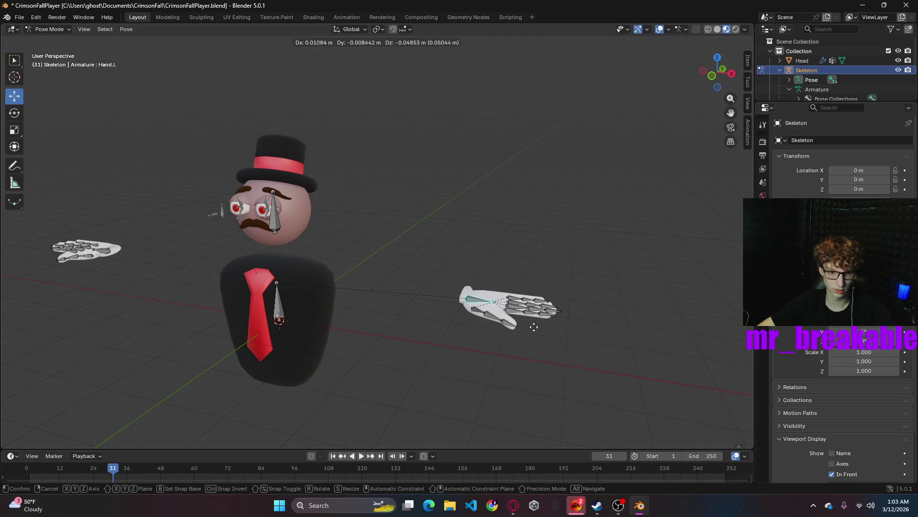
left_click(544, 329)
key("ctrl+z")
left_click(470, 307, "shift")
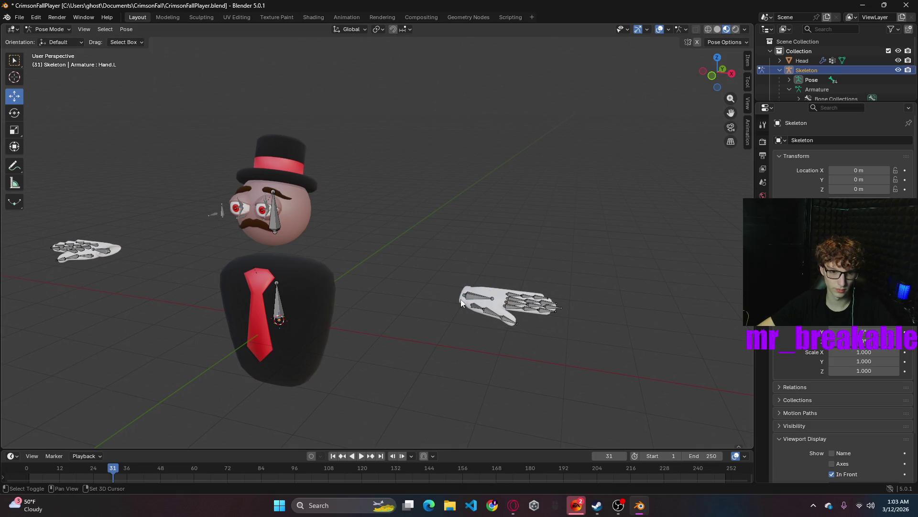
left_click(482, 355)
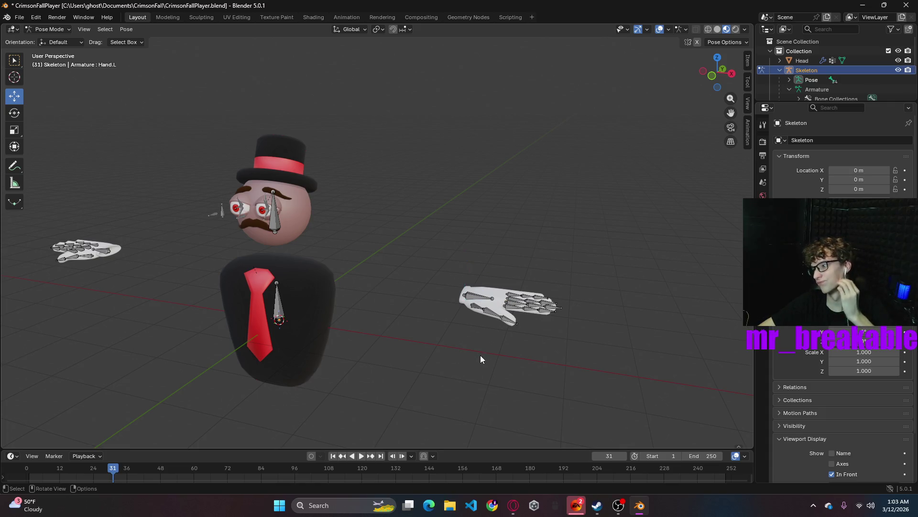
scroll(472, 353, "up", 3)
scroll(424, 340, "up", 2)
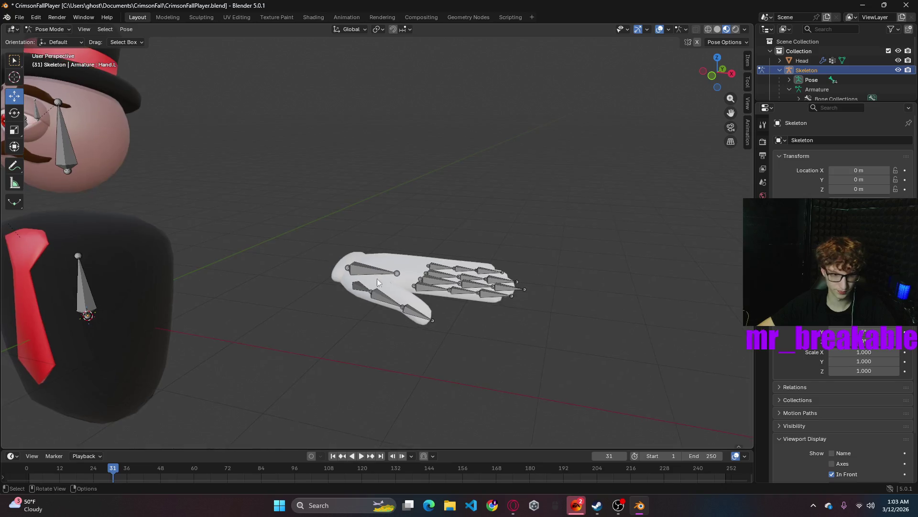
scroll(369, 279, "up", 3)
key("ctrl+z")
key("ctrl+z")
key("ctrl+z")
key("ctrl+z")
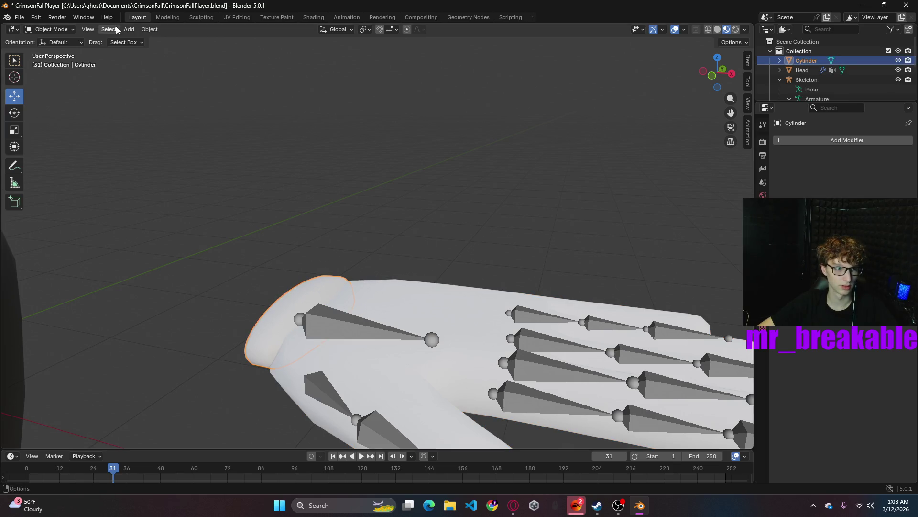
- Select the Cylinder cuff with Hands active and Join them so the cuff is part of Hands
left_click(373, 283)
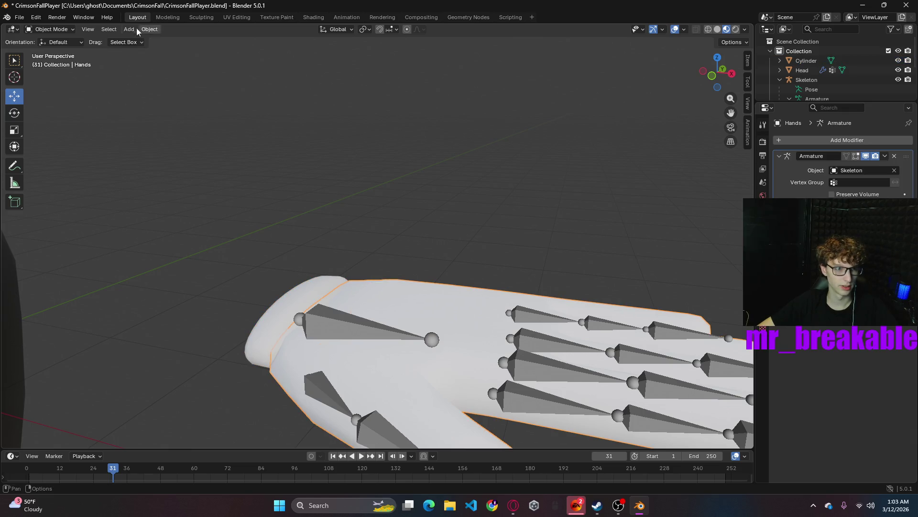
key("ctrl")
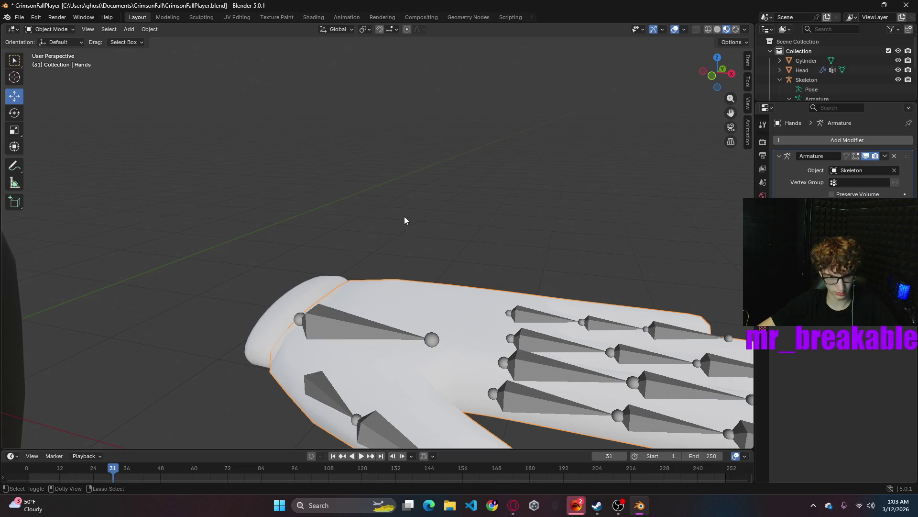
left_click(306, 291)
key("Home")
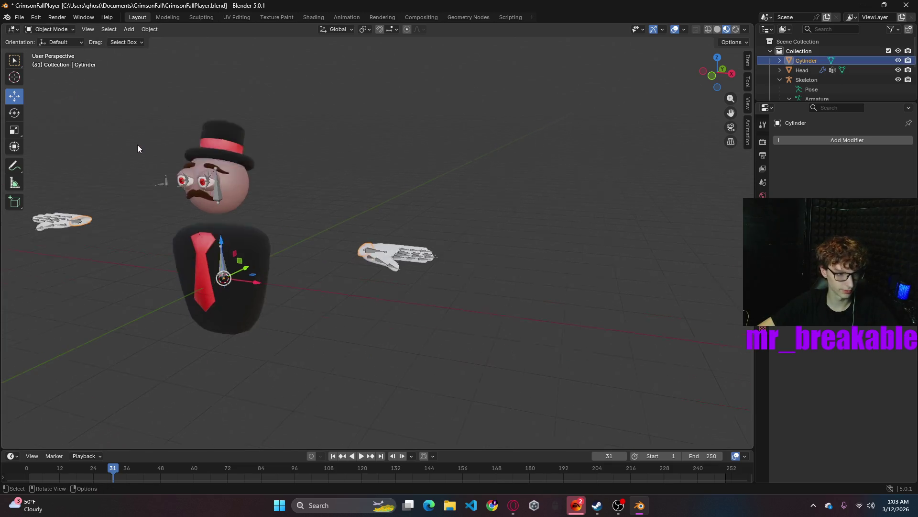
left_click(386, 257, "shift")
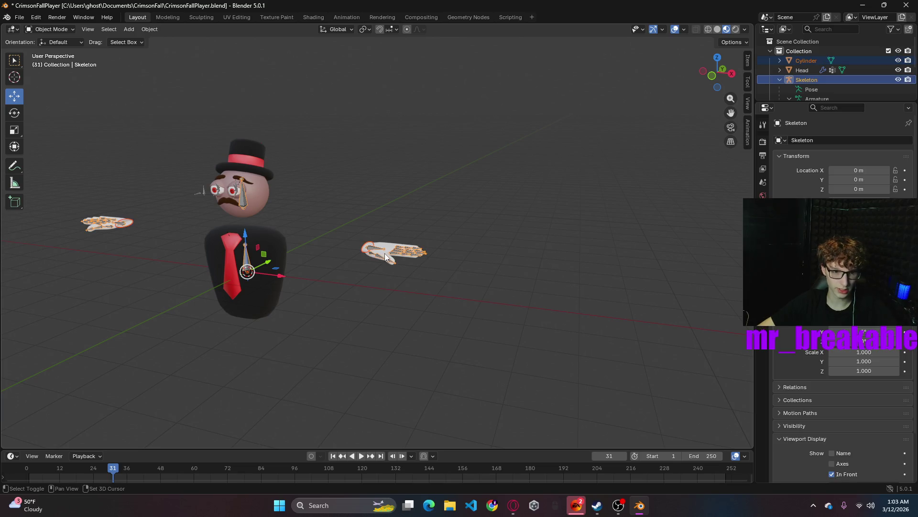
left_click(386, 255, "shift")
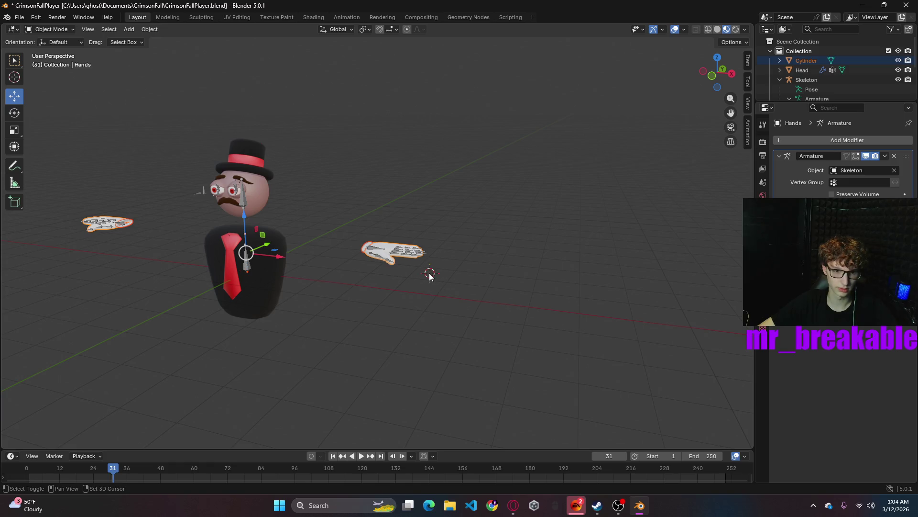
right_click(373, 265)
left_click(327, 264)
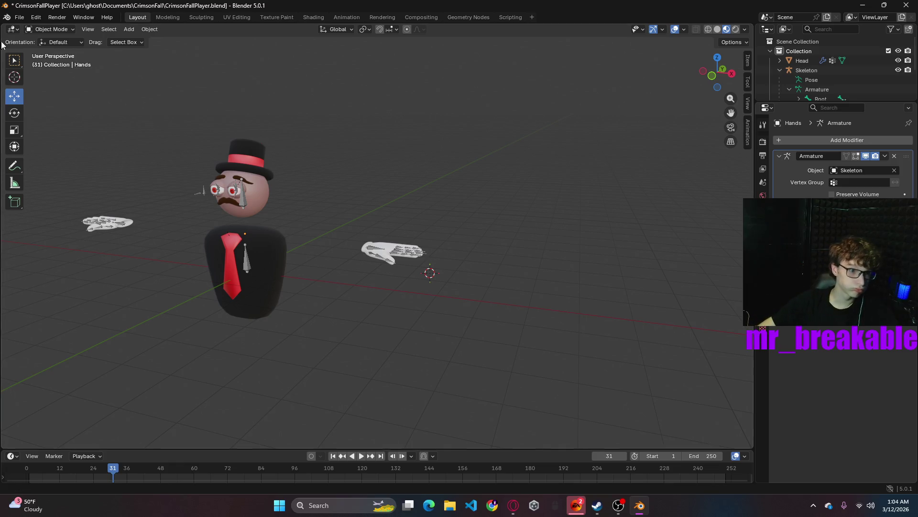
left_click(130, 29)
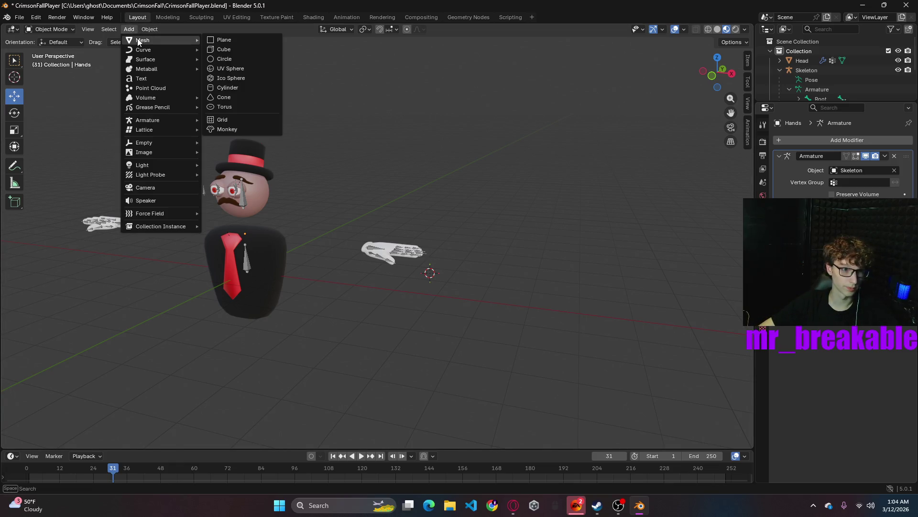
left_click(44, 30)
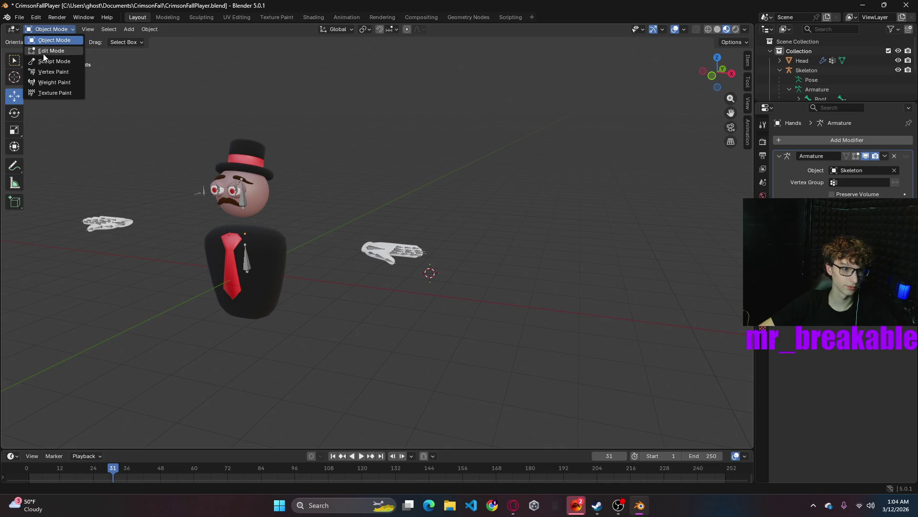
- In Edit Mode, select the linked cuff piece and move it about -0.16 m along X away from the glove
left_click(43, 53)
scroll(435, 341, "up", 5)
mouse_move(362, 314)
middle_mouse_down()
mouse_move(529, 389)
mouse_move(402, 270)
middle_mouse_up()
scroll(560, 229, "up", 4)
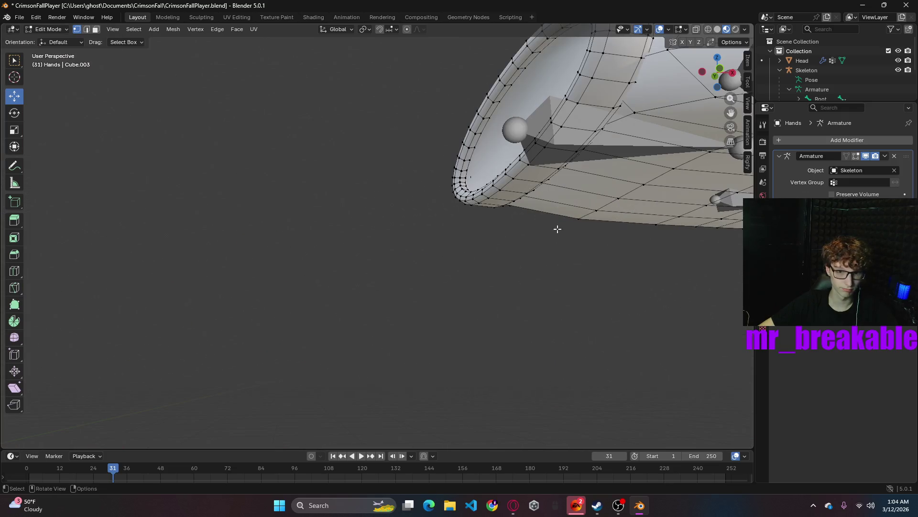
middle_click_drag(559, 229, 494, 268)
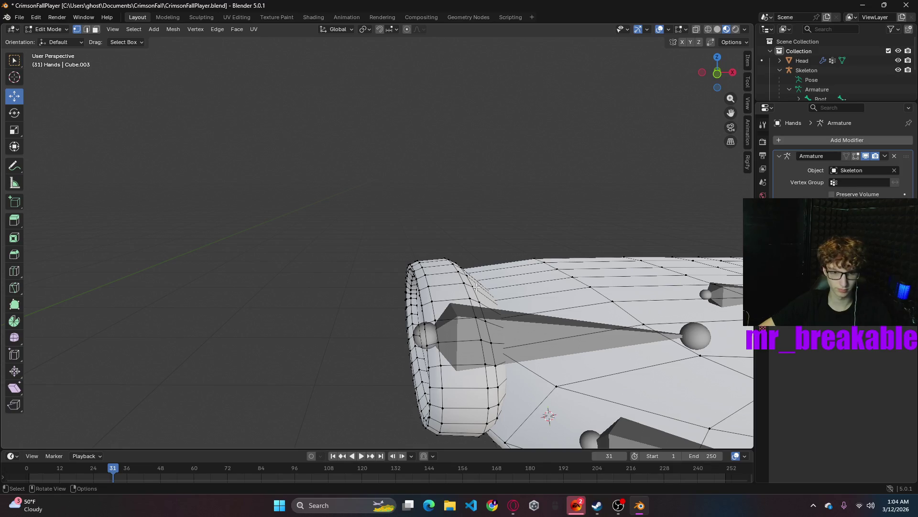
key("ctrl+l")
key("g")
key("x")
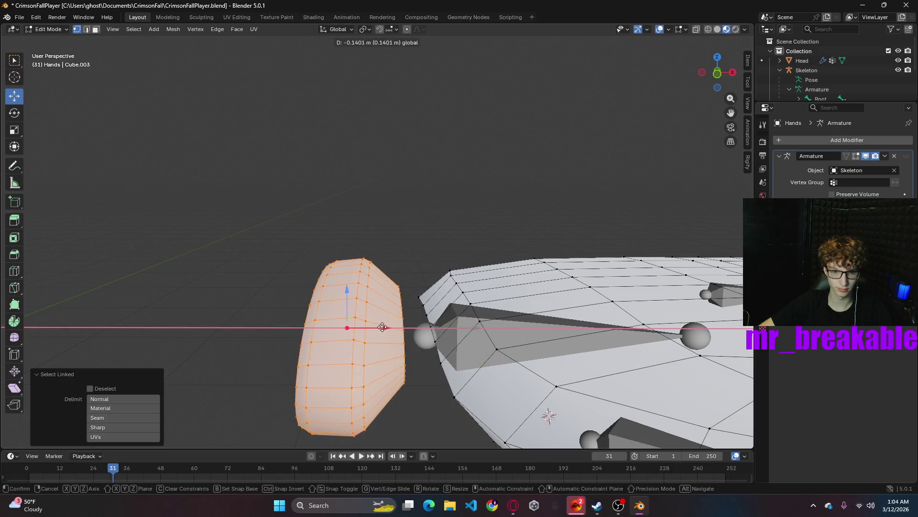
left_click(435, 328)
middle_click_drag(470, 353, 422, 317)
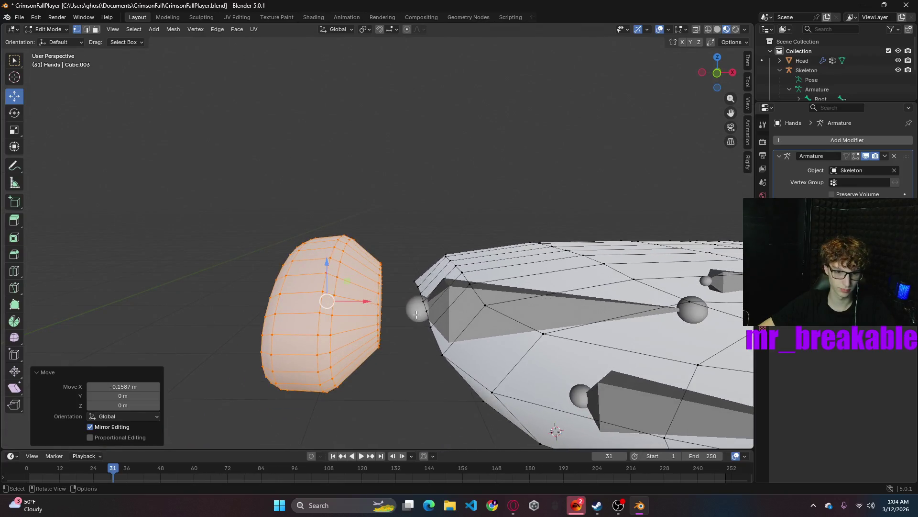
- Select vertices along the hand's wrist edge
left_click(414, 280)
left_click(419, 290, "shift")
left_click(418, 291, "ctrl")
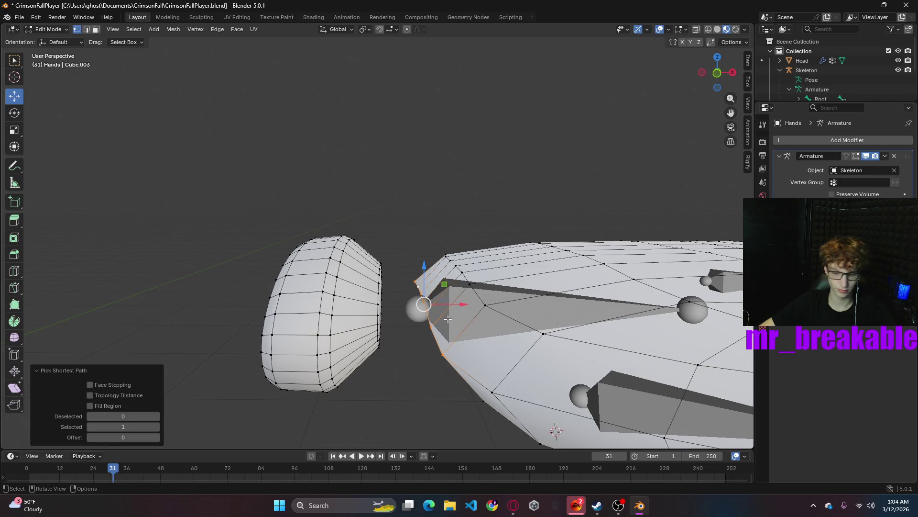
- Delete the faces capping the hand's wrist end, leaving it open toward the cuff
key("x")
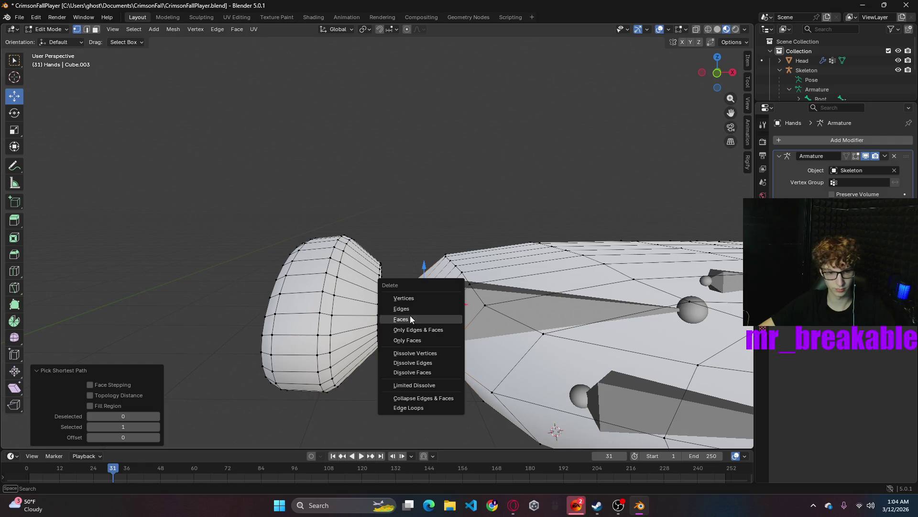
left_click(410, 318)
right_click(432, 324)
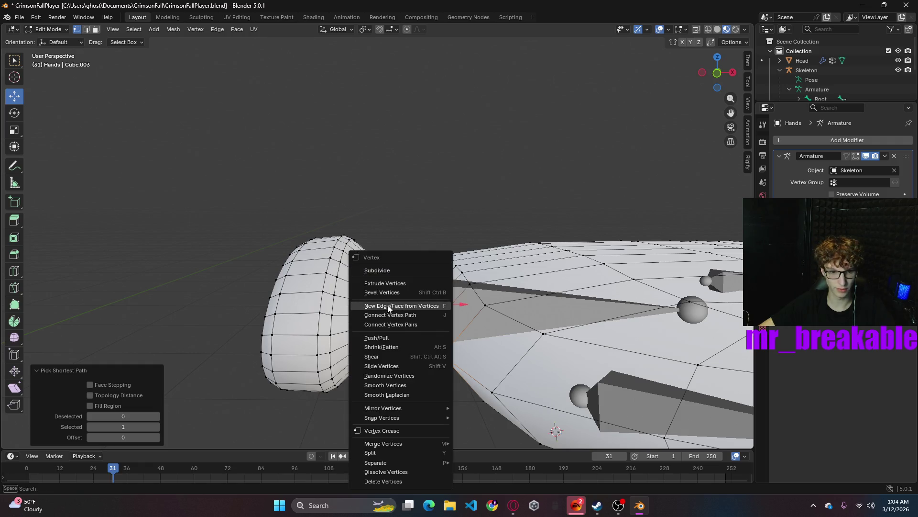
key("Escape")
key("ctrl+f")
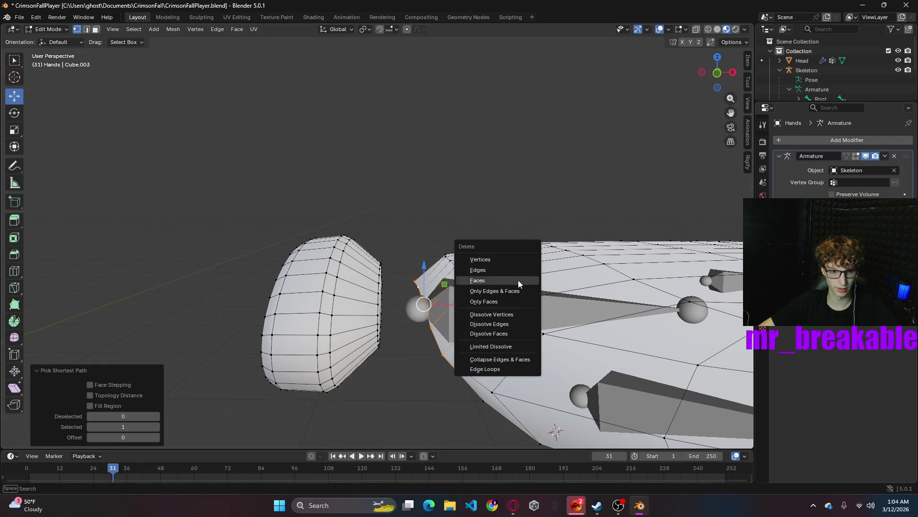
left_click(494, 259)
middle_click_drag(497, 265, 406, 314)
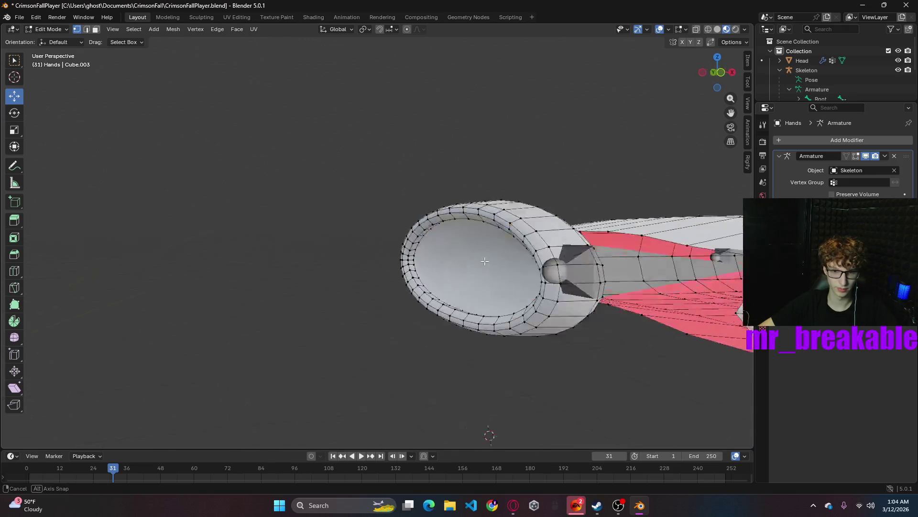
- Drag individual wrist-edge vertices about 0.04 m along X toward the detached cuff
left_click(392, 312)
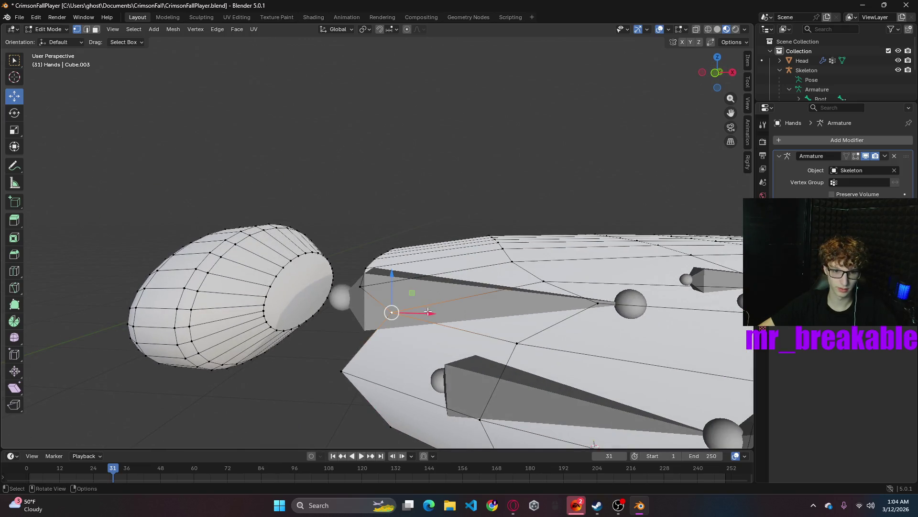
left_click_drag(429, 311, 399, 310)
middle_click_drag(398, 310, 495, 244)
left_click(547, 118)
left_click_drag(585, 118, 539, 117)
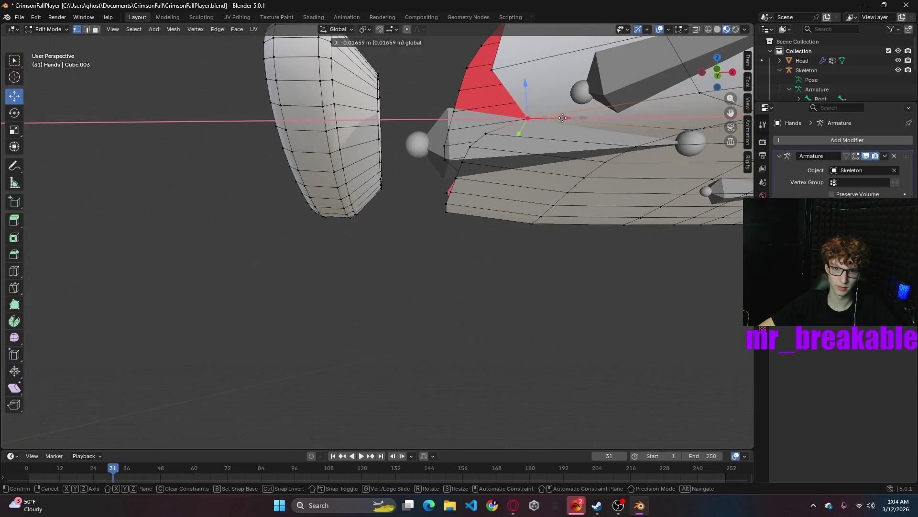
scroll(548, 144, "down", 5)
mouse_move(528, 265)
middle_mouse_down()
mouse_move(280, 287)
mouse_move(555, 229)
middle_mouse_up()
- Select vertices around the wrist spike, then undo back to the earlier face selection
left_click(548, 204)
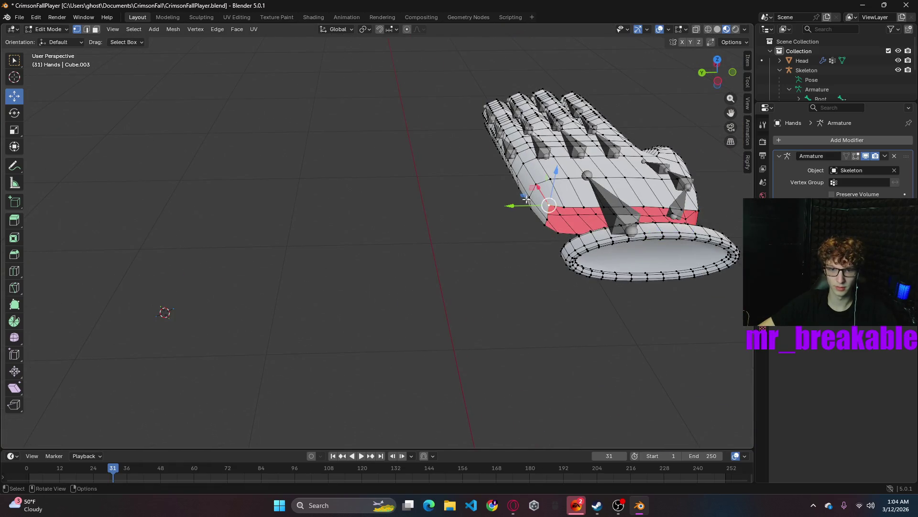
left_click(511, 206)
left_click(682, 232)
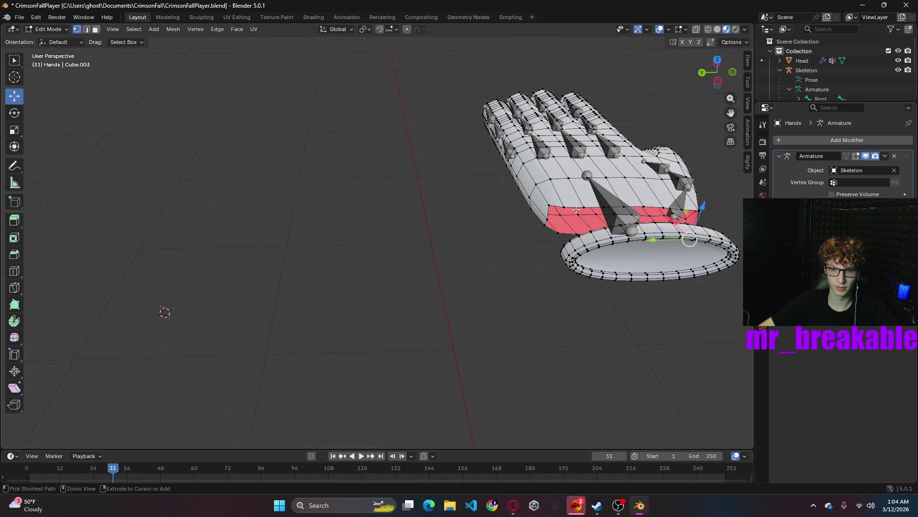
left_click(606, 210)
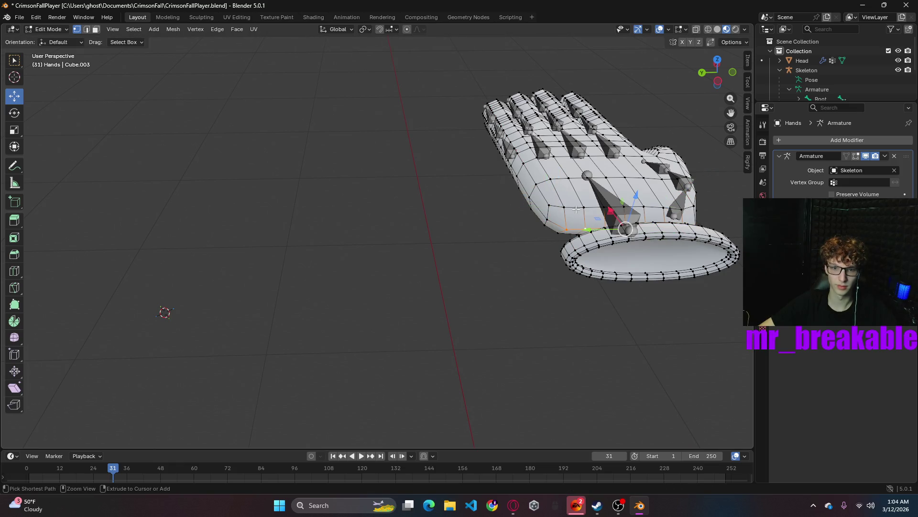
scroll(606, 210, "up", 5)
mouse_move(506, 194)
middle_mouse_down()
mouse_move(496, 173)
mouse_move(502, 178)
middle_mouse_up()
key("ctrl+z")
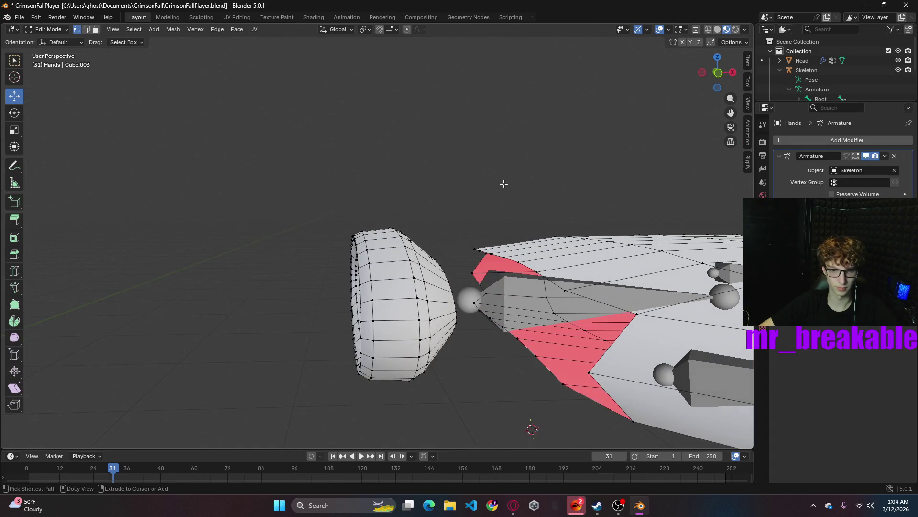
- Delete three more wrist vertices to widen the hand's wrist opening
middle_click_drag(568, 269, 342, 267)
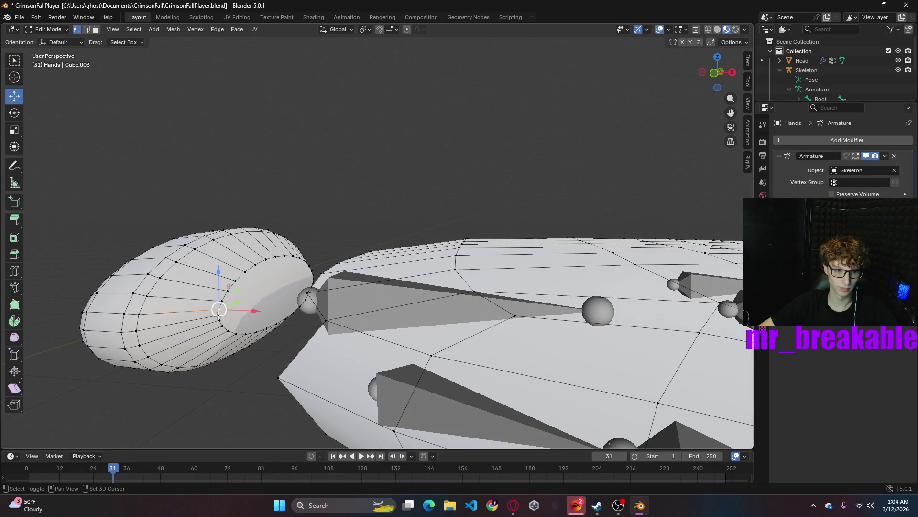
middle_click_drag(219, 309, 444, 265)
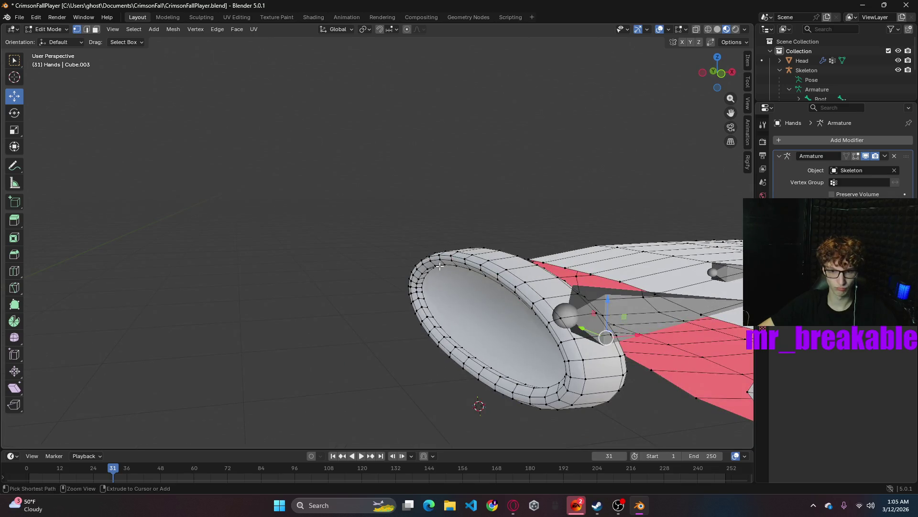
key("ctrl+shift+z")
key("ctrl+shift+z")
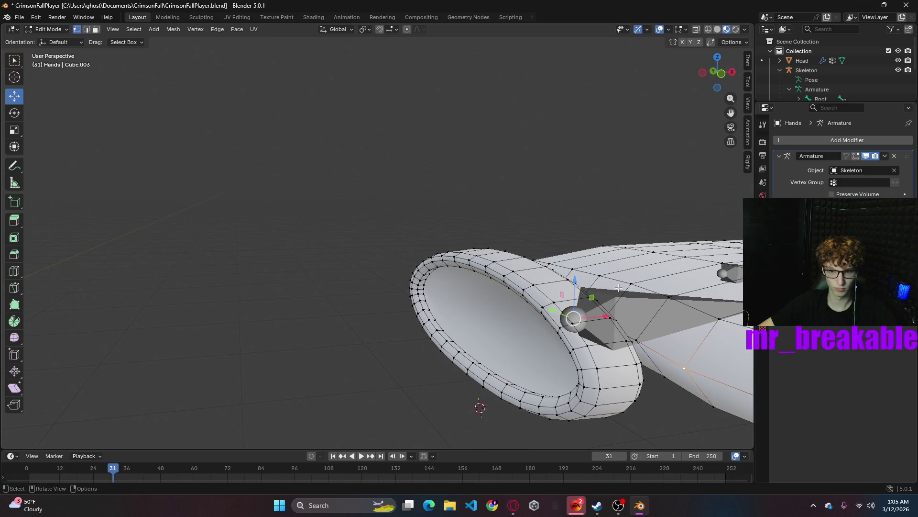
middle_click_drag(648, 293, 586, 304)
left_click(431, 288)
left_click(449, 336, "shift")
left_click(445, 320, "shift")
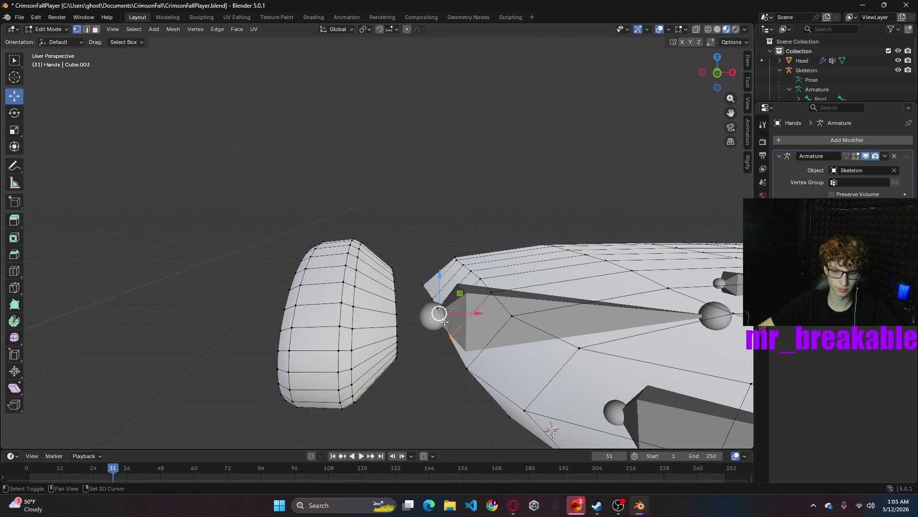
key("x")
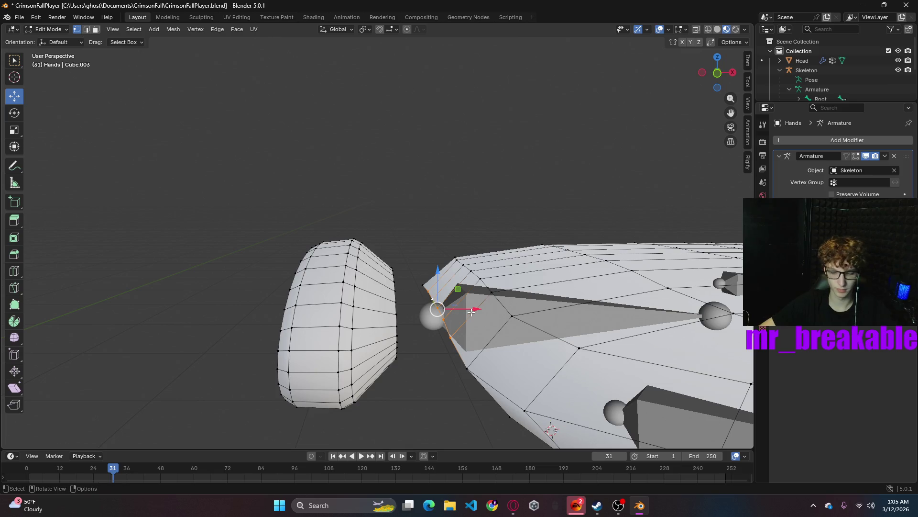
left_click(472, 312)
mouse_move(471, 312)
middle_mouse_down()
mouse_move(486, 303)
mouse_move(474, 305)
middle_mouse_up()
scroll(884, 55, "down", 2)
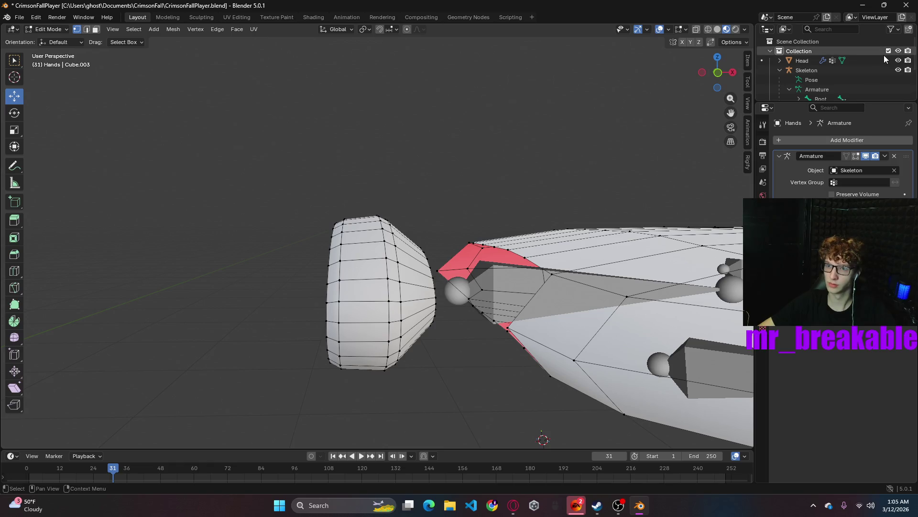
- Hide the Skeleton in the Outliner and select the loose wrist cap piece with L
left_click(898, 52)
middle_click_drag(502, 302, 531, 288)
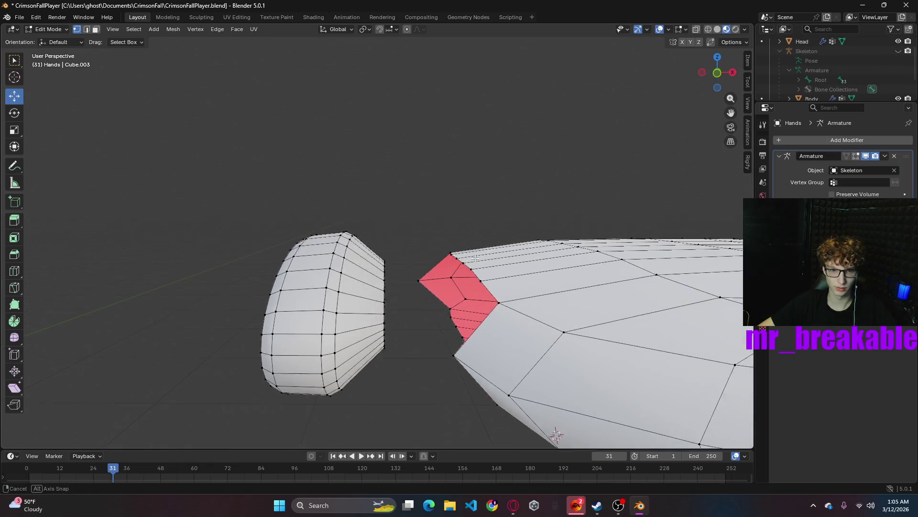
left_click(388, 287, "alt+shift")
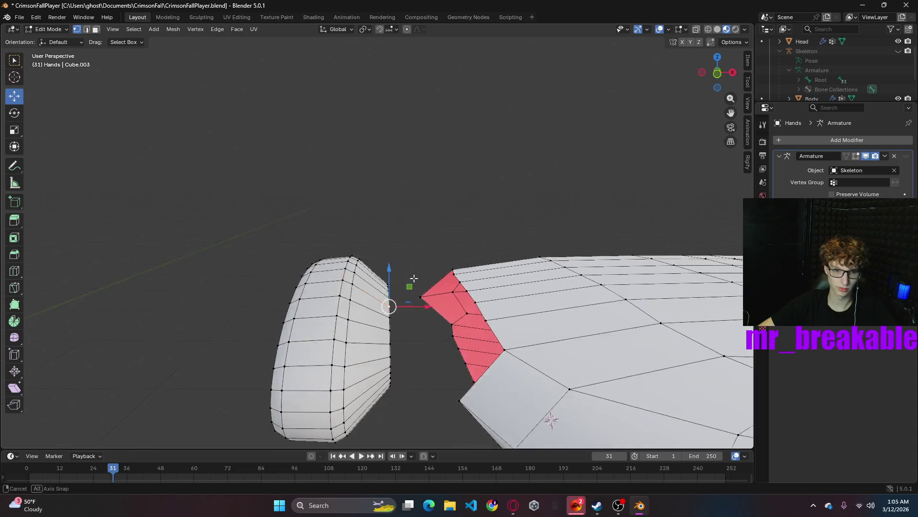
middle_click_drag(387, 287, 420, 297)
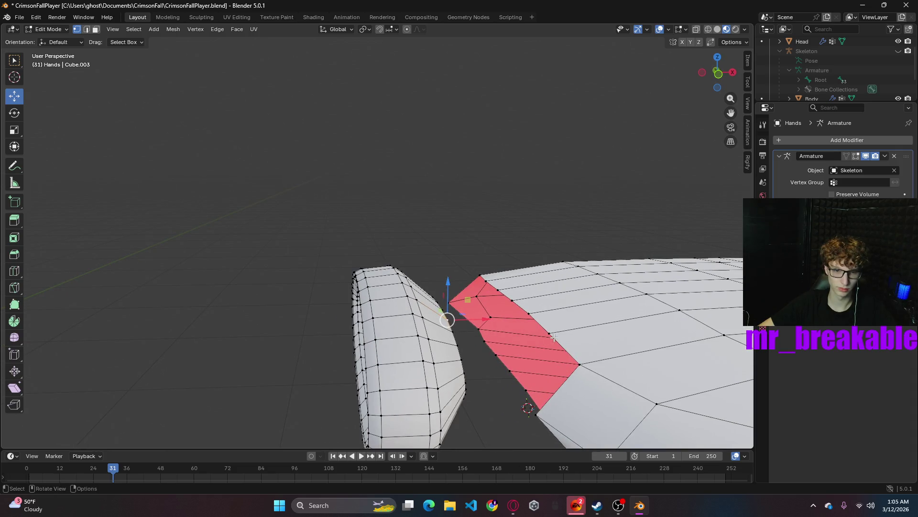
key("a")
key("alt+a")
key("l")
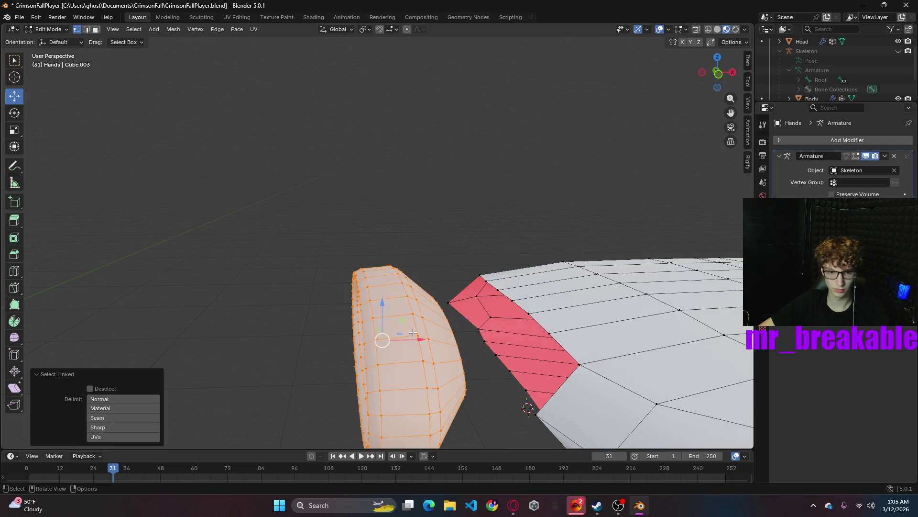
- Try sliding the wrist cap along X toward the hand, then undo the moves
left_click_drag(429, 339, 508, 305)
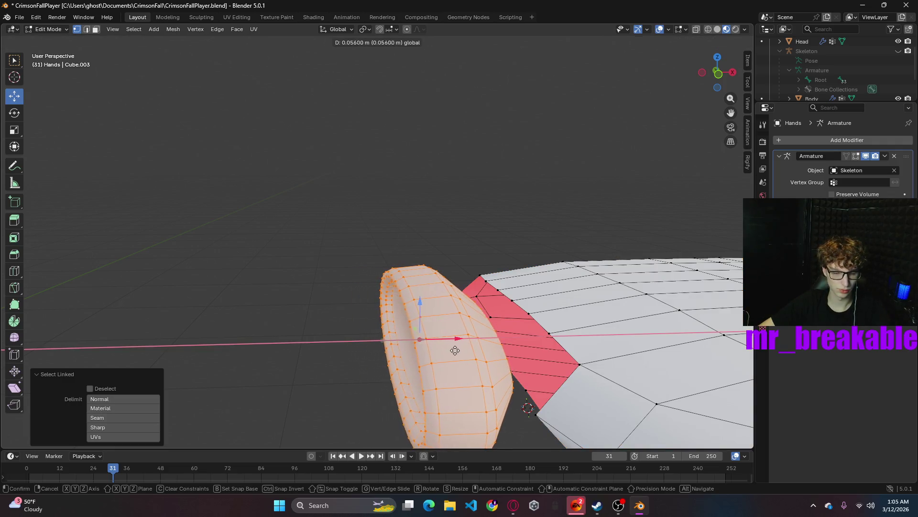
middle_click_drag(507, 305, 495, 309)
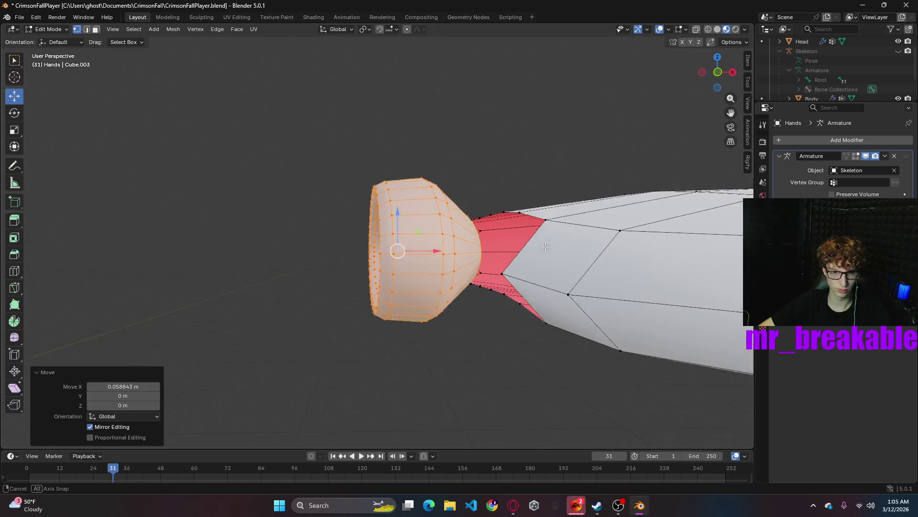
middle_click_drag(544, 252, 551, 281)
left_click_drag(397, 304, 474, 321)
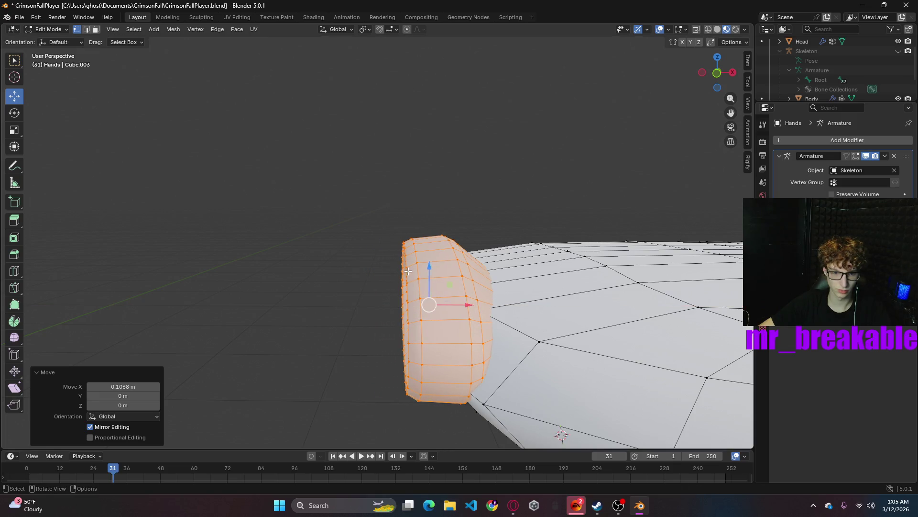
middle_click_drag(419, 275, 322, 242)
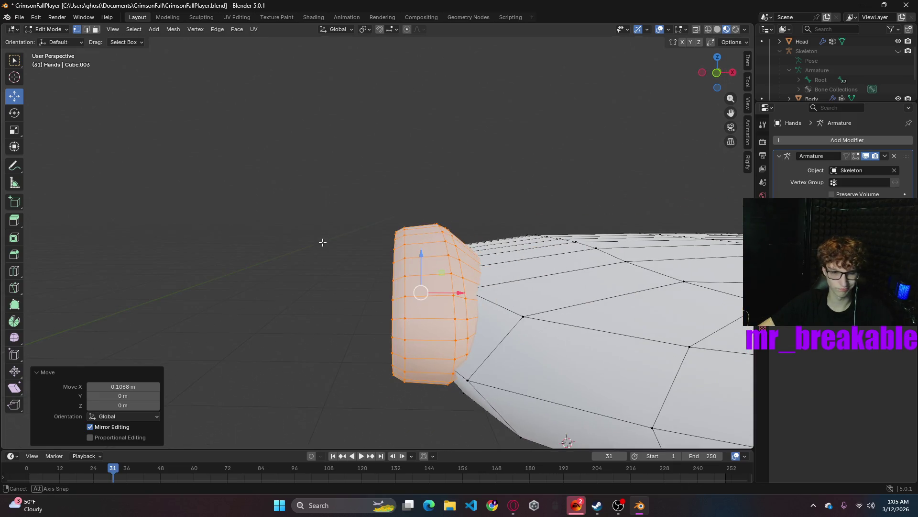
key("ctrl+z")
key("ctrl+z")
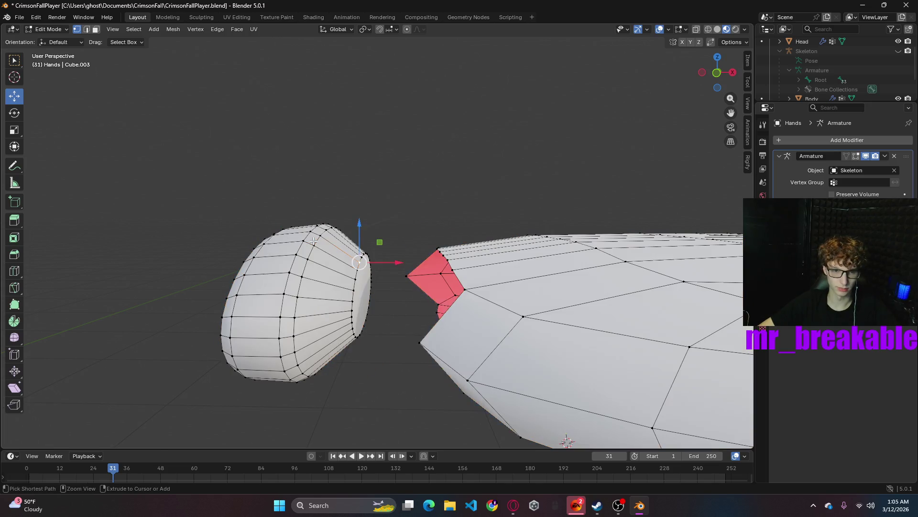
key("ctrl+z")
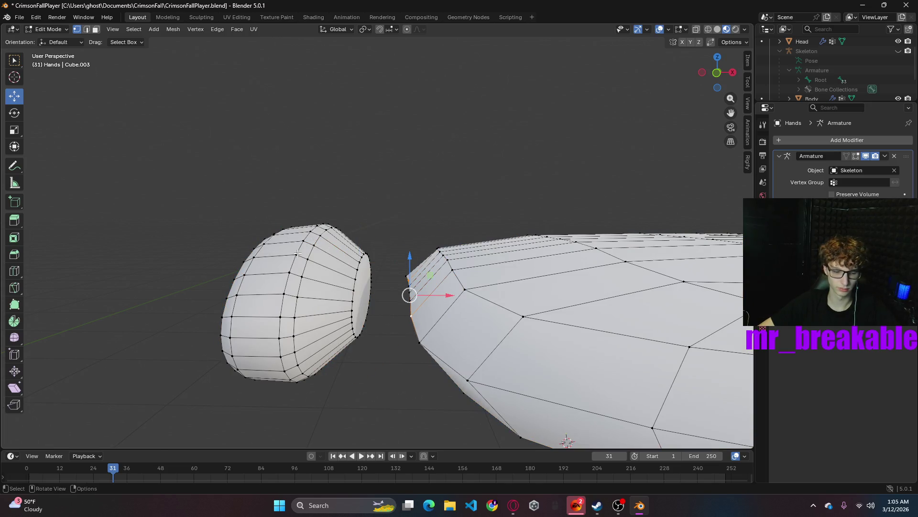
- Reselect the wrist cap and slide it about 0.15 m along X onto the hand's end, then leave local view
key("l")
left_click_drag(352, 292, 343, 293)
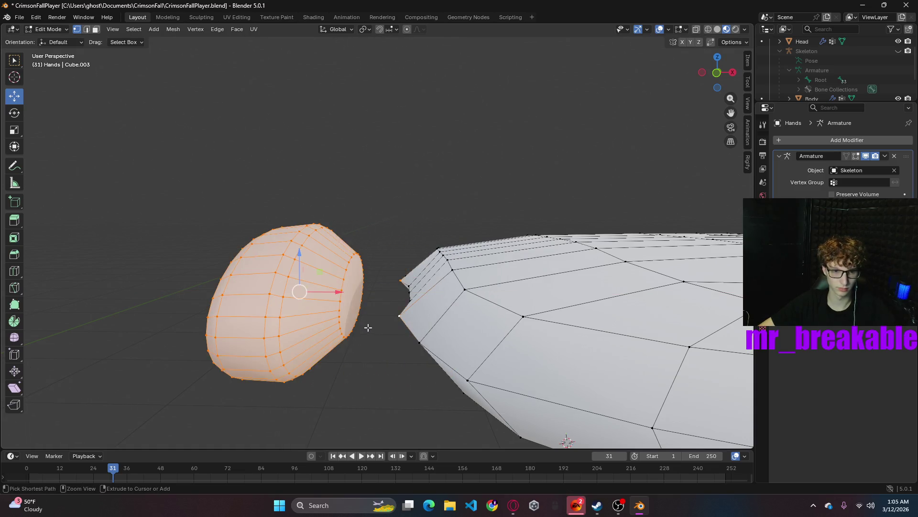
key("ctrl+z")
key("ctrl+z")
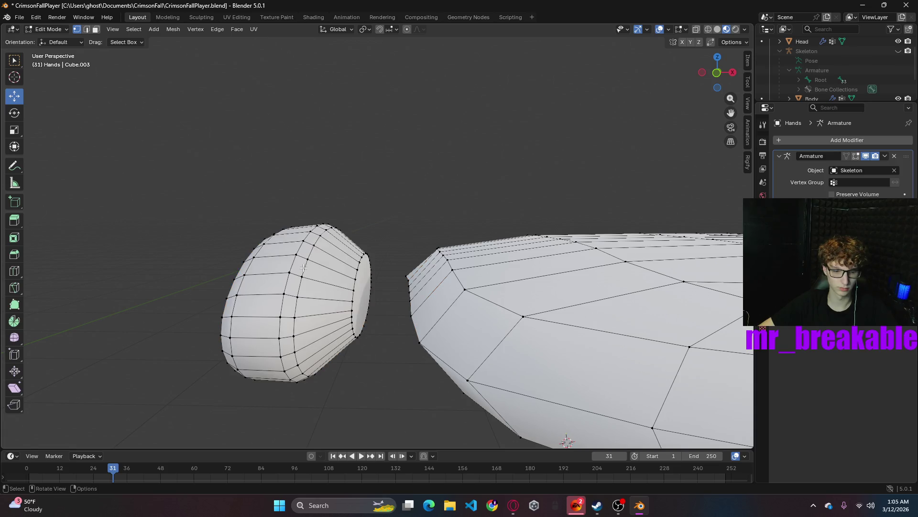
key("l")
left_click_drag(347, 293, 452, 294)
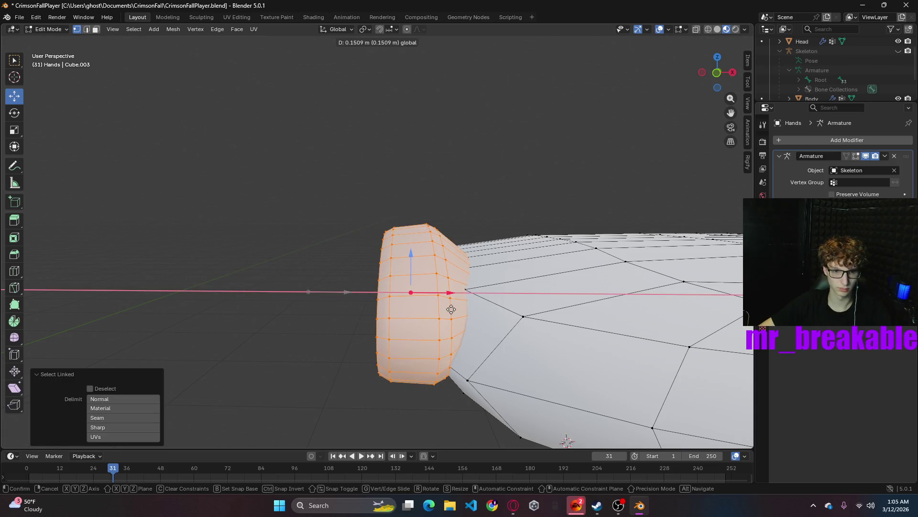
left_click(163, 286)
scroll(311, 257, "down", 5)
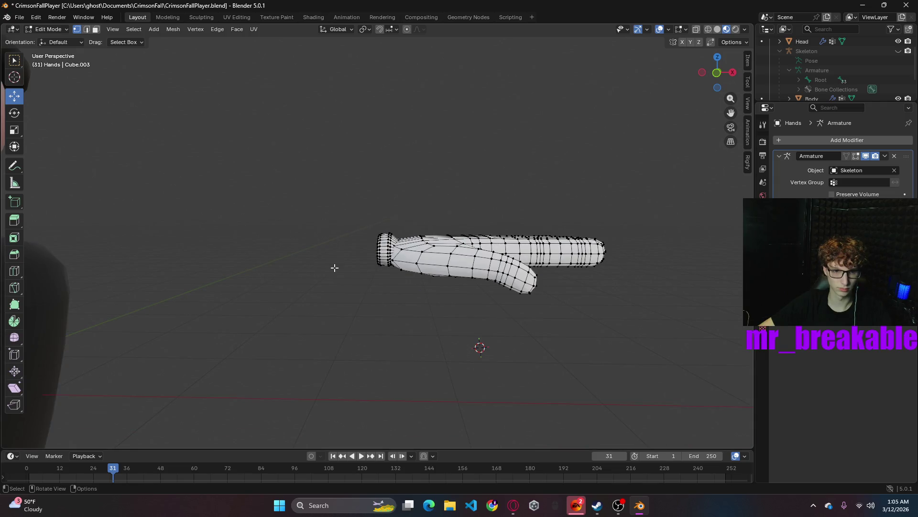
key("KP_Divide")
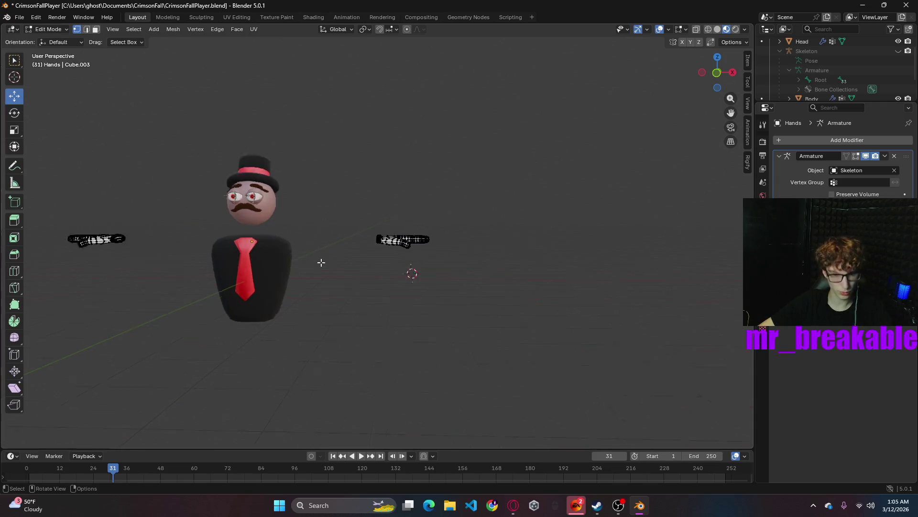
scroll(838, 70, "down", 2)
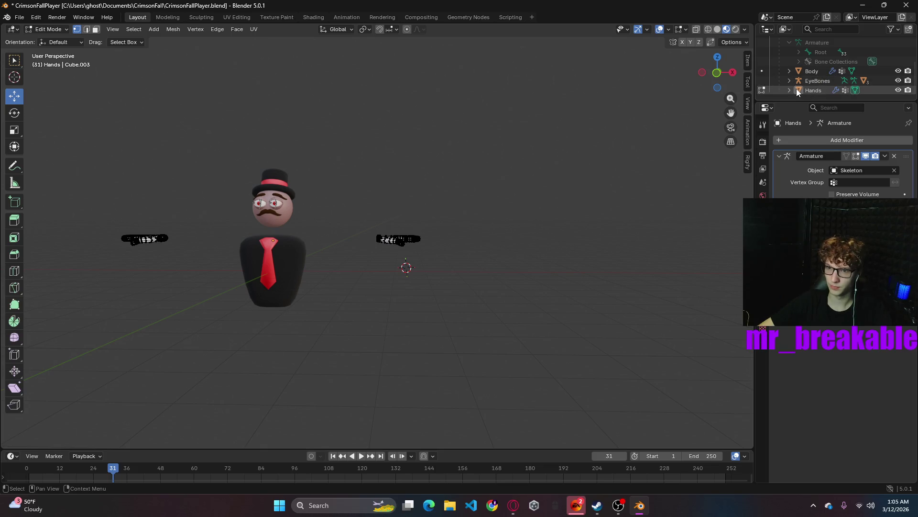
- Select both hands' wrist cap pieces with L and delete their vertices
key("KP_Decimal")
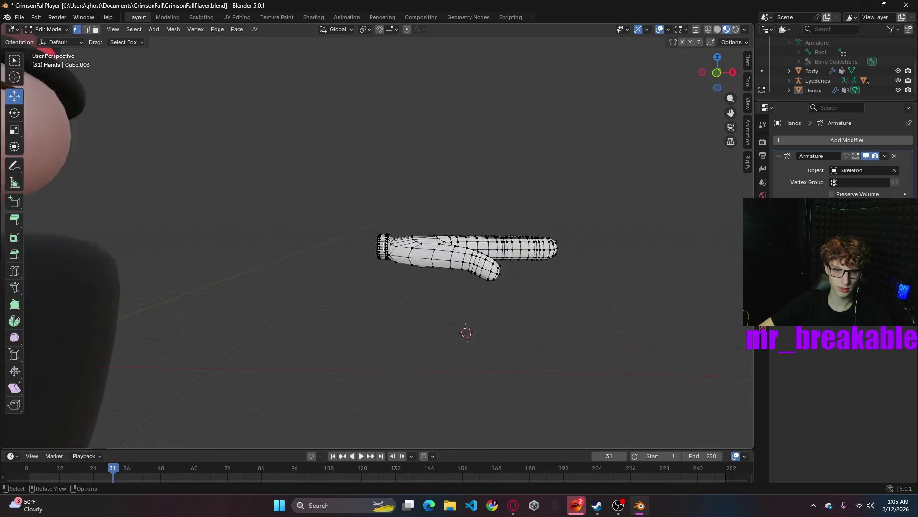
key("l")
scroll(108, 242, "down", 6)
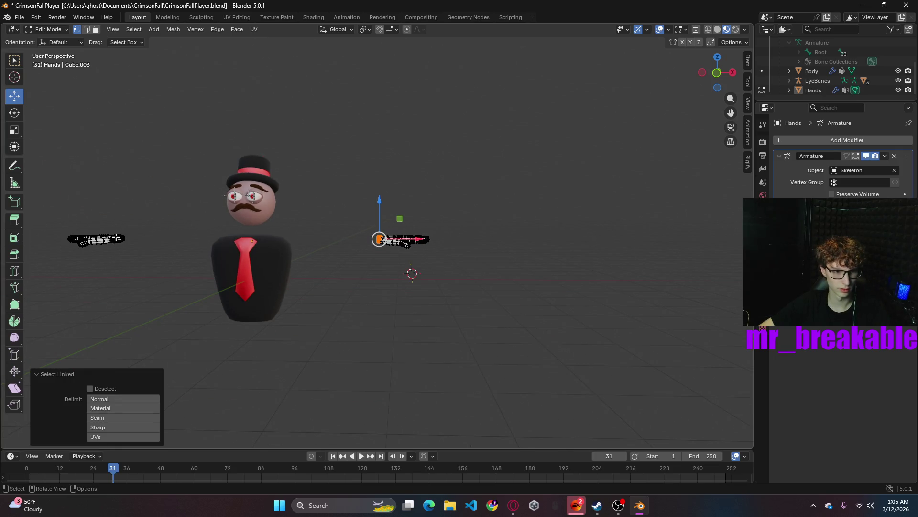
key("l")
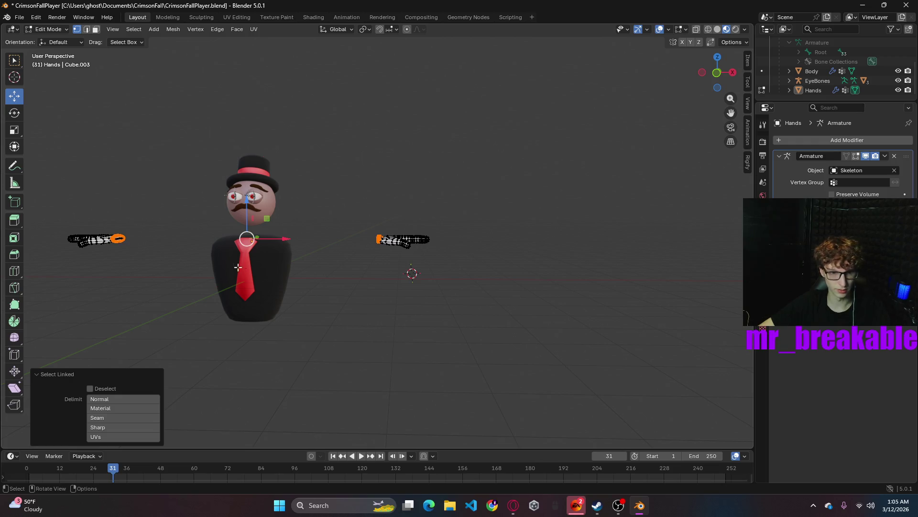
key("x")
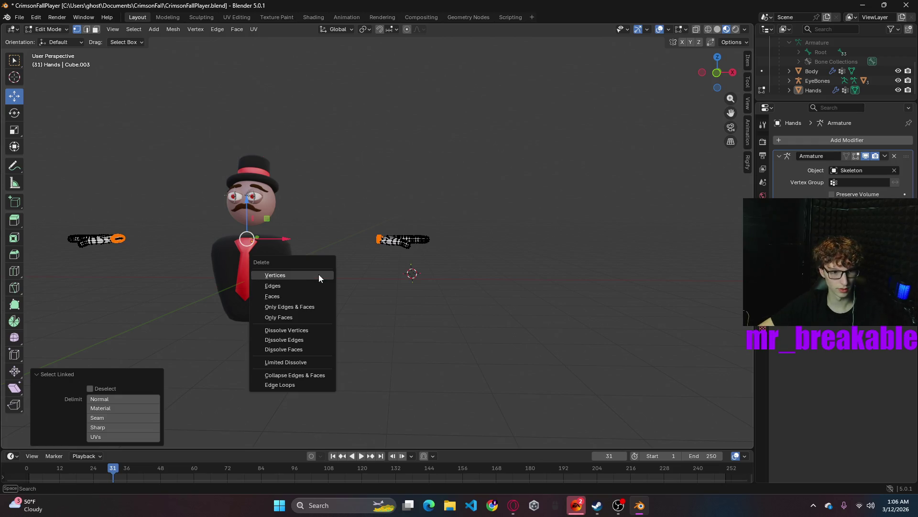
left_click(287, 273)
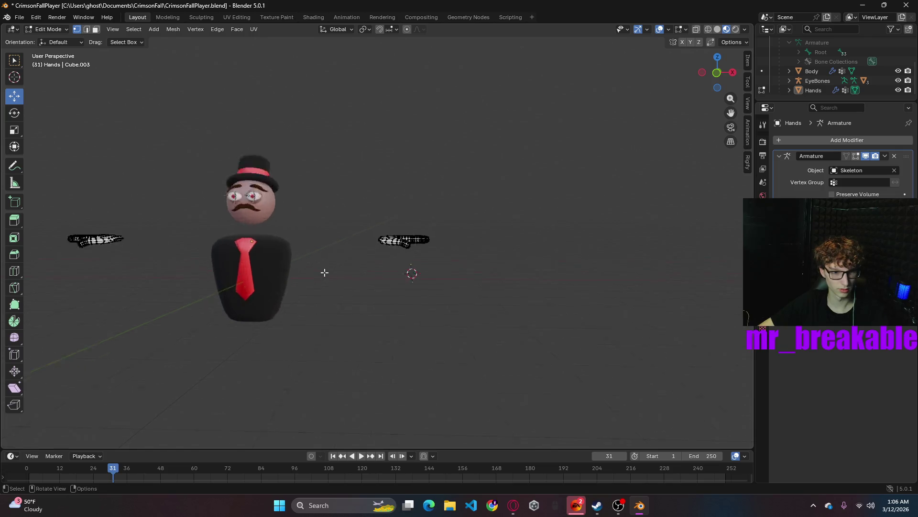
scroll(324, 268, "up", 5)
- Select the wrist edge loop and try a bevel and a uniform scale, then revert them
mouse_move(335, 270)
middle_mouse_down()
mouse_move(359, 313)
mouse_move(385, 301)
middle_mouse_up()
scroll(425, 333, "down", 5)
scroll(449, 275, "down", 3)
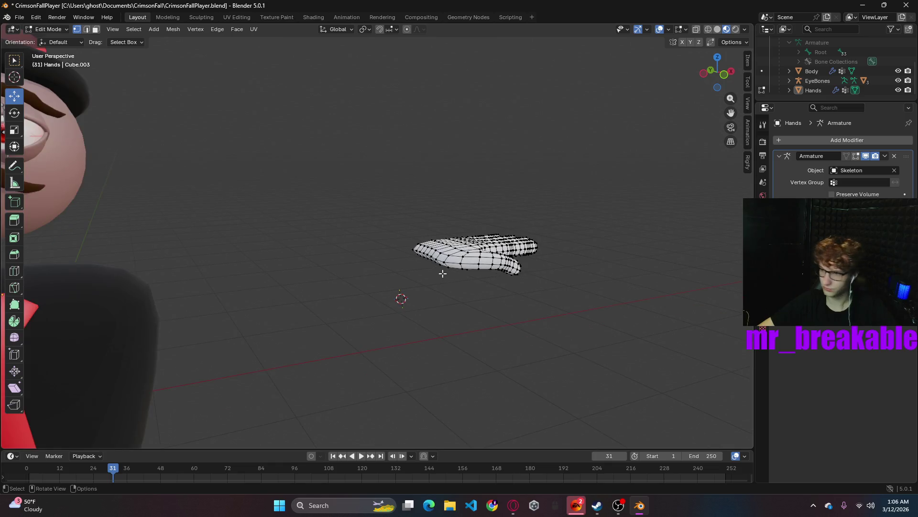
scroll(440, 278, "up", 4)
middle_click_drag(420, 281, 366, 292)
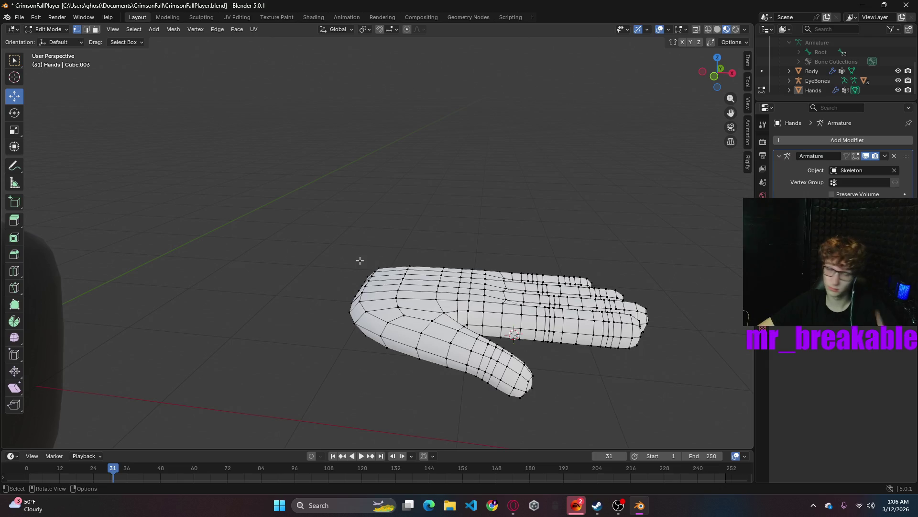
mouse_move(347, 295)
middle_mouse_down()
mouse_move(369, 316)
mouse_move(437, 301)
middle_mouse_up()
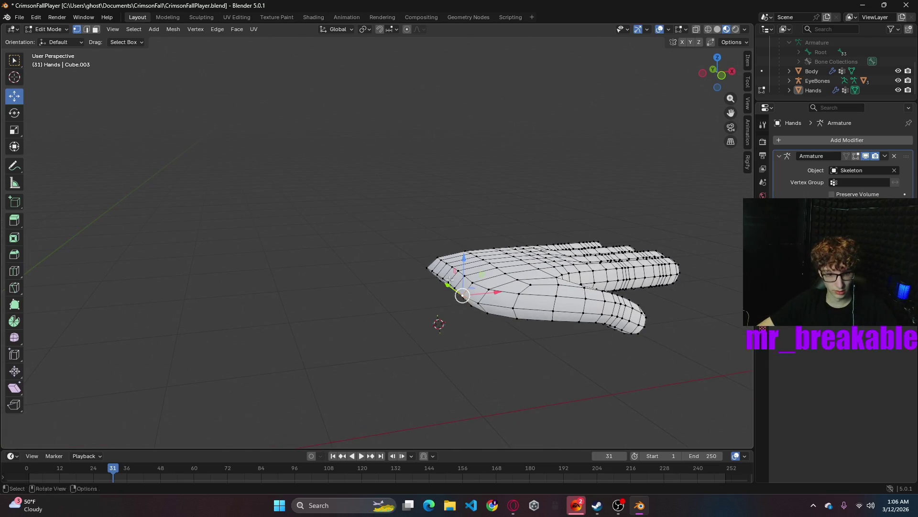
left_click(445, 281, "ctrl")
left_click(424, 268, "ctrl")
key("ctrl+b")
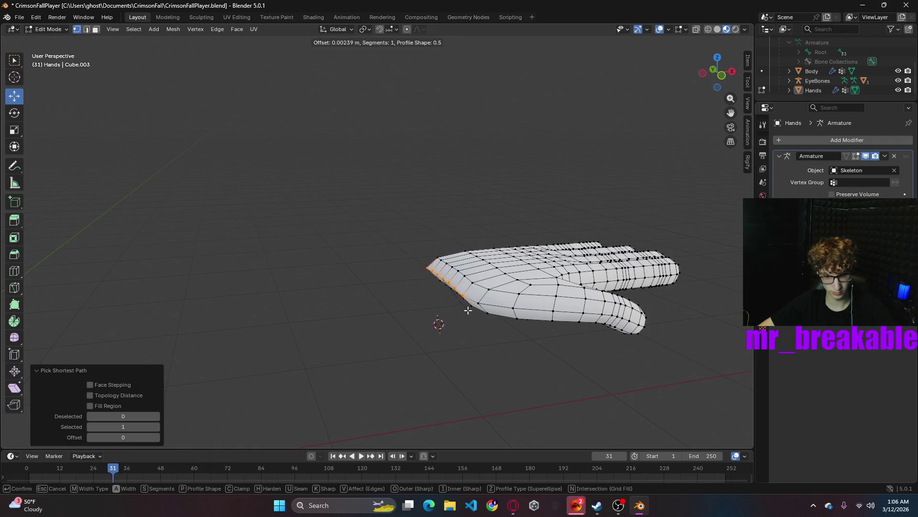
left_click(474, 314)
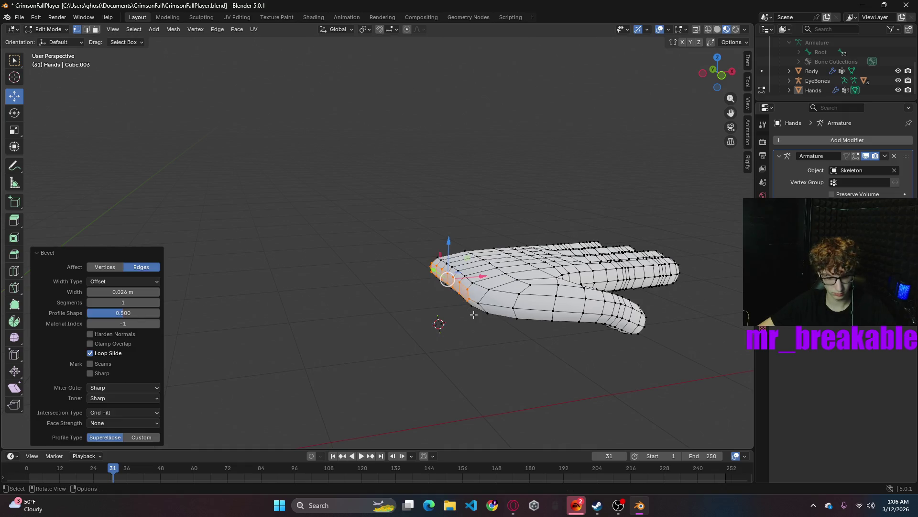
key("s")
left_click(529, 344)
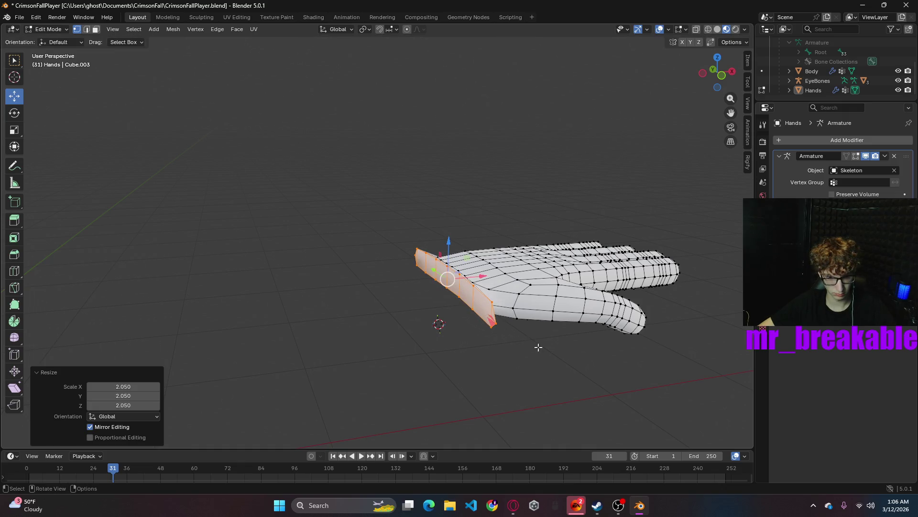
left_click(567, 356)
mouse_move(564, 355)
middle_mouse_down()
mouse_move(522, 332)
mouse_move(534, 339)
middle_mouse_up()
key("ctrl+z")
- Stretch the wrist loop 3.354 times along Z, trying and undoing a Ctrl+B bevel
left_click_drag(506, 275, 494, 279)
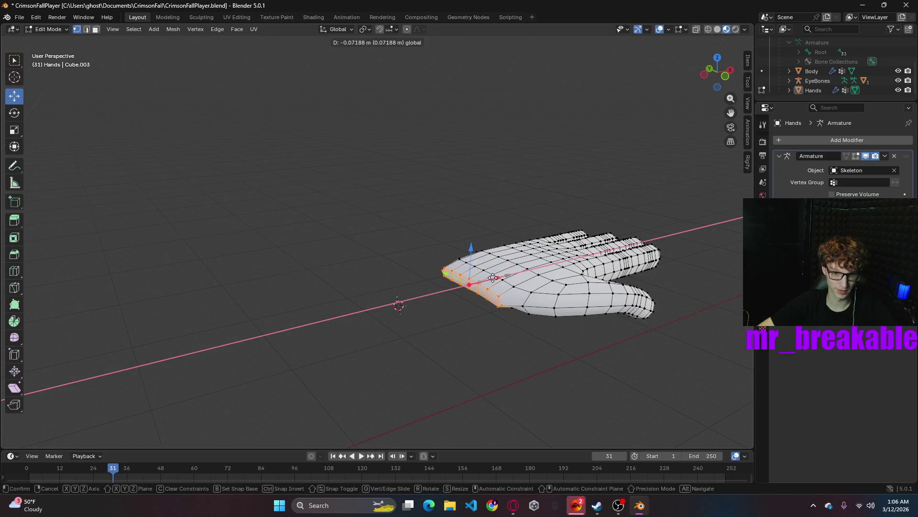
key("s")
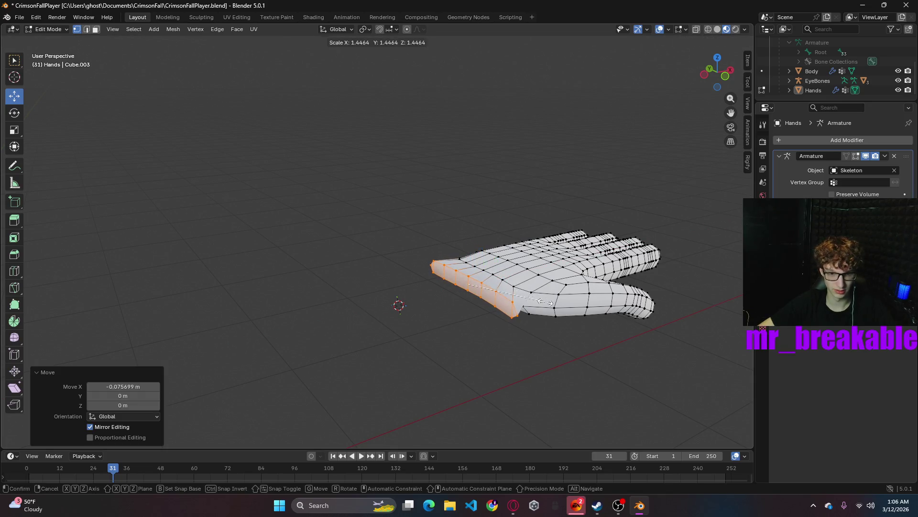
left_click(540, 312)
key("ctrl+z")
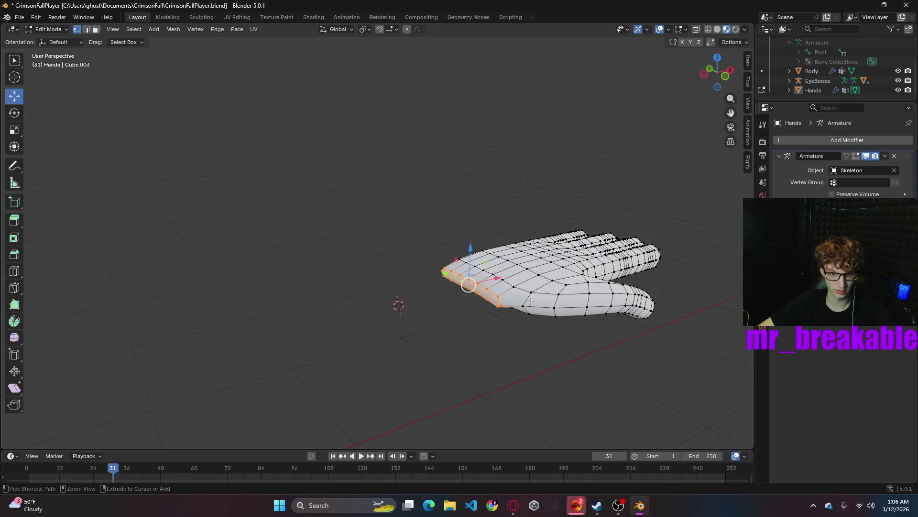
key("s")
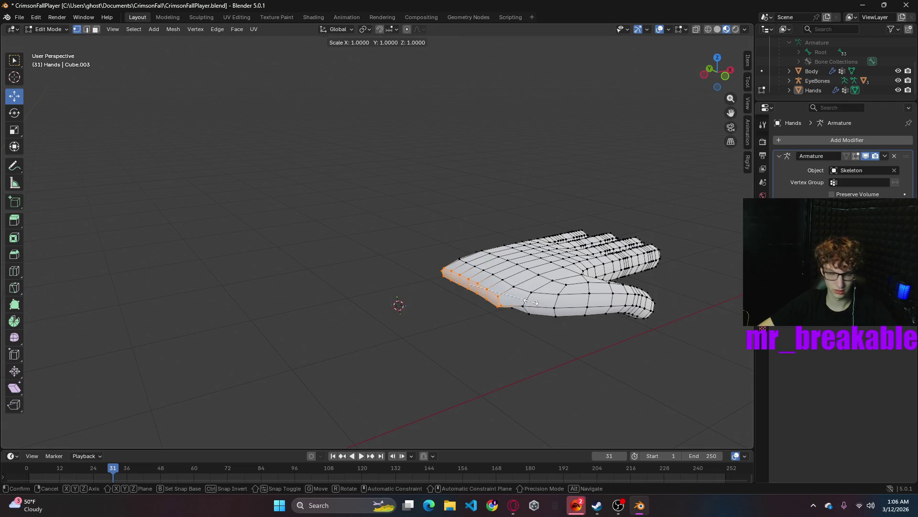
key("z")
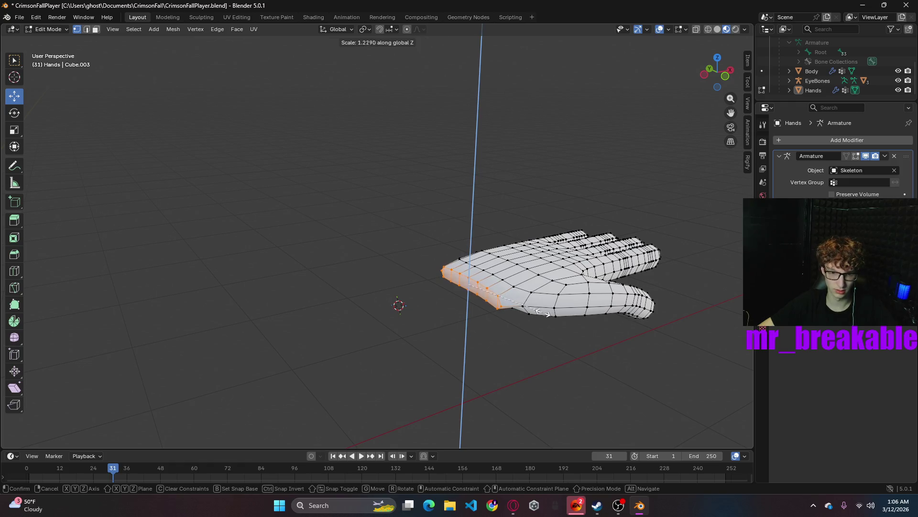
left_click(674, 348)
middle_click_drag(595, 342, 554, 335)
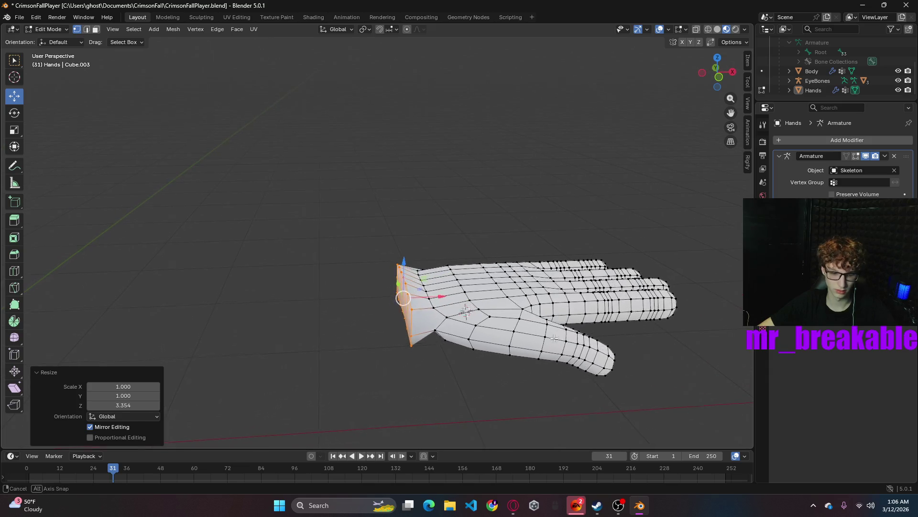
key("ctrl+b")
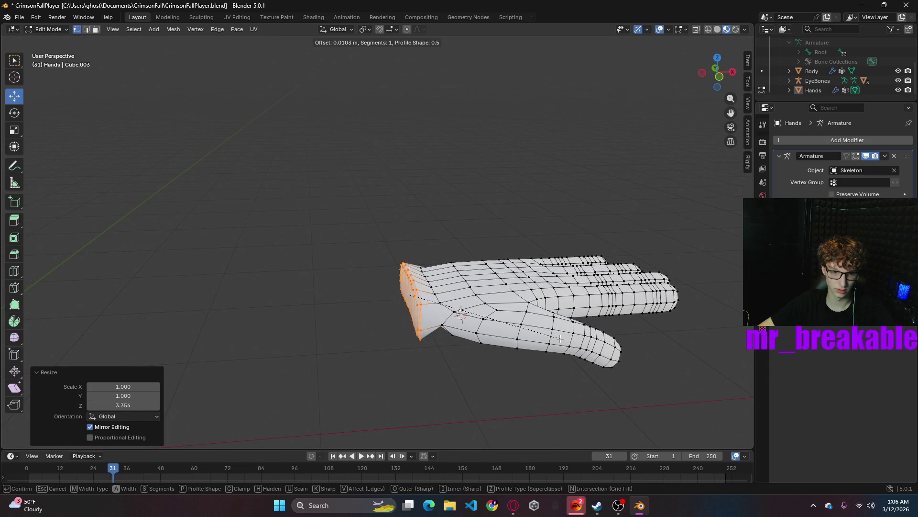
left_click(559, 337)
key("ctrl+z")
middle_click_drag(424, 364, 461, 363)
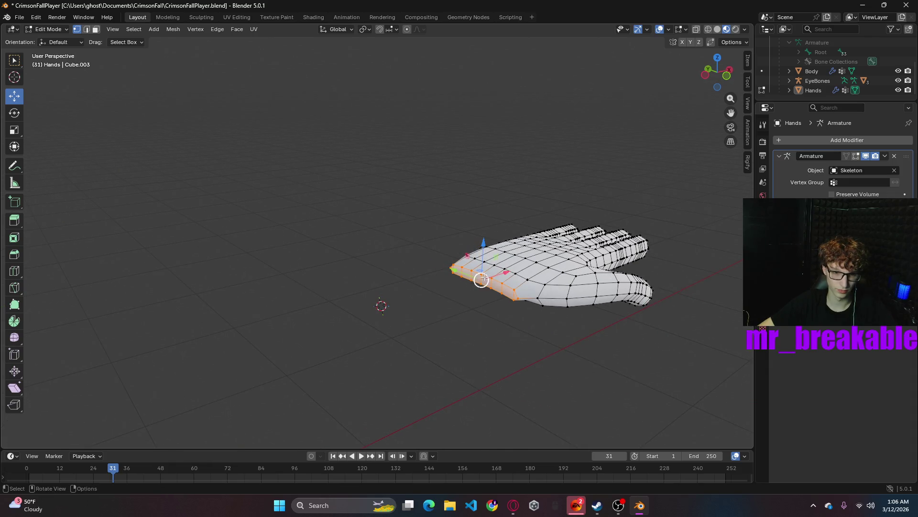
- Raise two wrist vertices in Z and lower a path along the hand's left edge
left_click(451, 263)
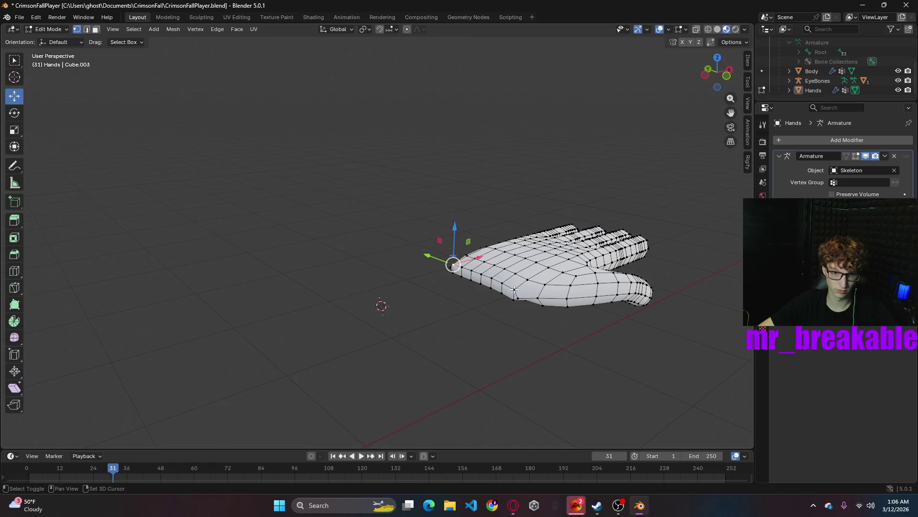
left_click(492, 245, "ctrl")
left_click_drag(484, 238, 485, 224)
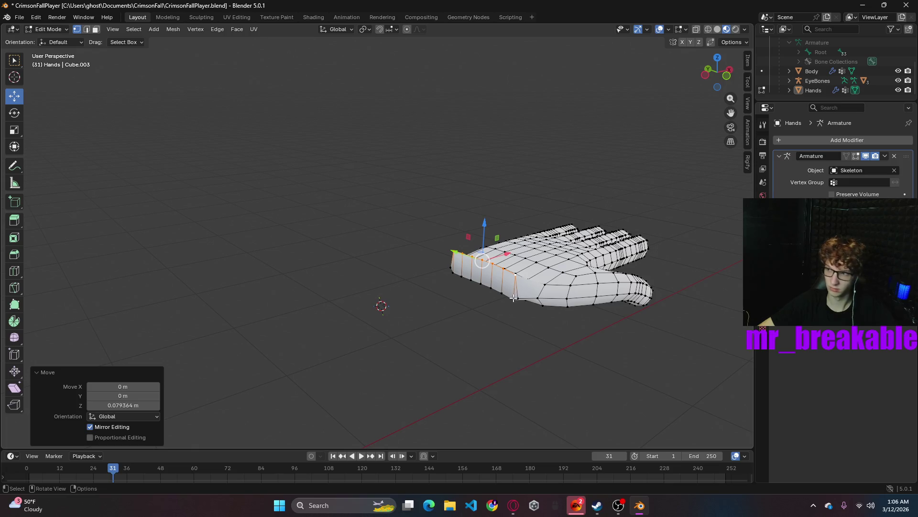
left_click(515, 297)
left_click(454, 271)
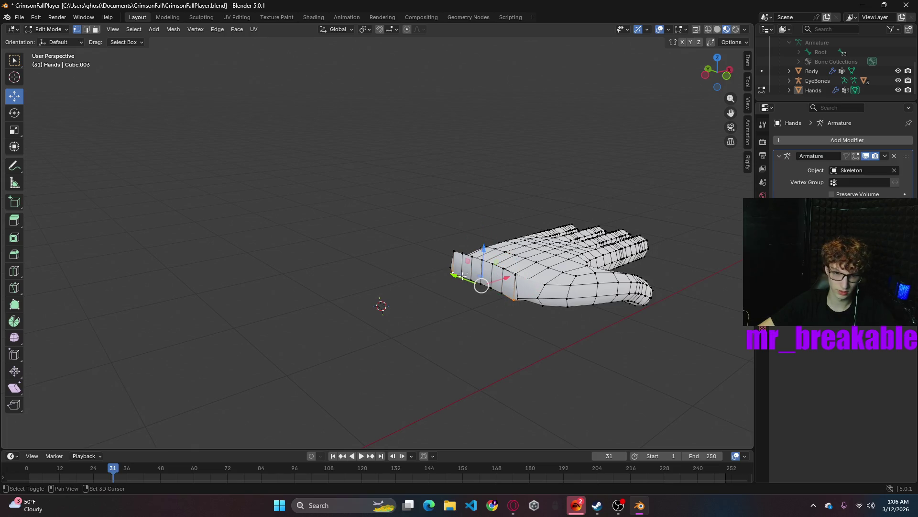
left_click(462, 276, "ctrl")
left_click(502, 294, "ctrl")
left_click_drag(485, 246, 533, 342)
left_click(533, 341)
- Undo the last move, orbit to face the character front-on and switch to the Shading workspace
mouse_move(533, 342)
middle_mouse_down()
mouse_move(516, 257)
mouse_move(498, 318)
mouse_move(490, 281)
mouse_move(362, 352)
mouse_move(328, 313)
middle_mouse_up()
key("ctrl+z")
key("ctrl+z")
key("ctrl+z")
key("ctrl+z")
key("ctrl+z")
mouse_move(445, 330)
middle_mouse_down()
mouse_move(376, 355)
mouse_move(292, 355)
mouse_move(197, 316)
mouse_move(168, 352)
mouse_move(212, 376)
middle_mouse_up()
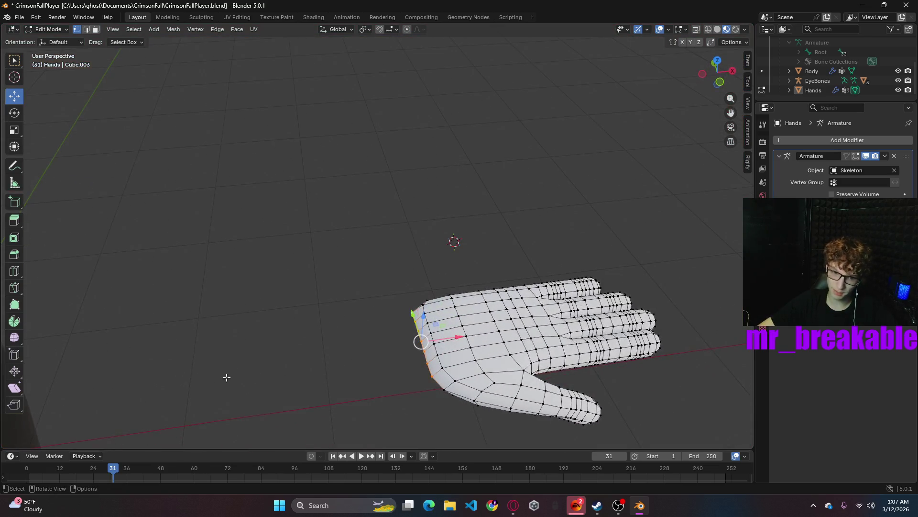
middle_click_drag(350, 358, 349, 366)
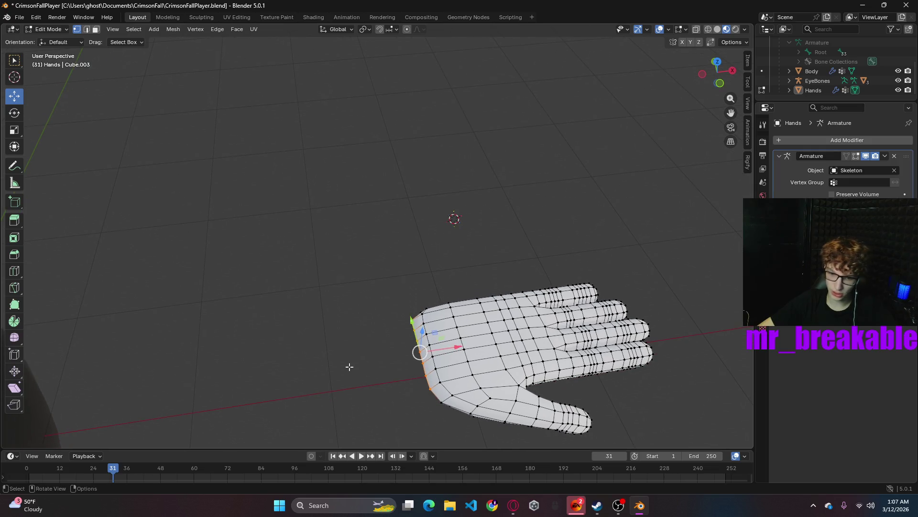
scroll(365, 343, "down", 5)
mouse_move(359, 334)
middle_mouse_down()
mouse_move(293, 358)
mouse_move(256, 314)
mouse_move(250, 358)
mouse_move(421, 365)
middle_mouse_up()
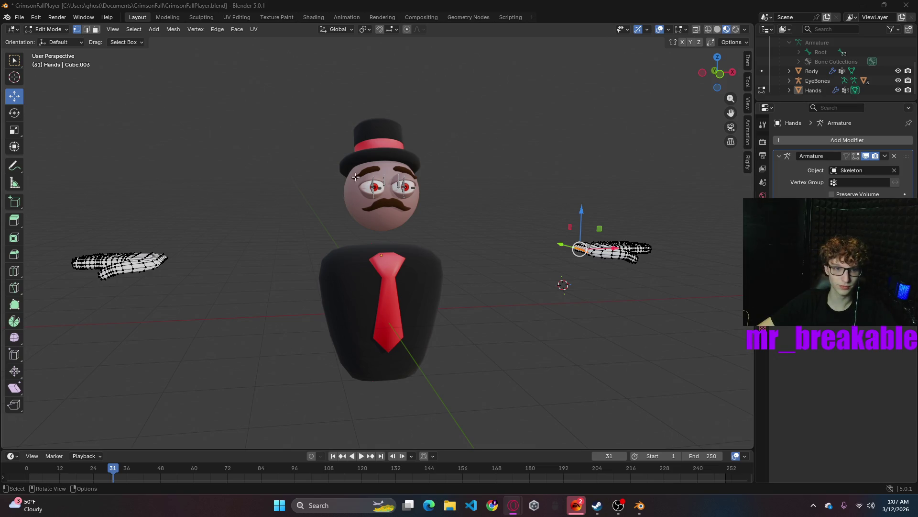
left_click(316, 17)
scroll(503, 170, "down", 5)
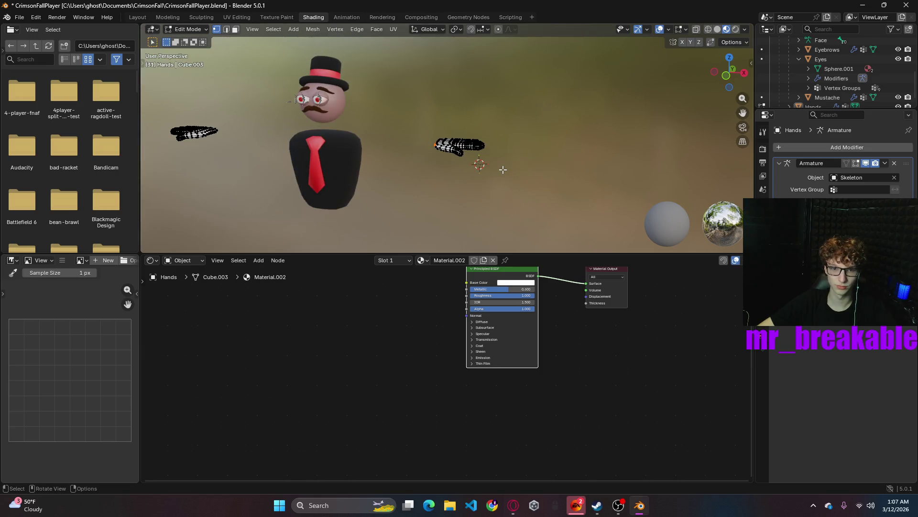
scroll(493, 170, "up", 2)
scroll(474, 174, "up", 2)
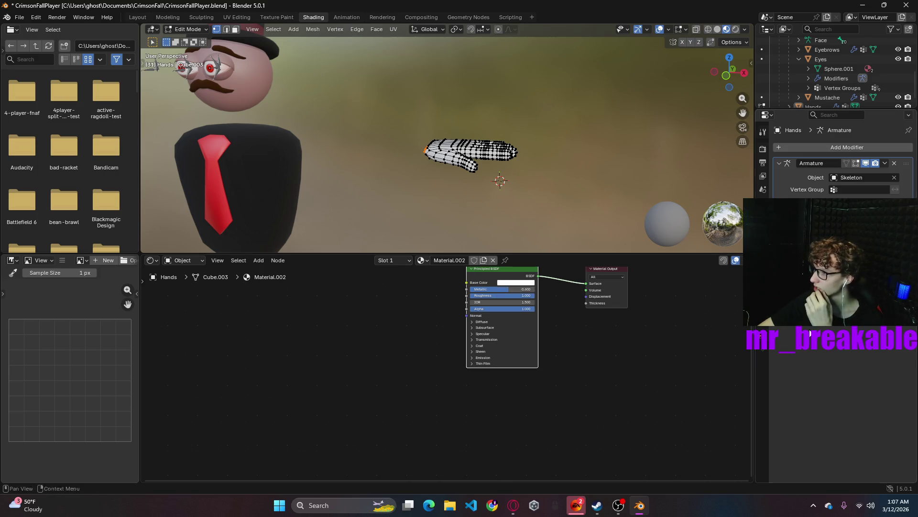
- Save the file and start renaming the hand material Material.002 in the node editor
key("ctrl+s")
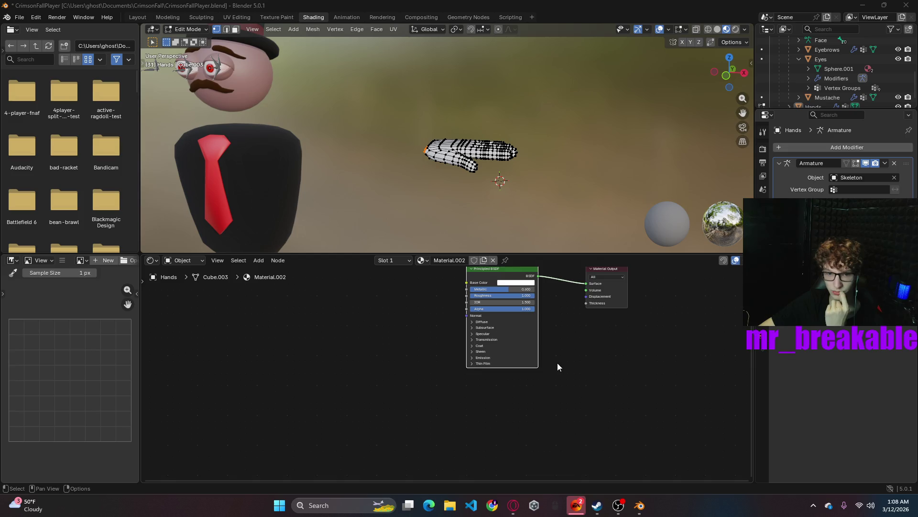
middle_click_drag(558, 362, 586, 402)
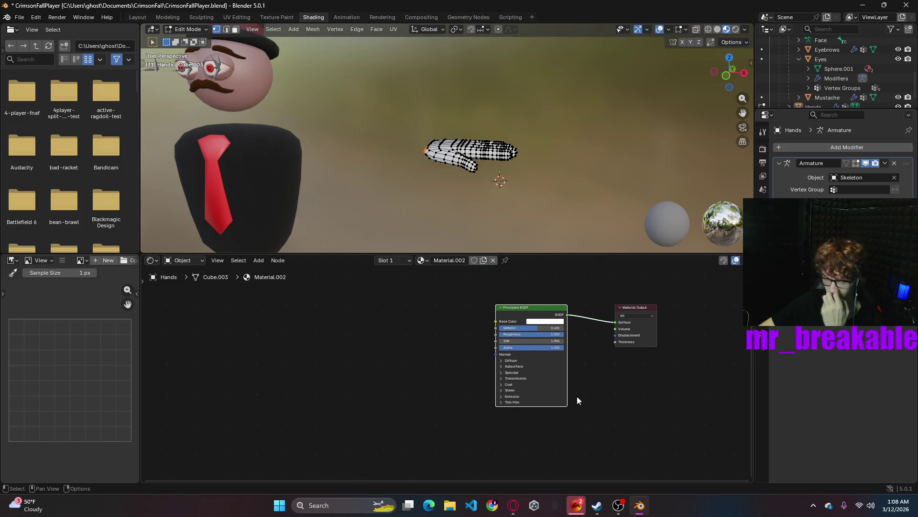
left_click(451, 261)
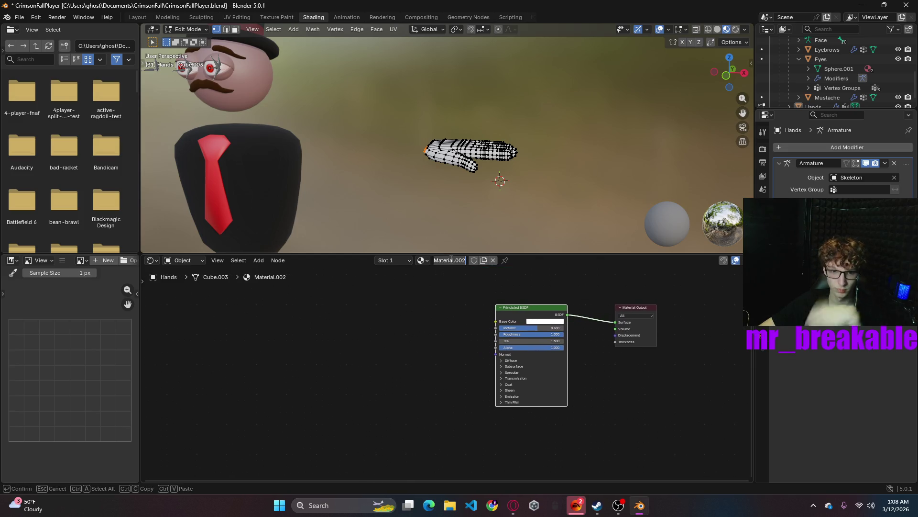
type("TOON")
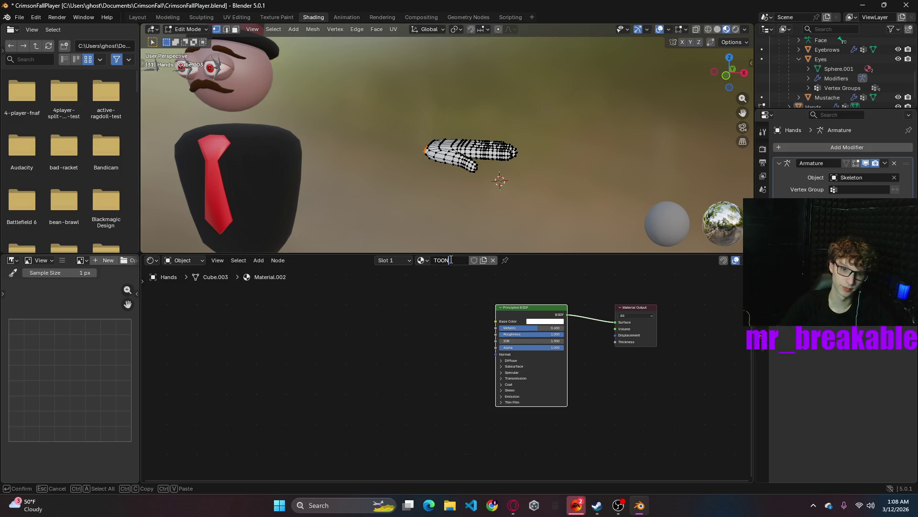
- Rename the material to Toon and replace Principled BSDF with a Diffuse BSDF node
key("BackSpace")
key("BackSpace")
key("BackSpace")
type("oon")
key("Return")
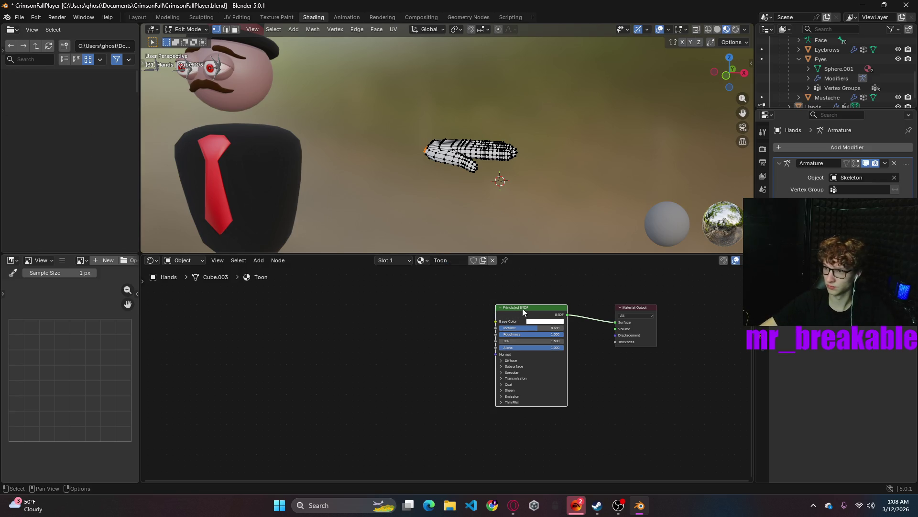
key("x")
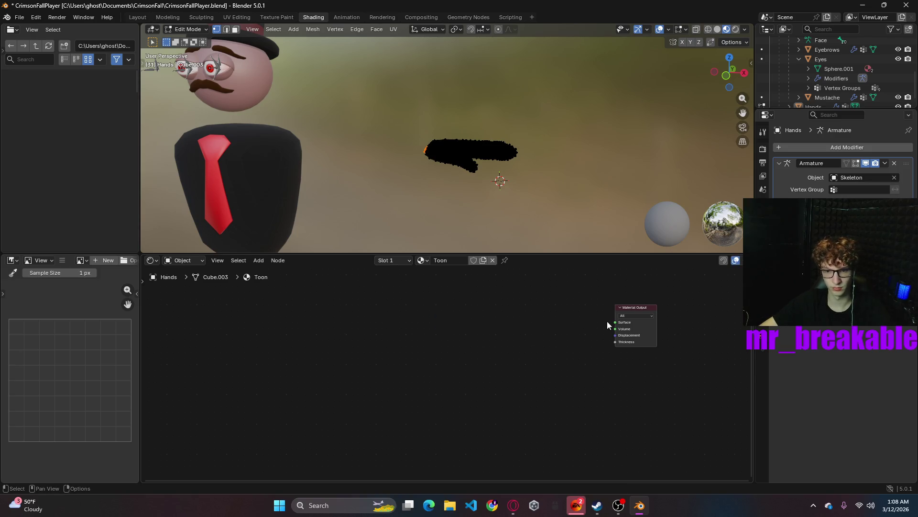
left_click_drag(615, 322, 577, 321)
type("diffuse")
key("Return")
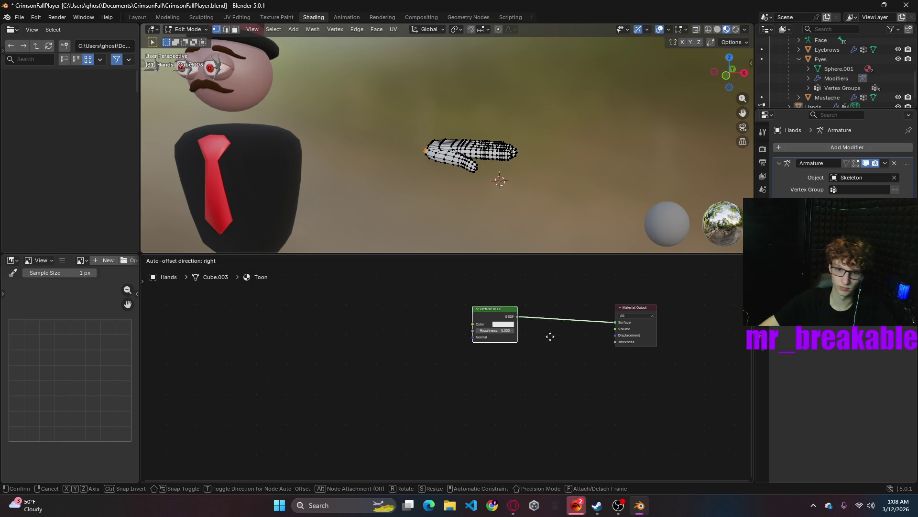
left_click(564, 345)
left_click_drag(524, 325, 459, 326)
left_click_drag(615, 322, 382, 316)
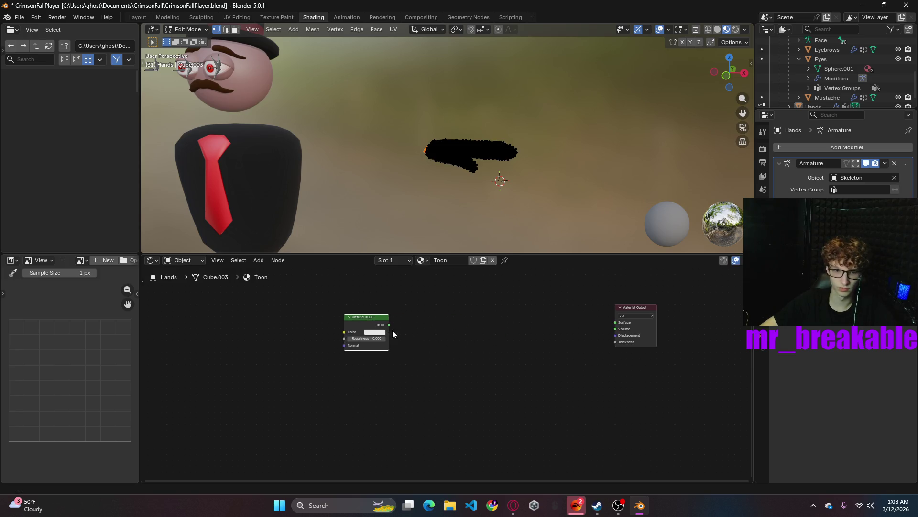
- Chain Shader to RGB, Gamma and Color Ramp nodes after the Diffuse BSDF
left_click_drag(390, 328, 441, 350)
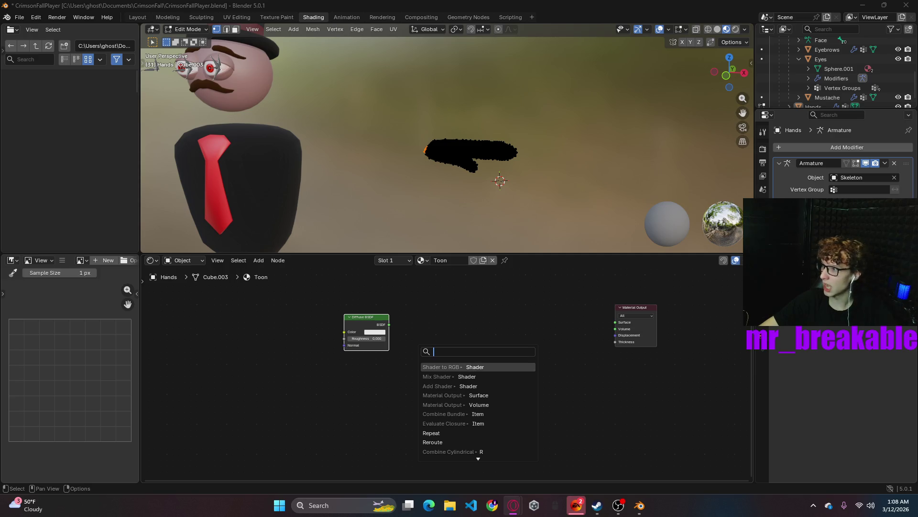
key("Return")
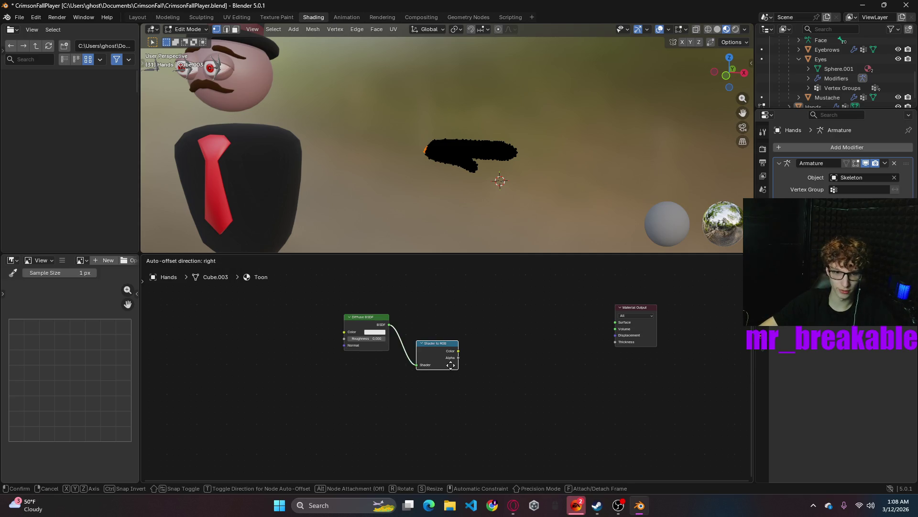
left_click(528, 342)
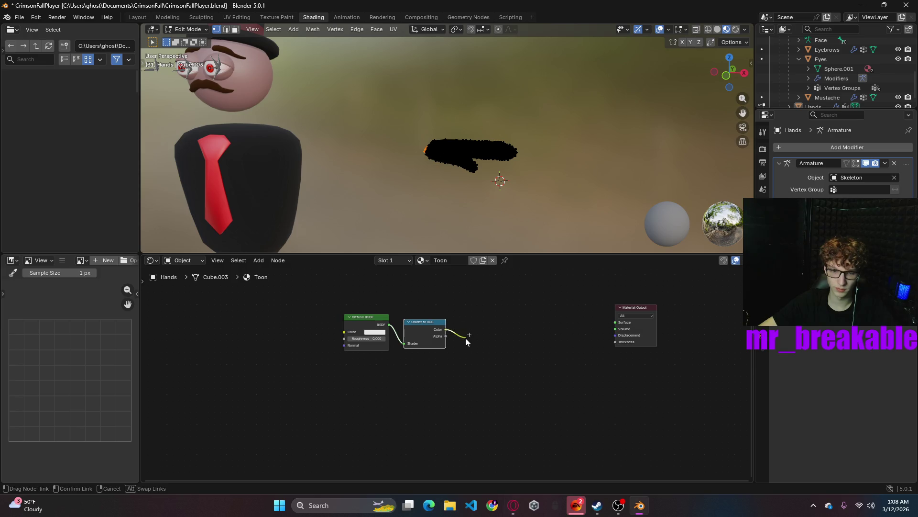
left_click_drag(446, 331, 476, 343)
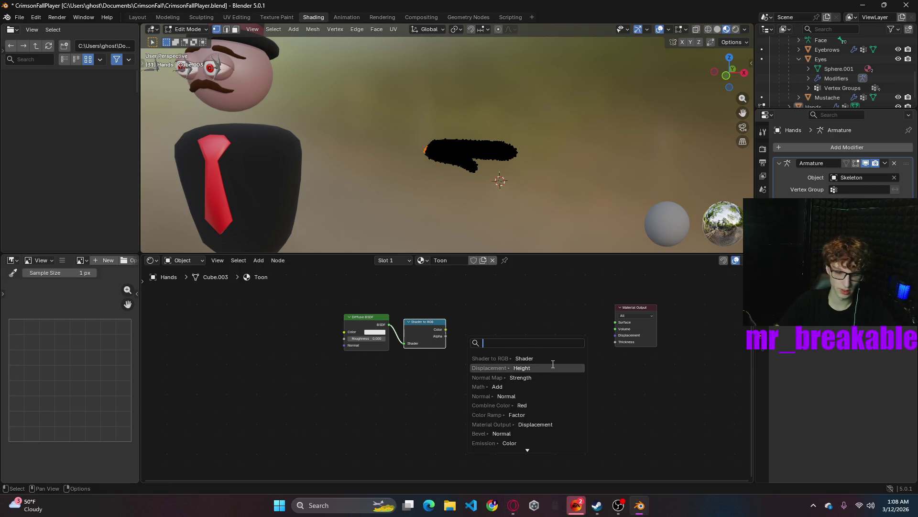
type("gamma")
key("Return")
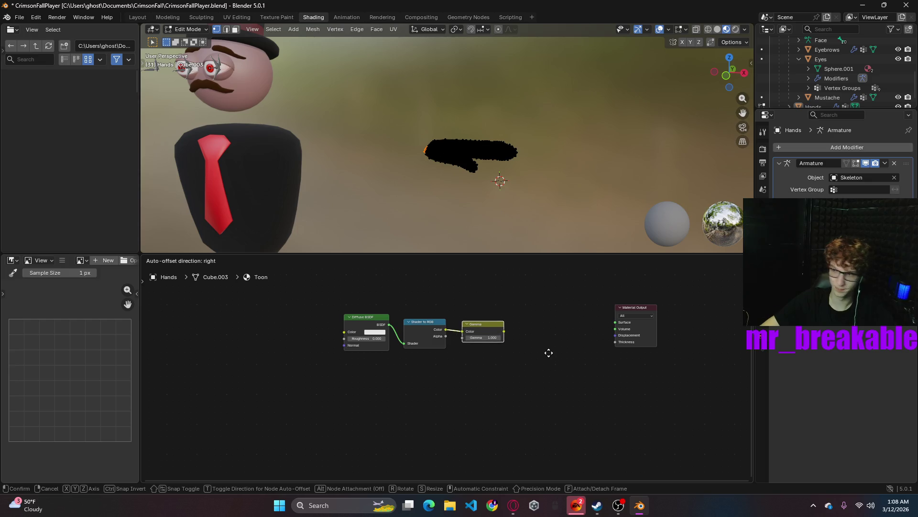
left_click(548, 352)
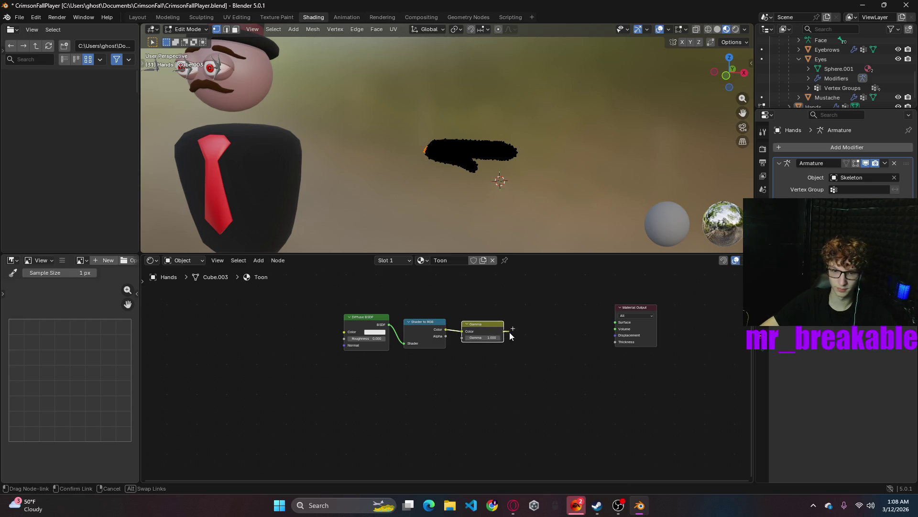
left_click_drag(504, 331, 546, 338)
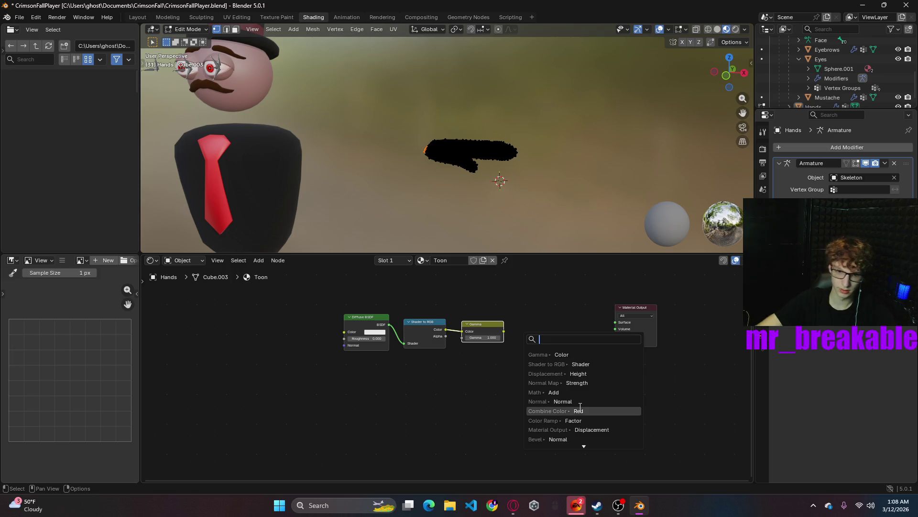
left_click(567, 420)
left_click(570, 388)
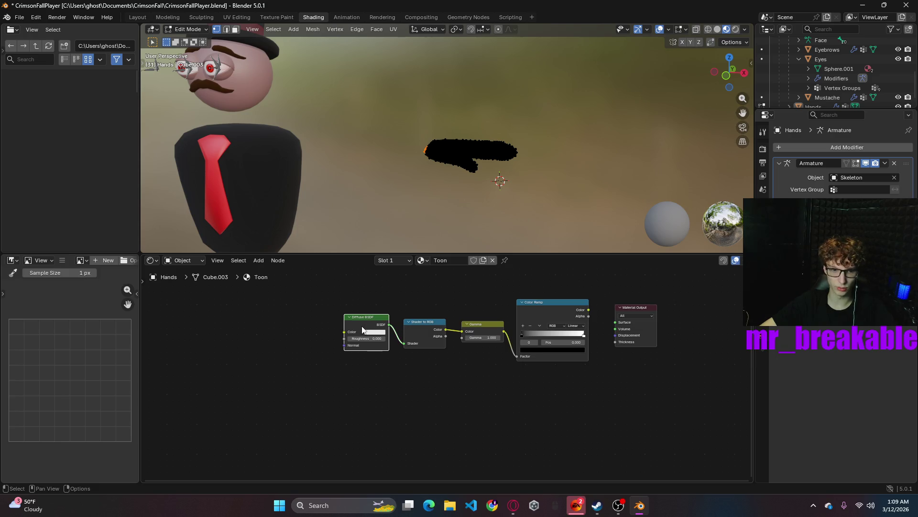
left_click_drag(373, 326, 364, 329)
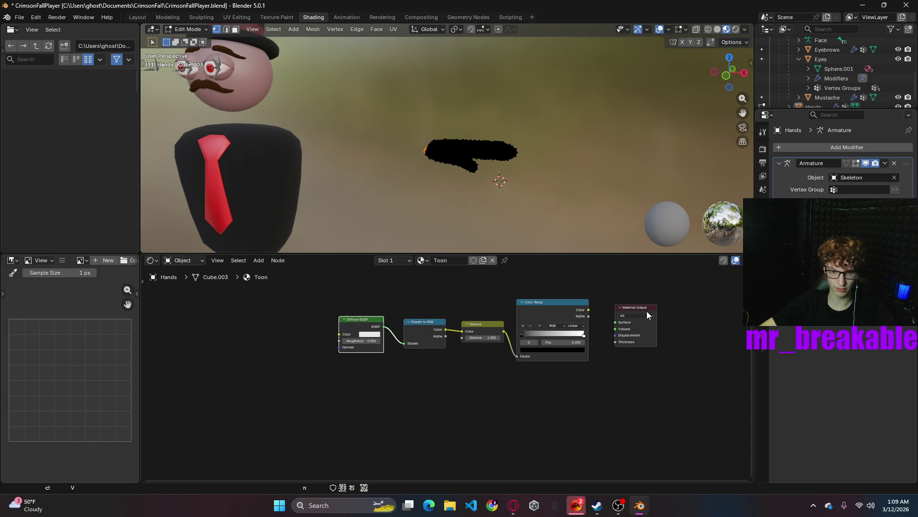
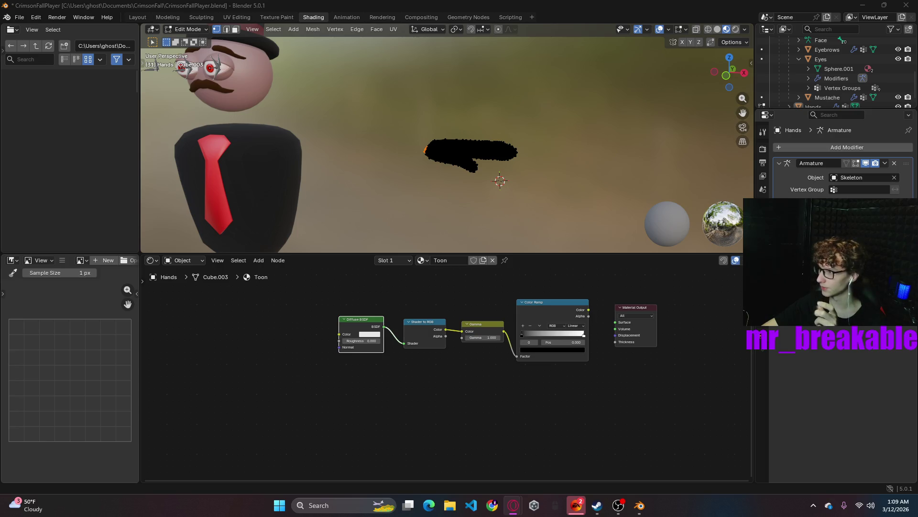
scroll(586, 394, "up", 2)
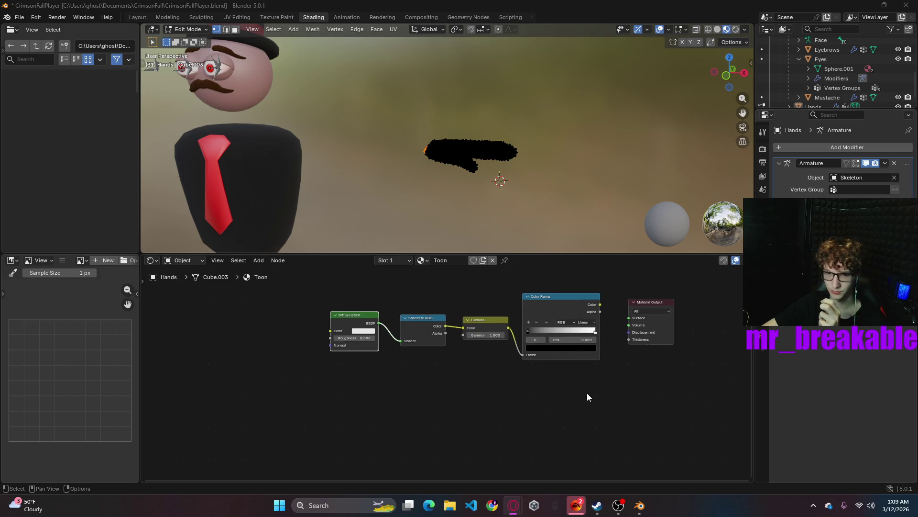
- Wire the Color Ramp's Color output into the Material Output Surface socket
mouse_move(661, 309)
left_mouse_down()
mouse_move(598, 356)
mouse_move(570, 354)
left_mouse_up()
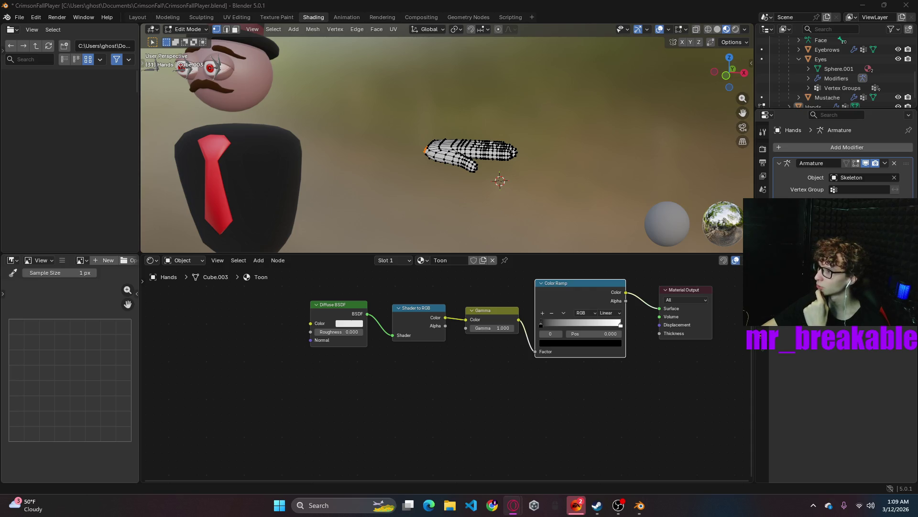
scroll(552, 209, "up", 3)
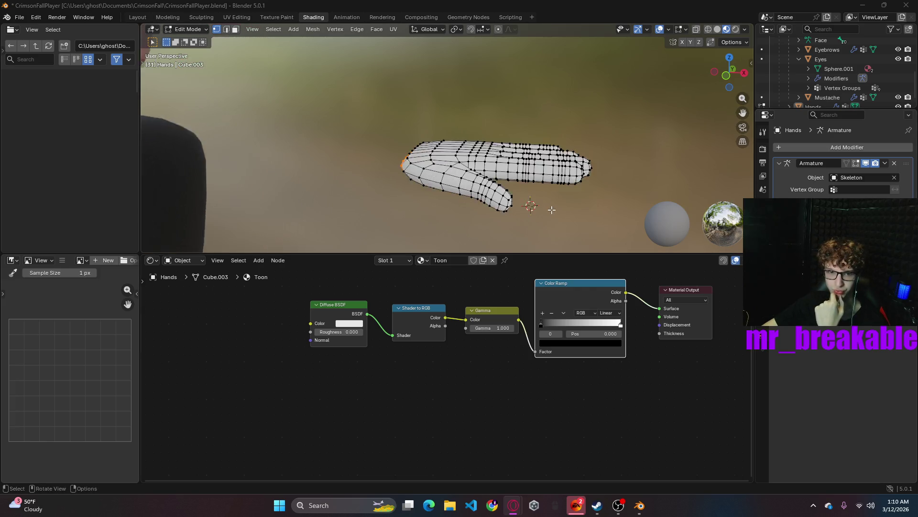
scroll(552, 209, "up", 4)
scroll(552, 209, "down", 2)
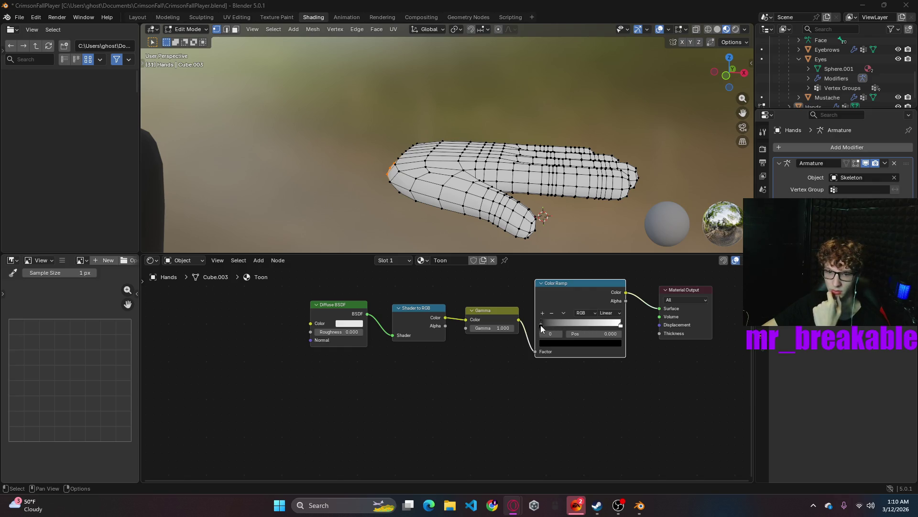
left_click(611, 314)
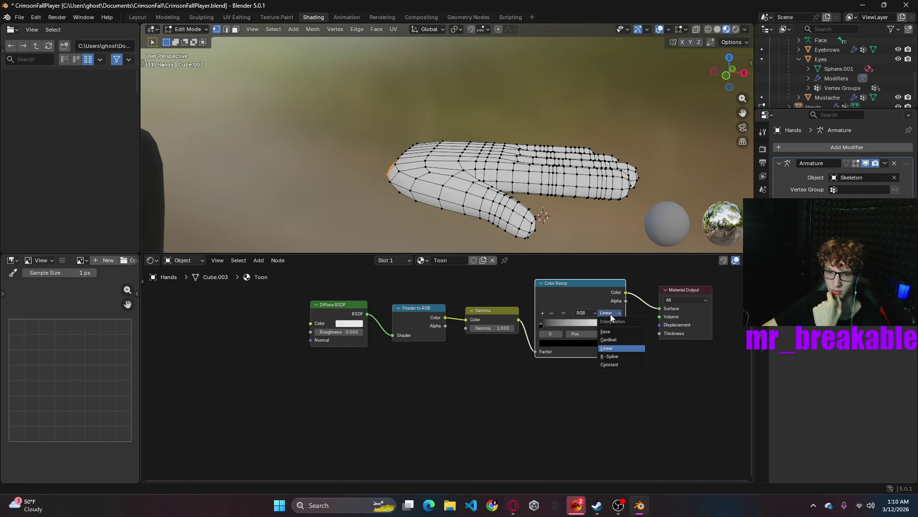
- Set the ramp to Constant with a new grey middle stop, bands split near 0.6 and 0.8
left_click(618, 365)
mouse_move(619, 326)
left_mouse_down()
mouse_move(566, 323)
mouse_move(598, 327)
left_mouse_up()
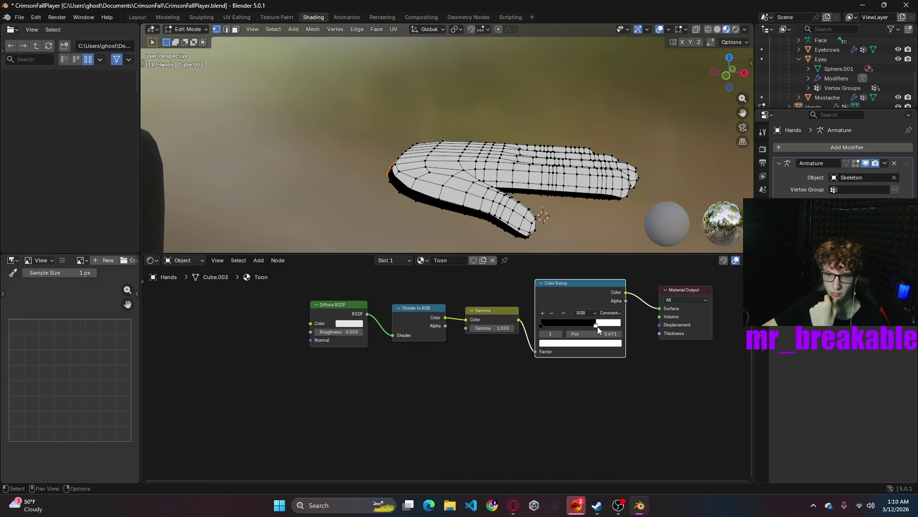
left_click(544, 313)
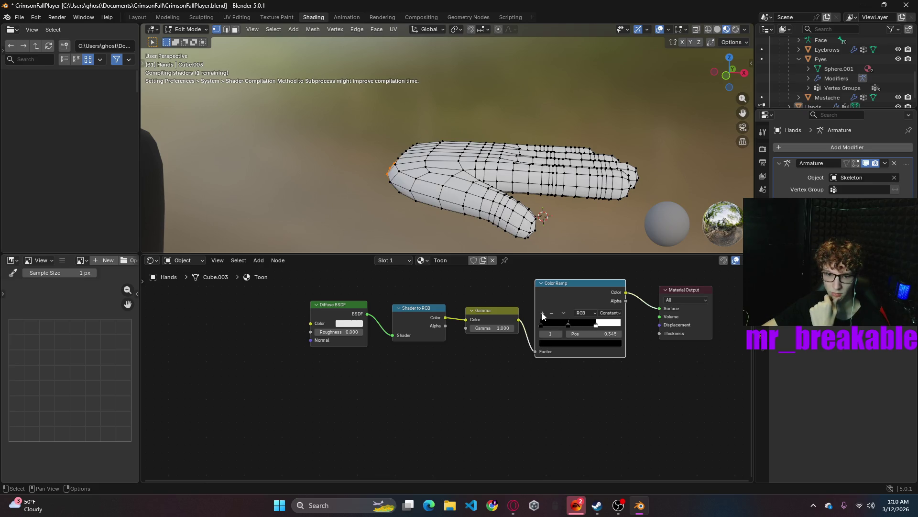
left_click(574, 345)
left_click_drag(604, 257, 608, 242)
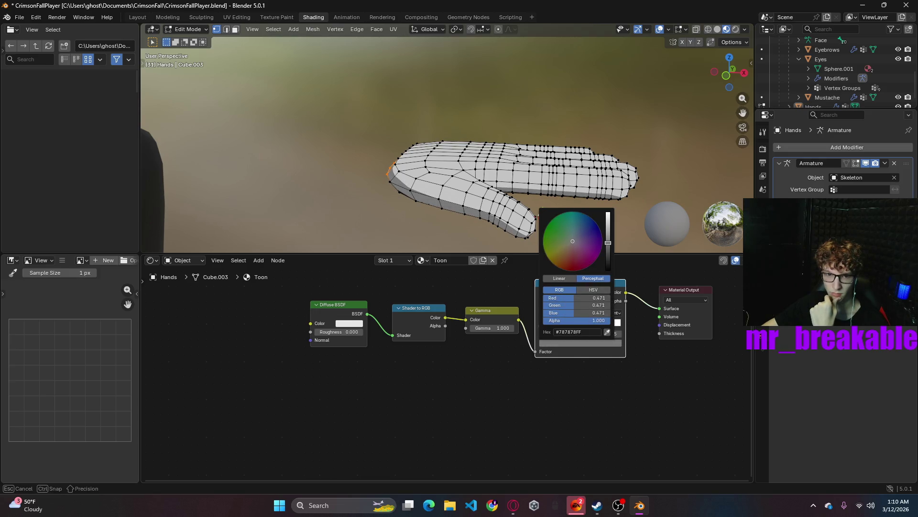
mouse_move(604, 326)
left_mouse_down()
mouse_move(613, 327)
mouse_move(576, 326)
mouse_move(598, 325)
left_mouse_up()
mouse_move(560, 245)
middle_mouse_down()
mouse_move(528, 176)
mouse_move(550, 195)
middle_mouse_up()
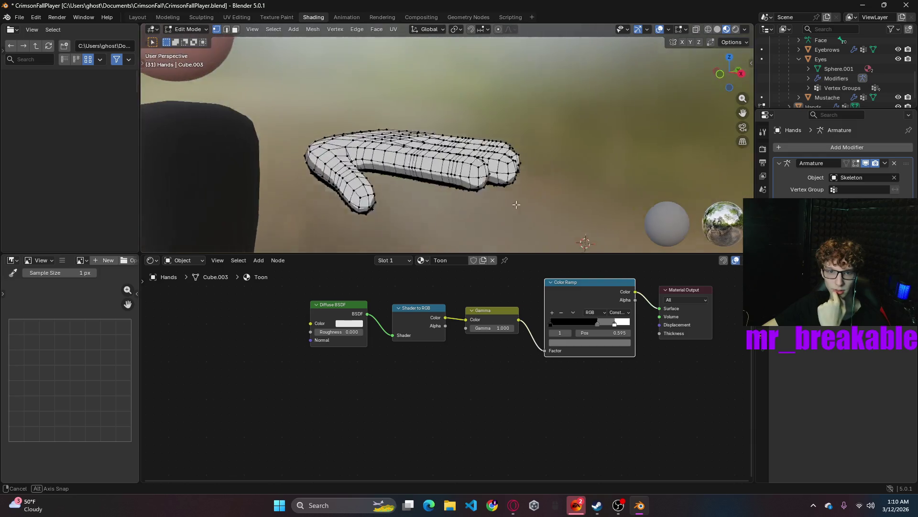
middle_click_drag(550, 195, 482, 264)
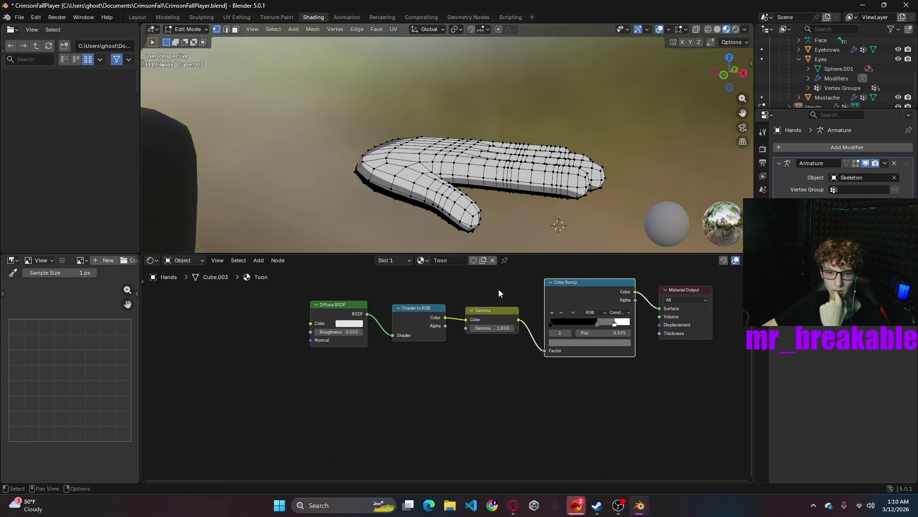
scroll(498, 289, "down", 2)
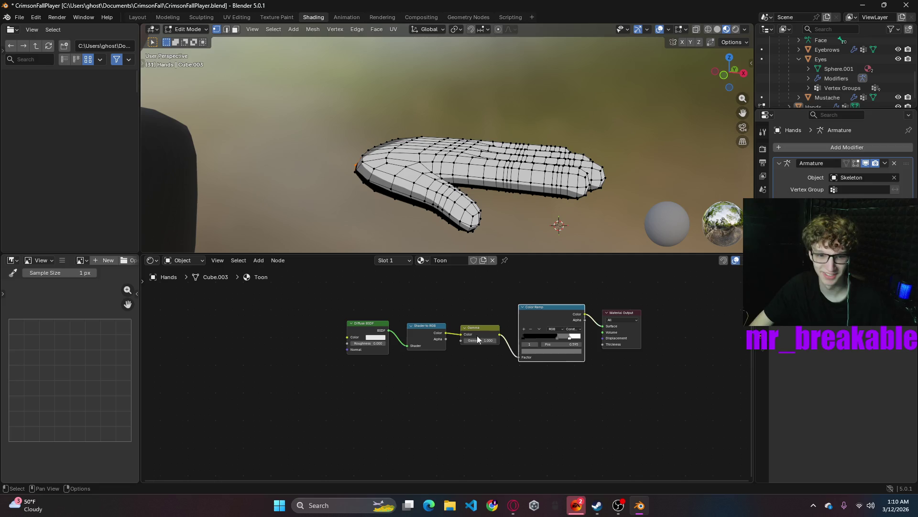
- Lift the darkest ramp stop from black to a dark grey of about 0.28 value
mouse_move(556, 338)
left_mouse_down()
mouse_move(542, 338)
mouse_move(563, 339)
left_mouse_up()
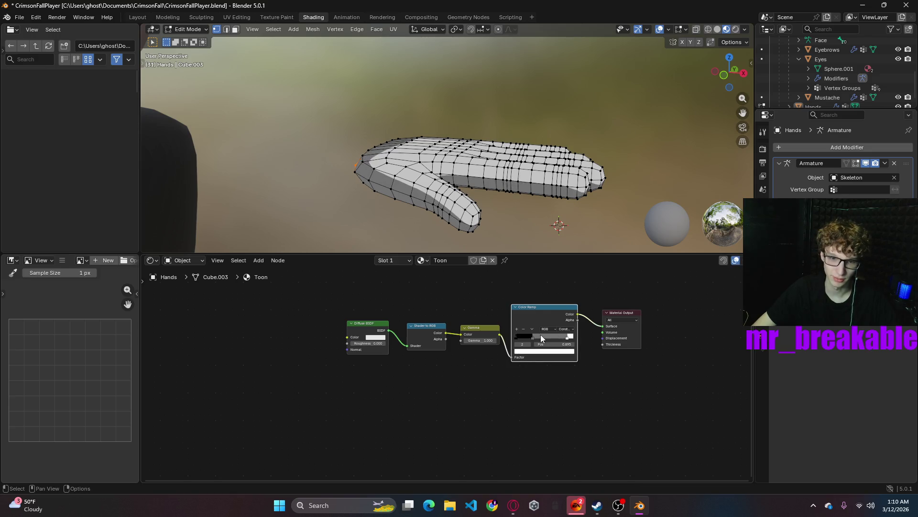
left_click_drag(534, 339, 541, 338)
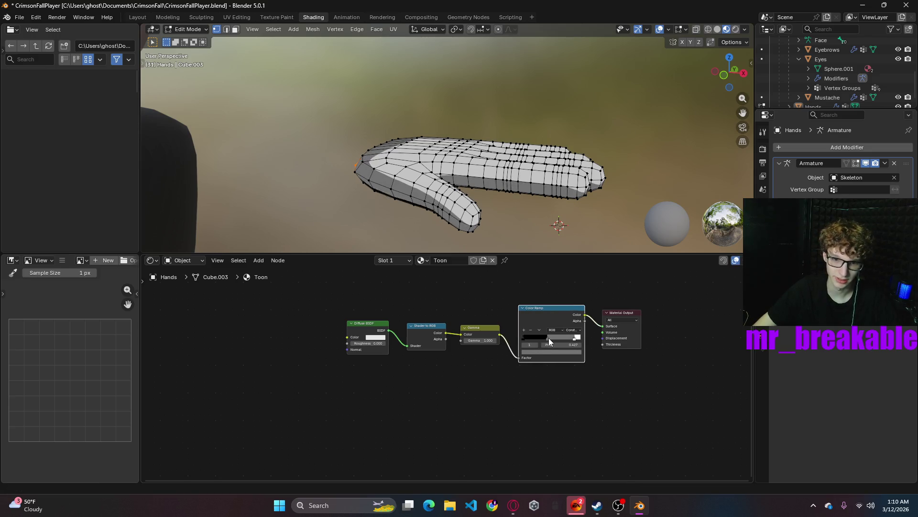
middle_click_drag(516, 220, 483, 183)
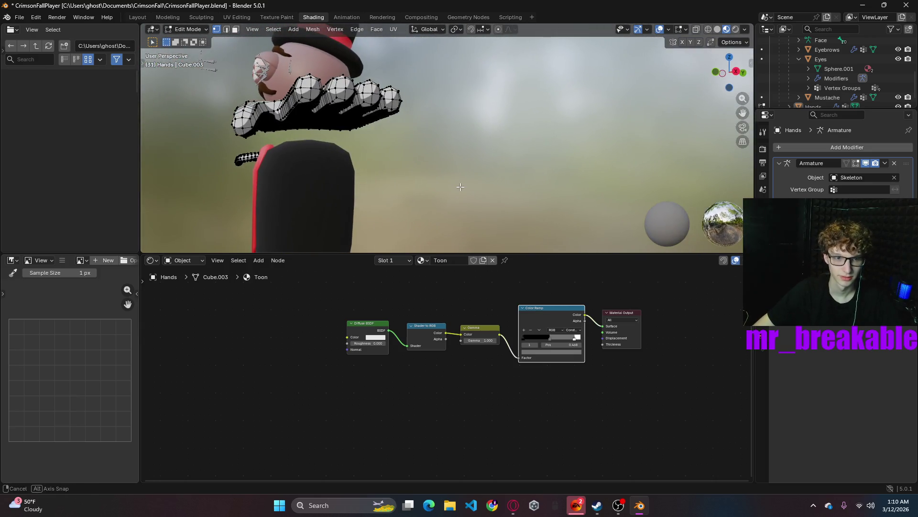
middle_click_drag(483, 184, 543, 346)
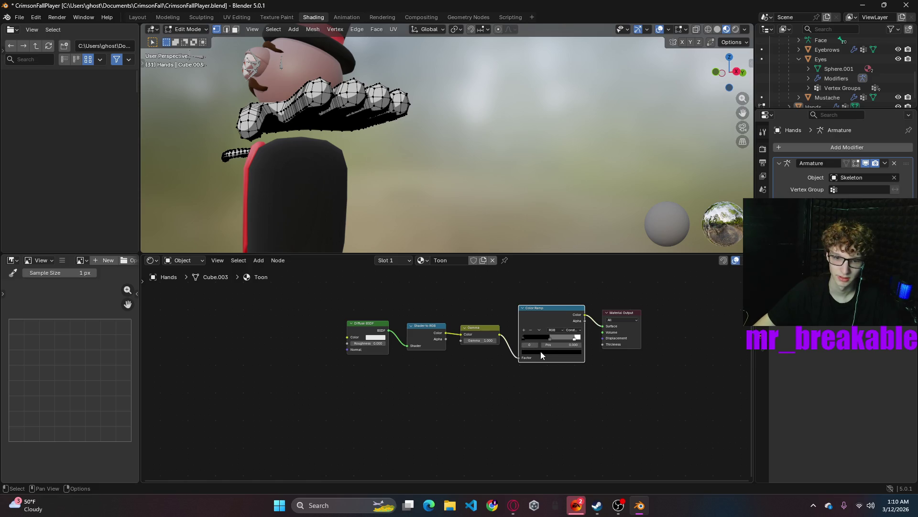
left_click(538, 345)
left_click_drag(574, 285, 572, 286)
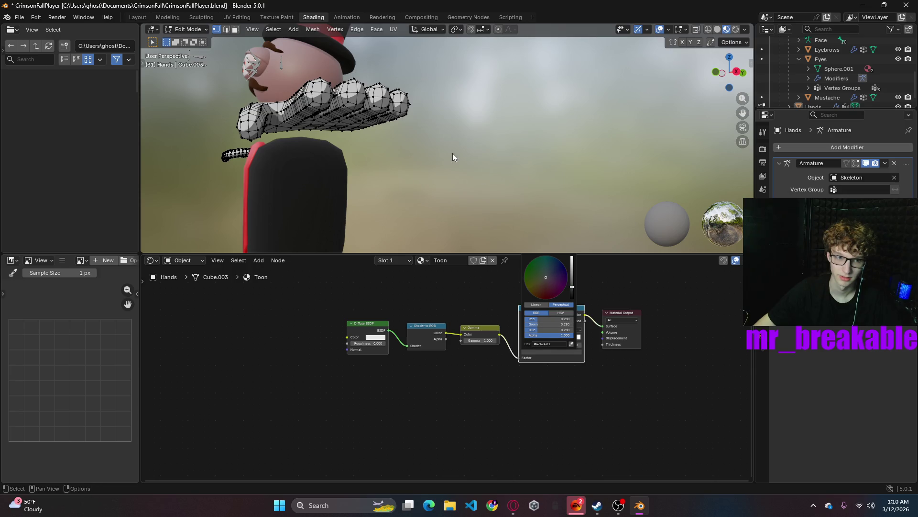
- Orbit around the character to check the softer shadow bands on both hands
mouse_move(419, 165)
middle_mouse_down()
mouse_move(382, 170)
mouse_move(435, 195)
middle_mouse_up()
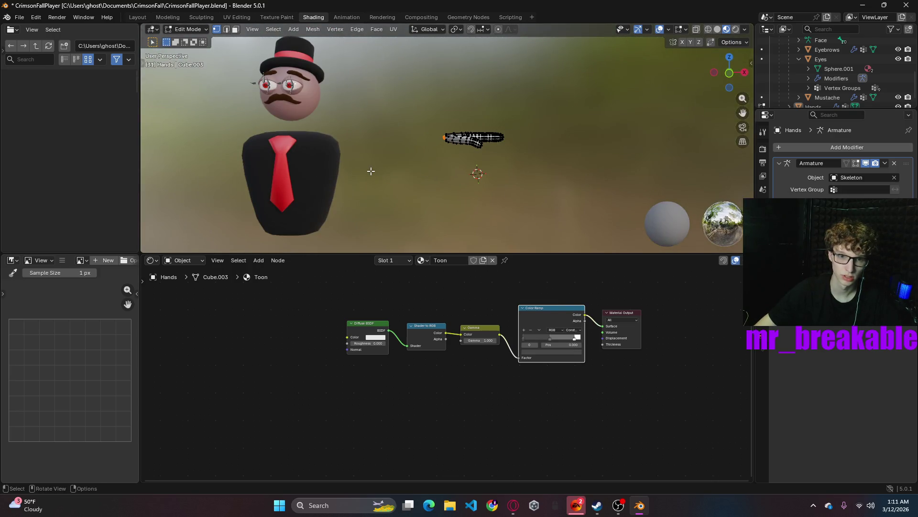
middle_click_drag(485, 219, 430, 198)
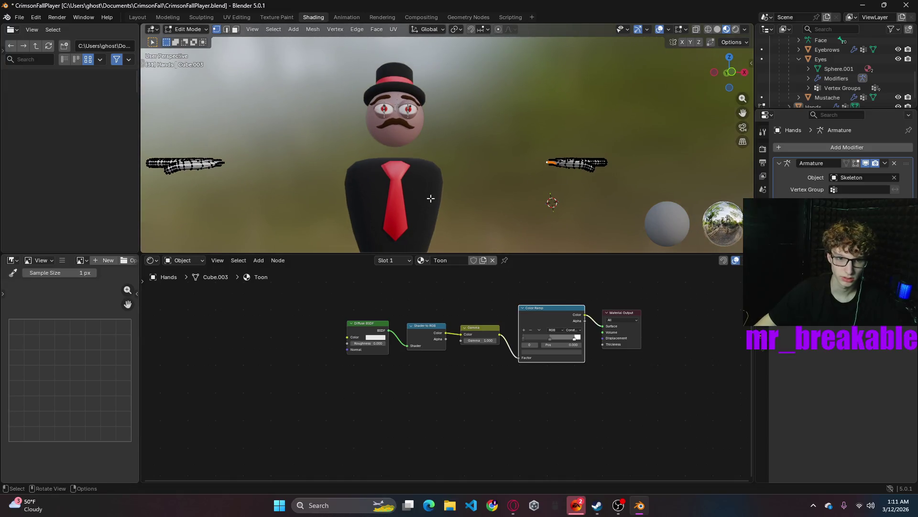
left_click_drag(412, 293, 577, 419)
left_click(348, 335)
left_click_drag(320, 278, 379, 320)
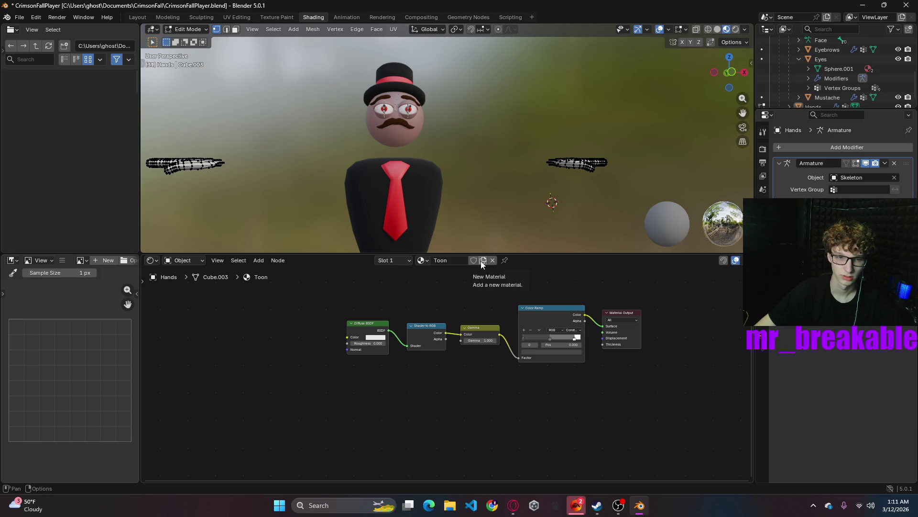
- Name the material ToonHands, then make a copy and rename it Toonbody
left_click(457, 260)
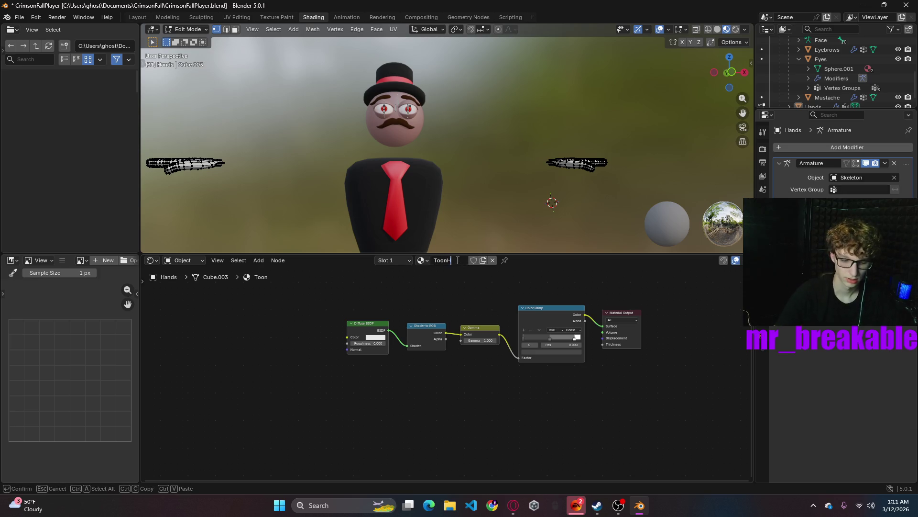
type("ands")
key("Return")
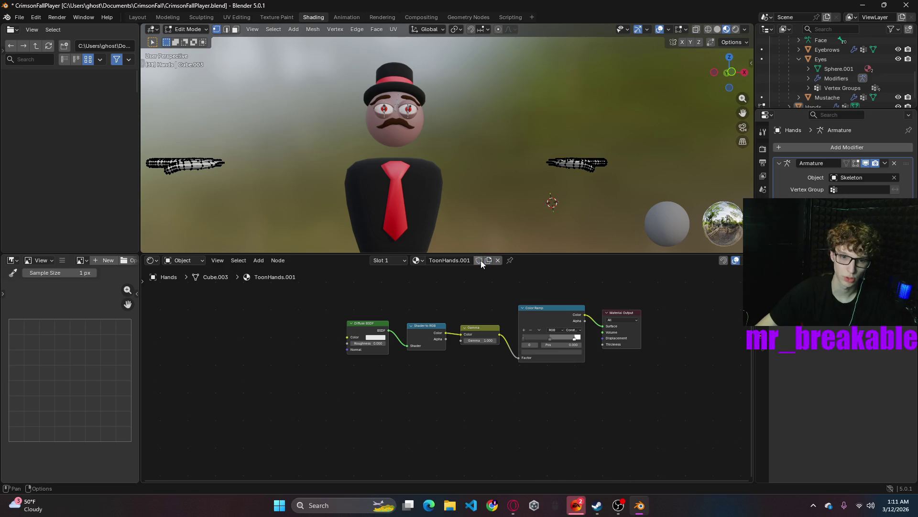
left_click(456, 261)
left_click(456, 261)
key("BackSpace")
type("body")
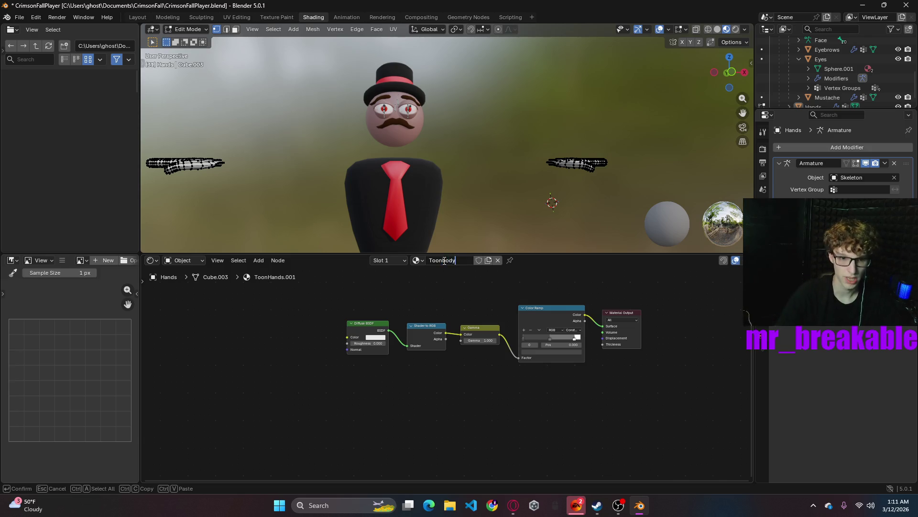
key("Return")
- Set Toonbody's diffuse colour to black, then put ToonHands.001 back on the hands
left_click(380, 342)
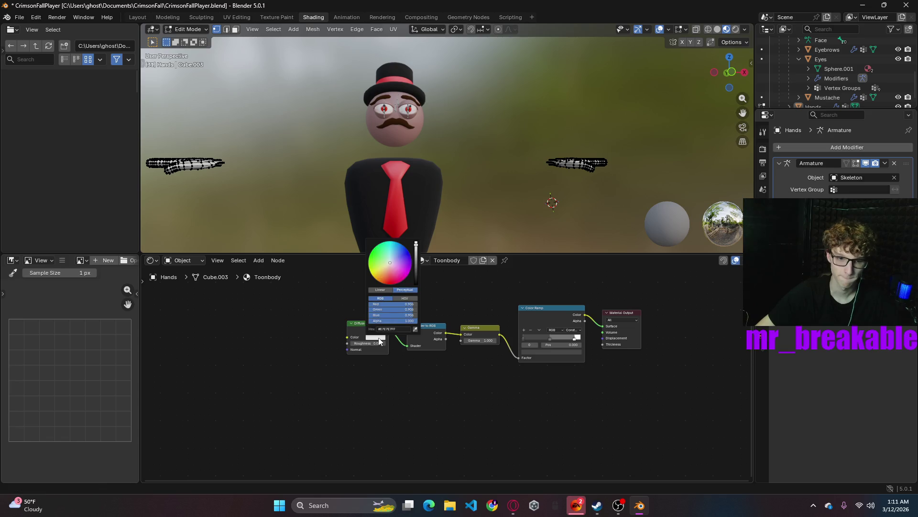
left_click_drag(414, 262, 415, 283)
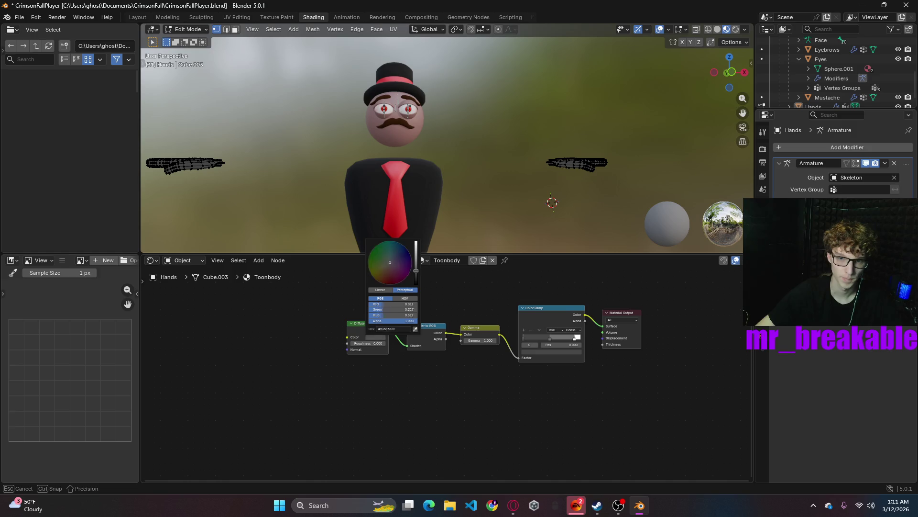
left_click_drag(415, 283, 416, 284)
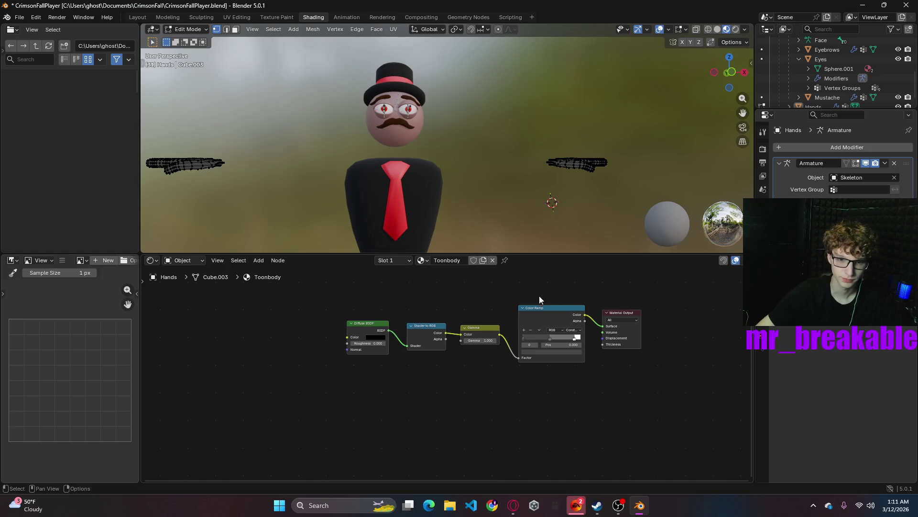
left_click(423, 259)
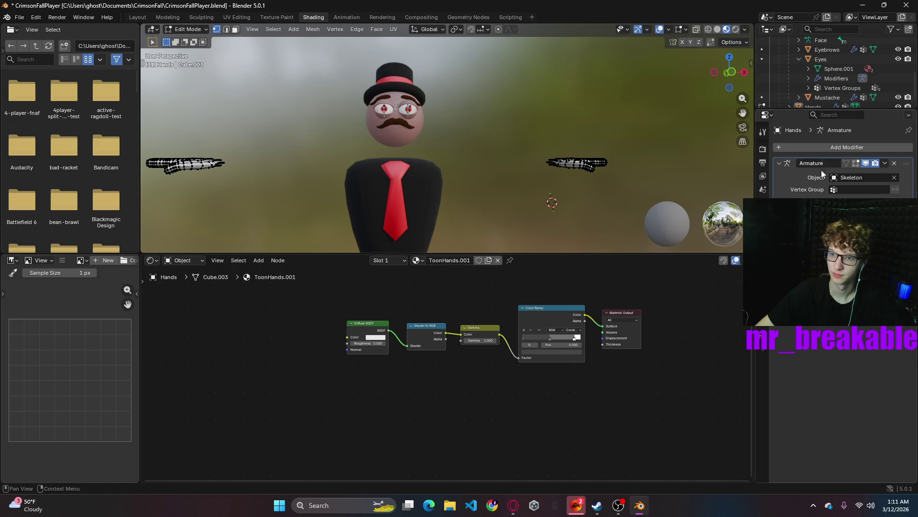
- Select the body in Object Mode and assign it the ToonHands.001 material
left_click(187, 28)
left_click(439, 193)
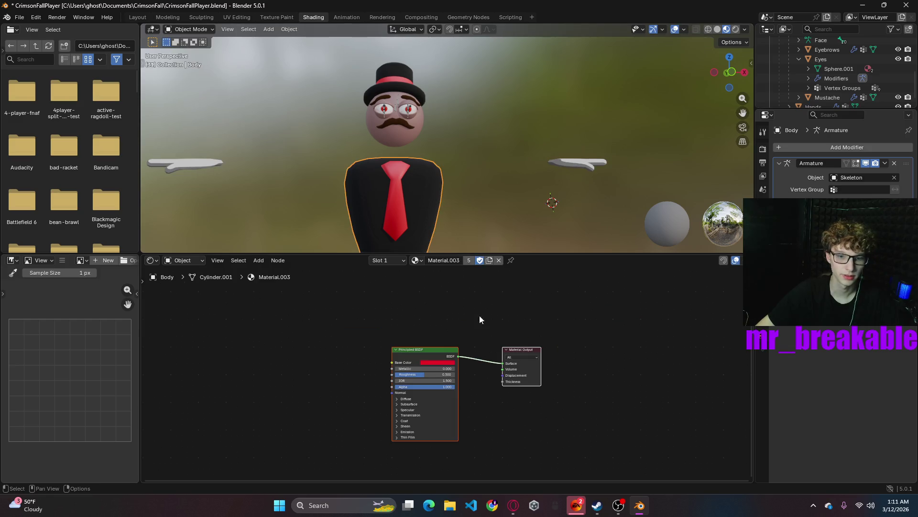
left_click(416, 260)
left_click(452, 349)
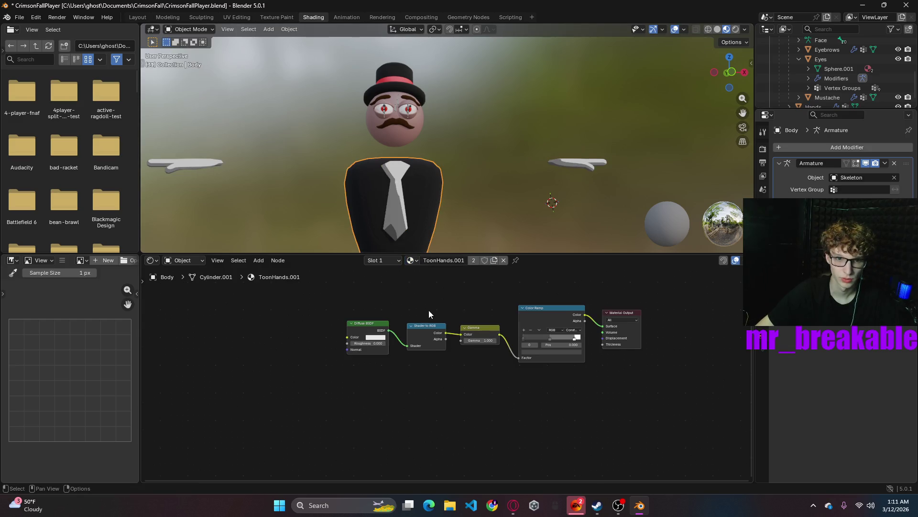
left_click(413, 261)
left_click(432, 344)
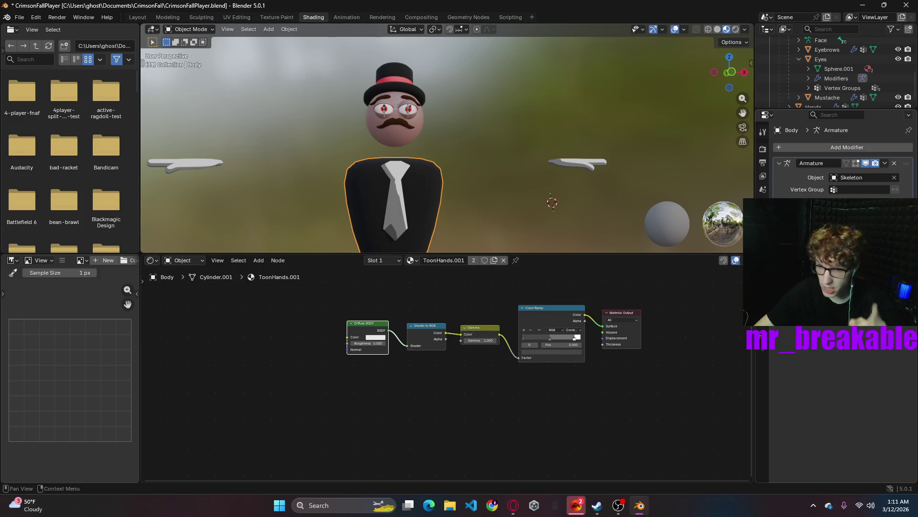
- Try and cancel a magenta diffuse, check the hand's material, then tint the body's diffuse red
left_click(372, 342)
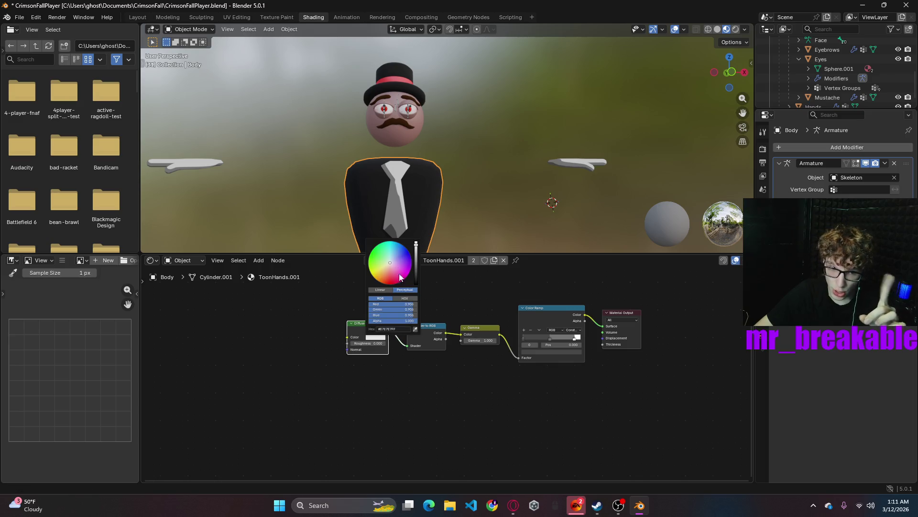
left_click_drag(398, 273, 402, 283)
key("Escape")
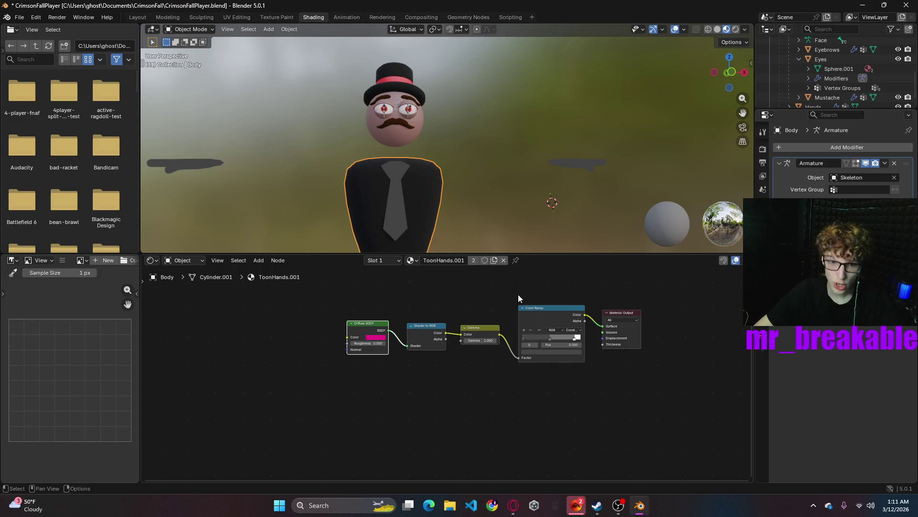
left_click(573, 165)
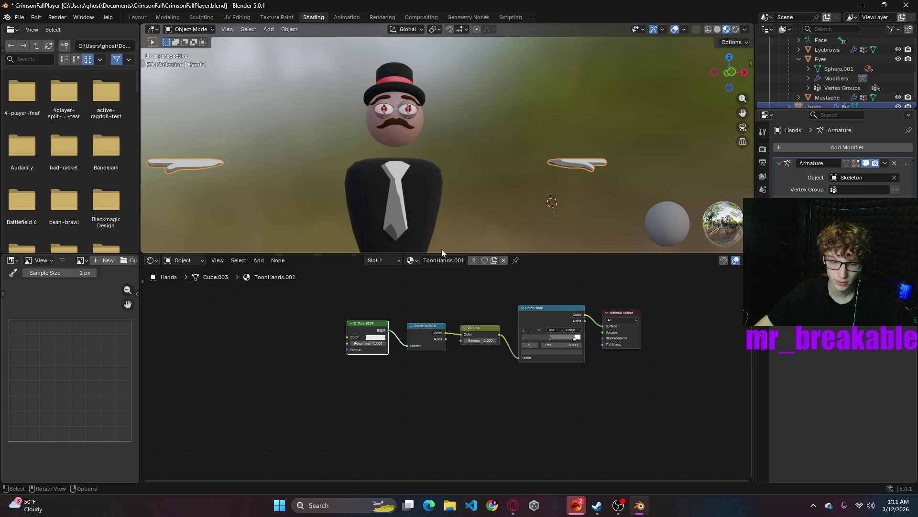
left_click(413, 259)
left_click(436, 333)
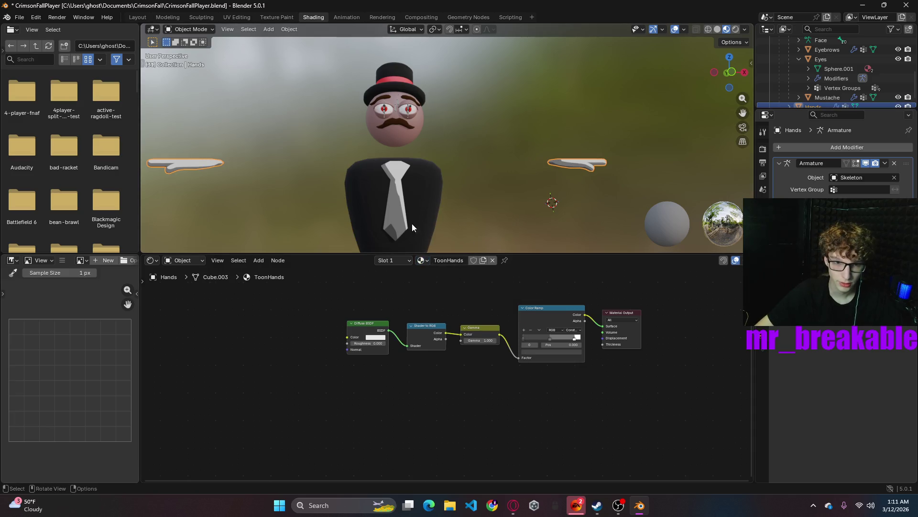
left_click(413, 223)
left_click(377, 339)
left_click_drag(396, 275, 393, 285)
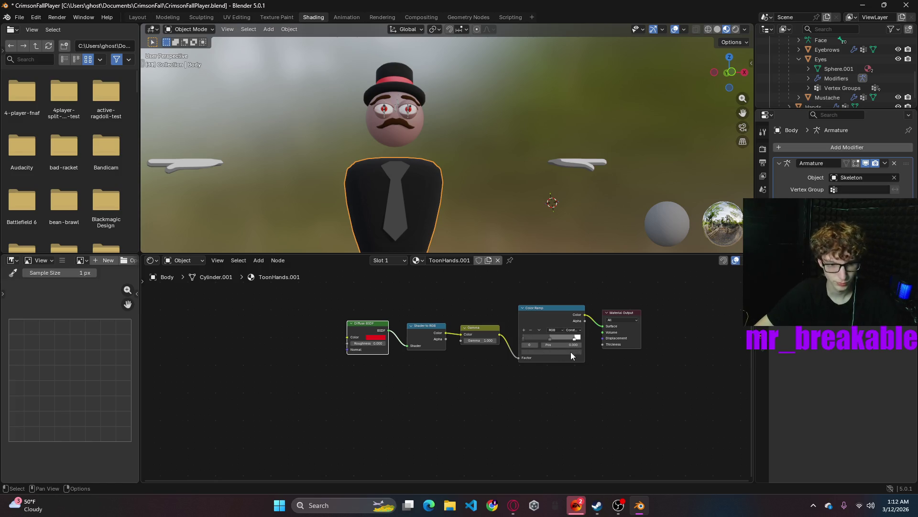
- Undo the red diffuse and instead colour the bright ramp stop red, turning the tie red
key("ctrl+z")
left_click(575, 339)
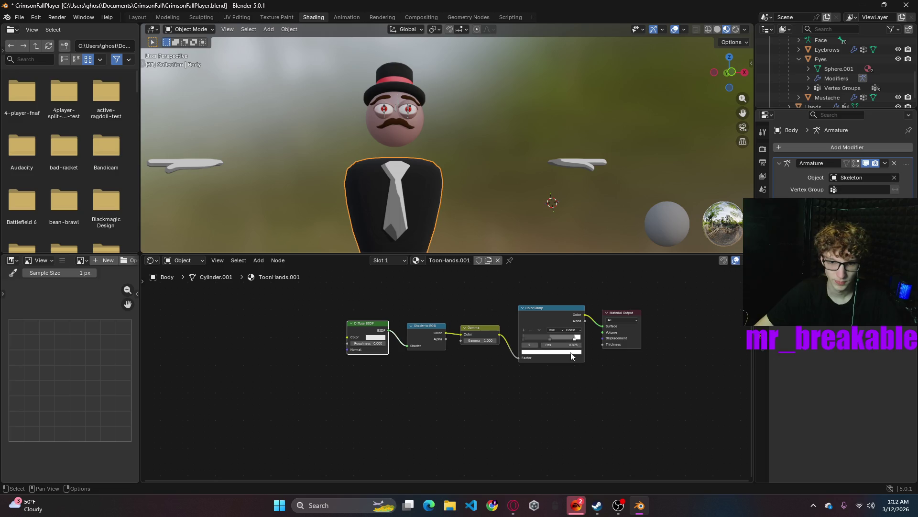
left_click(572, 355)
left_click_drag(545, 281, 544, 294)
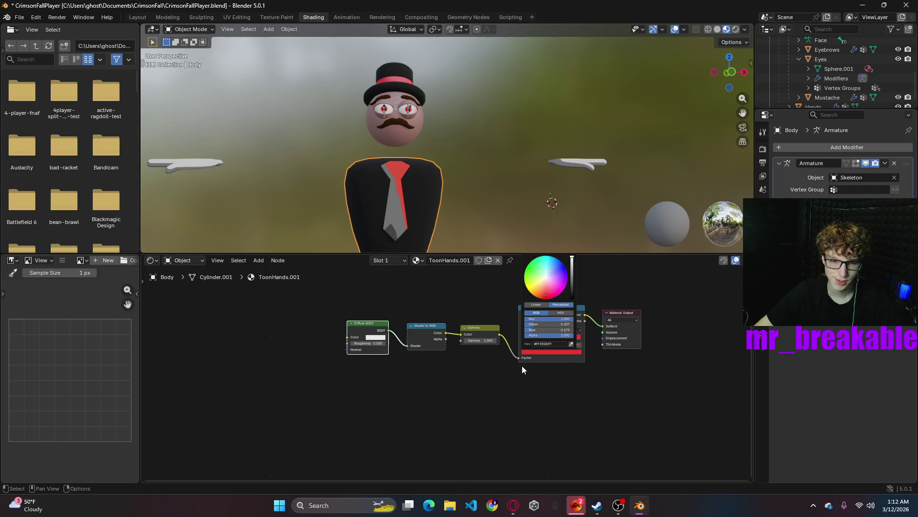
left_click(460, 400)
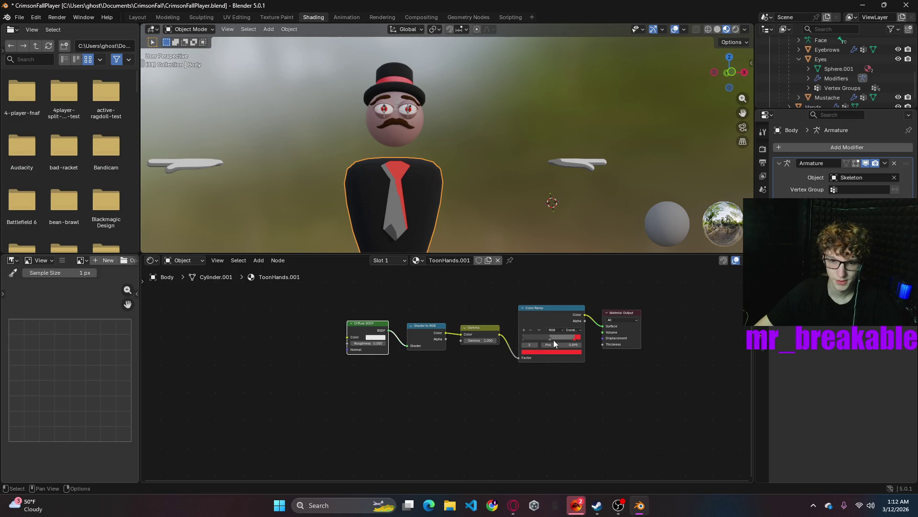
left_click(550, 351)
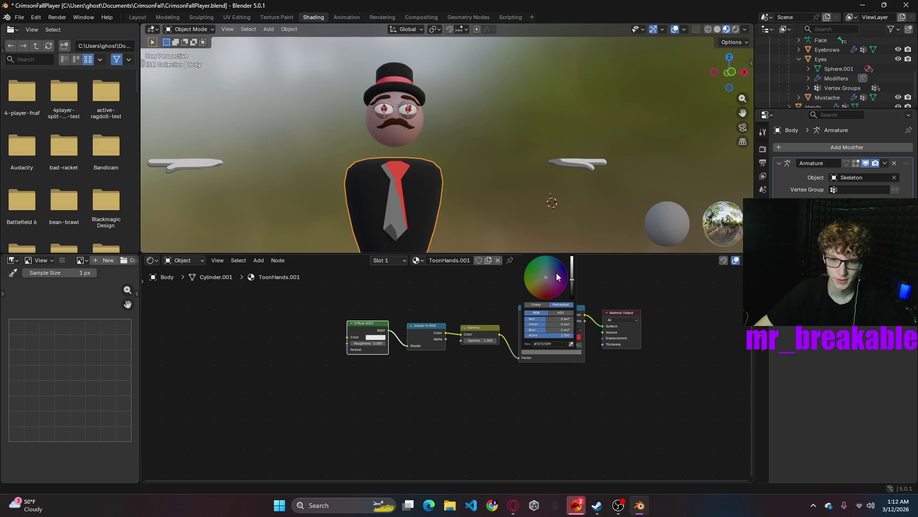
left_click_drag(548, 282, 548, 300)
left_click(526, 338)
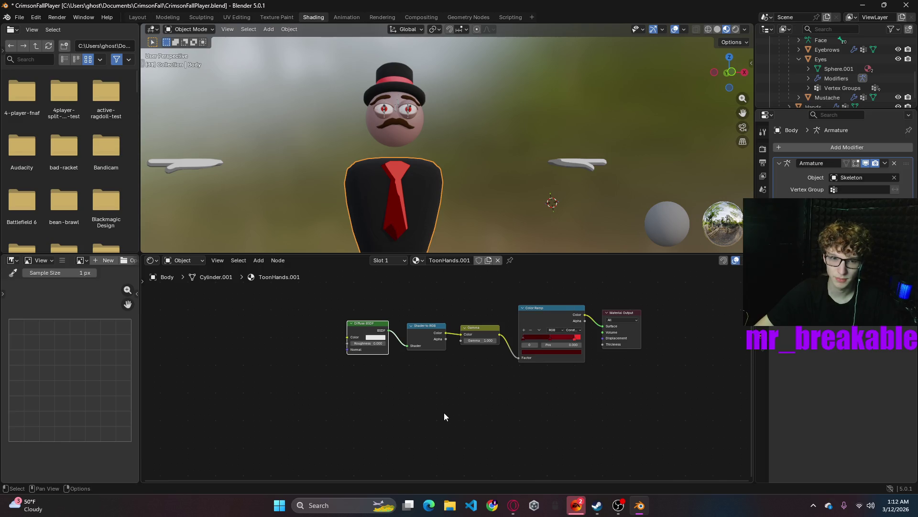
- Adjust the diffuse colour, raising its red and green to full
left_click(377, 337)
left_click_drag(392, 280, 392, 263)
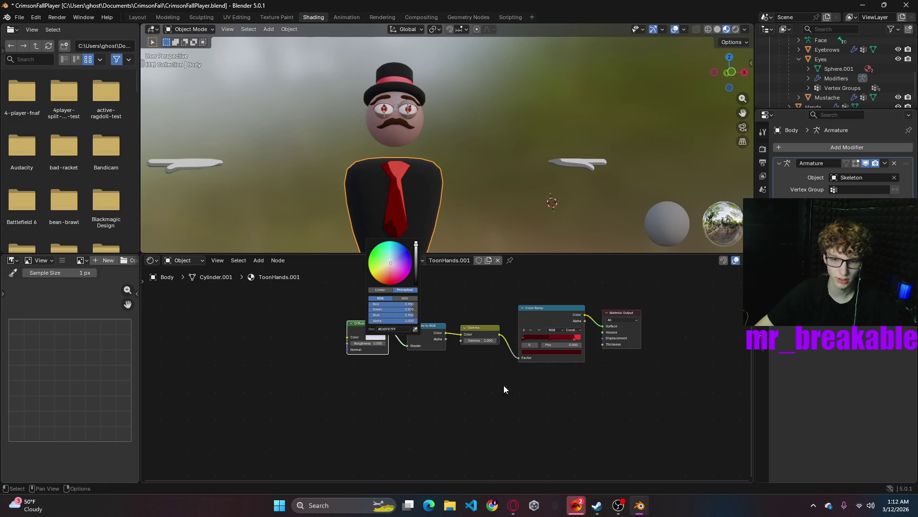
left_click(375, 338)
mouse_move(410, 310)
left_mouse_down()
mouse_move(430, 304)
mouse_move(421, 320)
left_mouse_up()
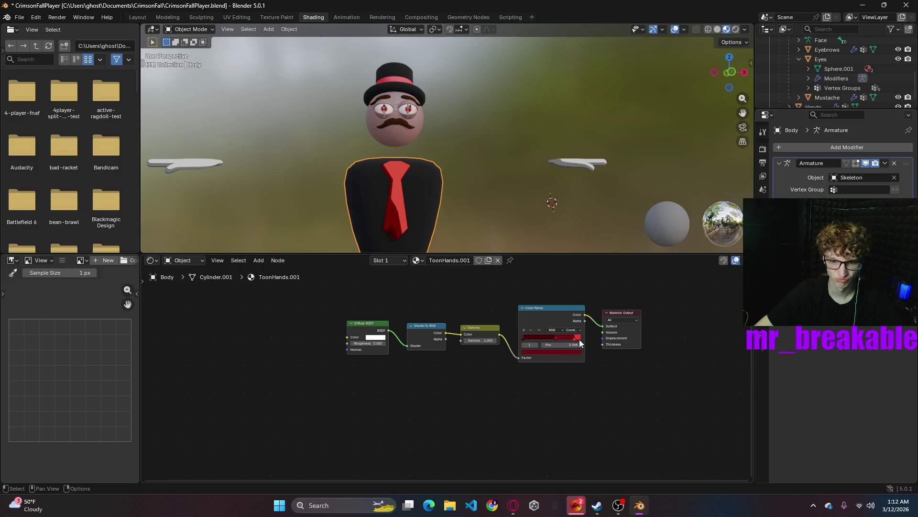
- Move the ramp's middle stop to position 0.5
mouse_move(574, 344)
left_mouse_down()
mouse_move(590, 343)
mouse_move(588, 407)
left_mouse_up()
left_click(582, 406)
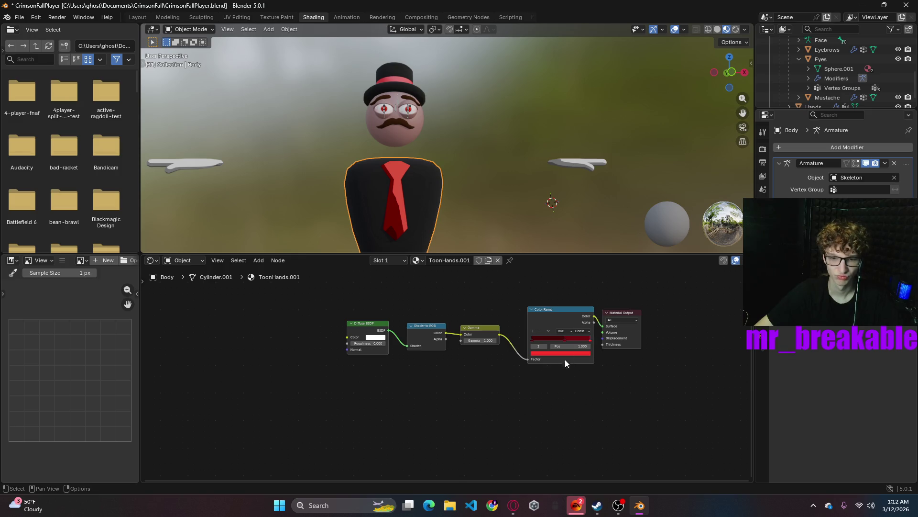
left_click(565, 339)
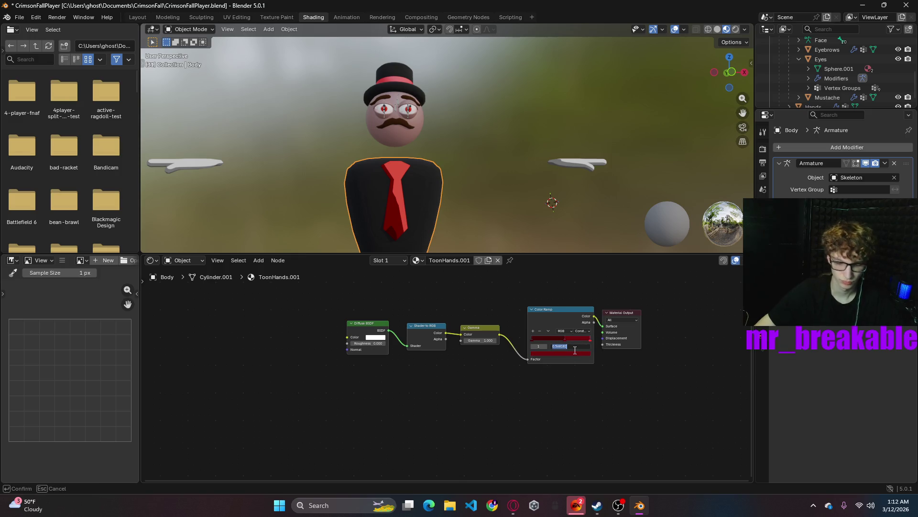
type("0.5")
key("Return")
mouse_move(444, 243)
middle_mouse_down()
mouse_move(501, 205)
mouse_move(470, 229)
middle_mouse_up()
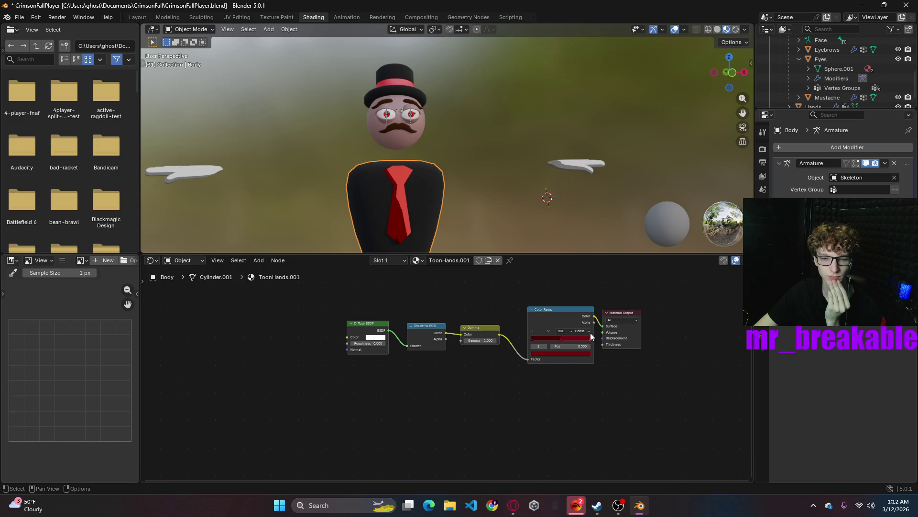
- Switch the body's slot back to ToonHands and start shifting its diffuse toward blue
left_click(417, 259)
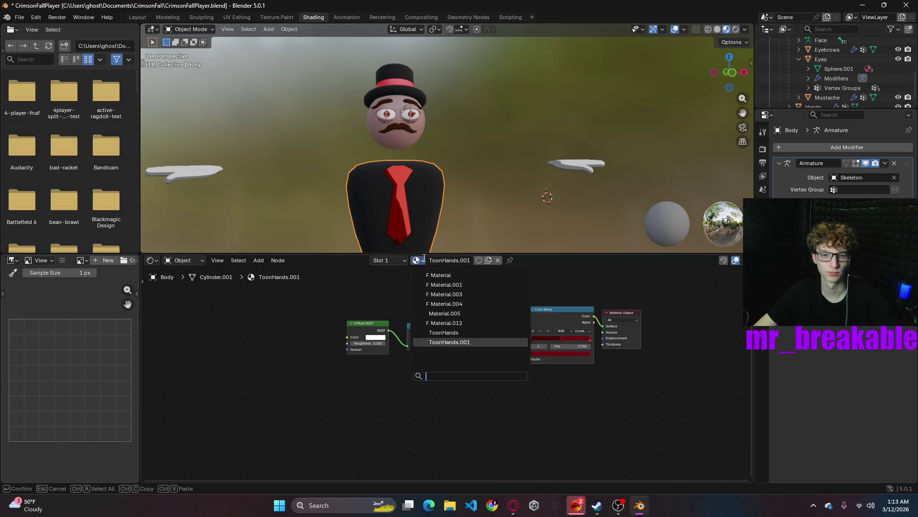
left_click(439, 333)
left_click(377, 337)
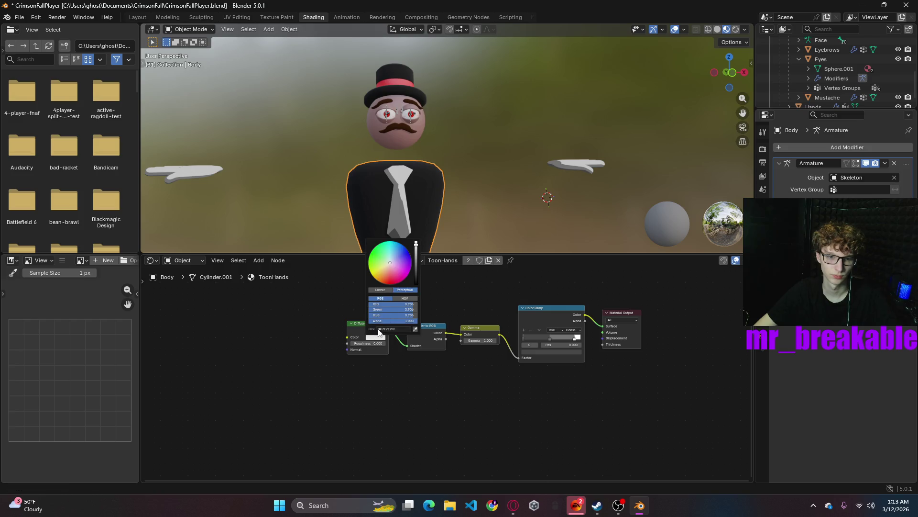
mouse_move(393, 268)
left_mouse_down()
mouse_move(402, 249)
mouse_move(385, 259)
left_mouse_up()
- Return the hands' diffuse to white and review the body's ToonHands and Material.004 slots
mouse_move(396, 303)
left_mouse_down()
mouse_move(415, 305)
mouse_move(392, 310)
left_mouse_up()
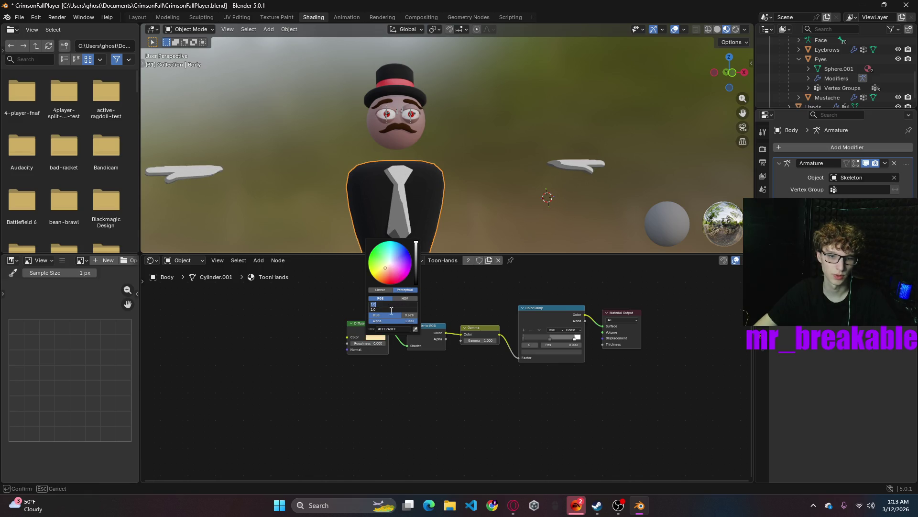
key("Return")
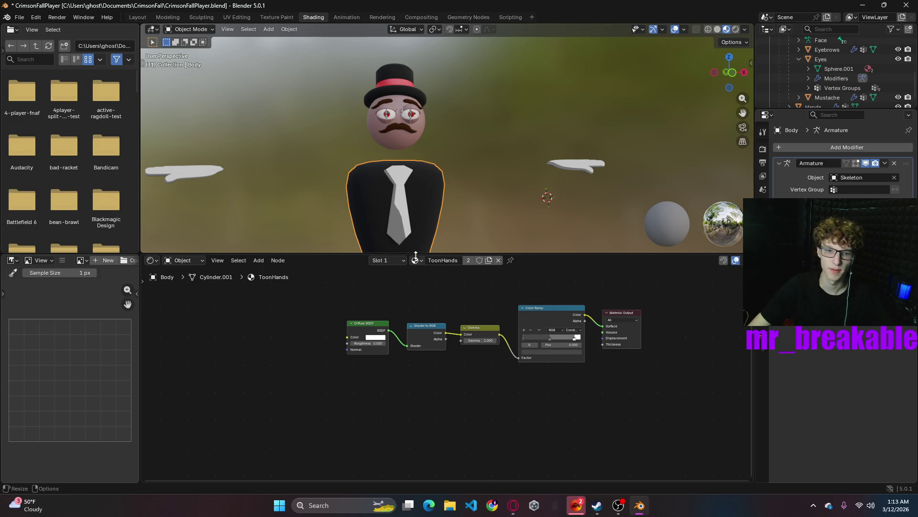
left_click(762, 316)
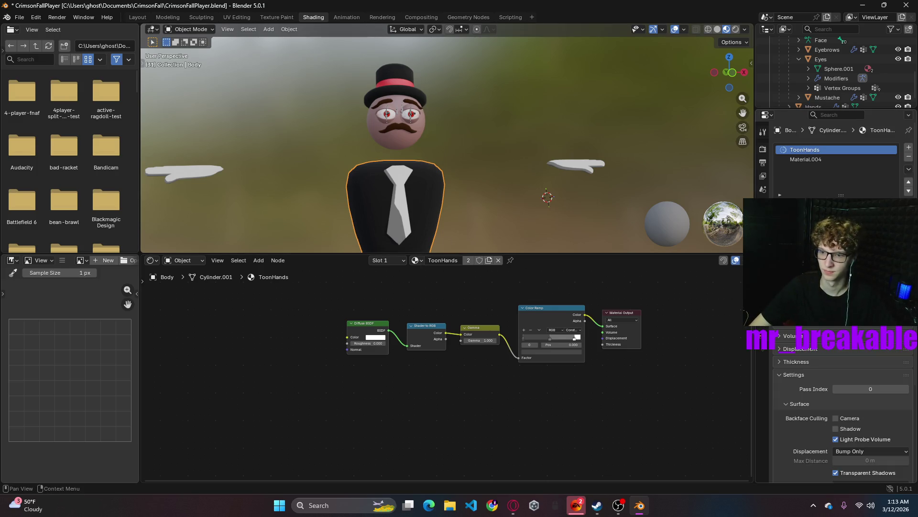
left_click(803, 159)
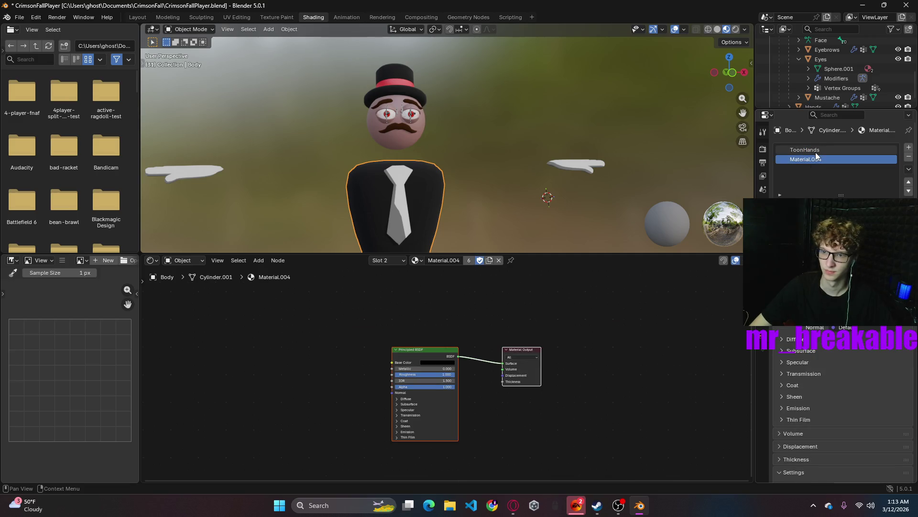
left_click(816, 151)
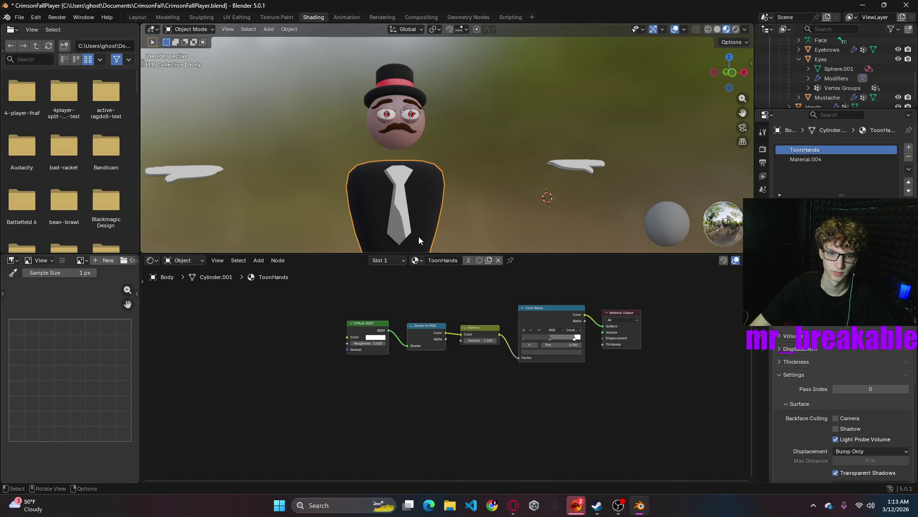
- Assign ToonHands.001 to both body slots and rename it ToonTie
left_click(417, 262)
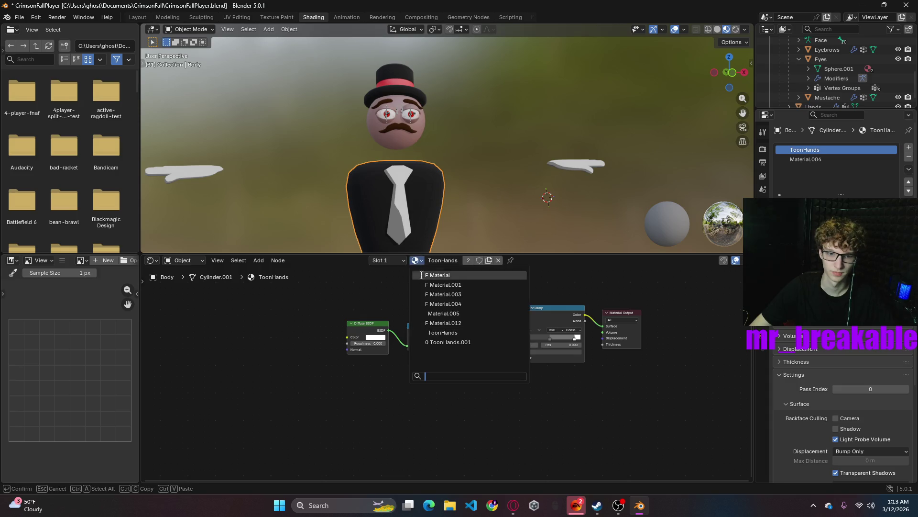
left_click(439, 345)
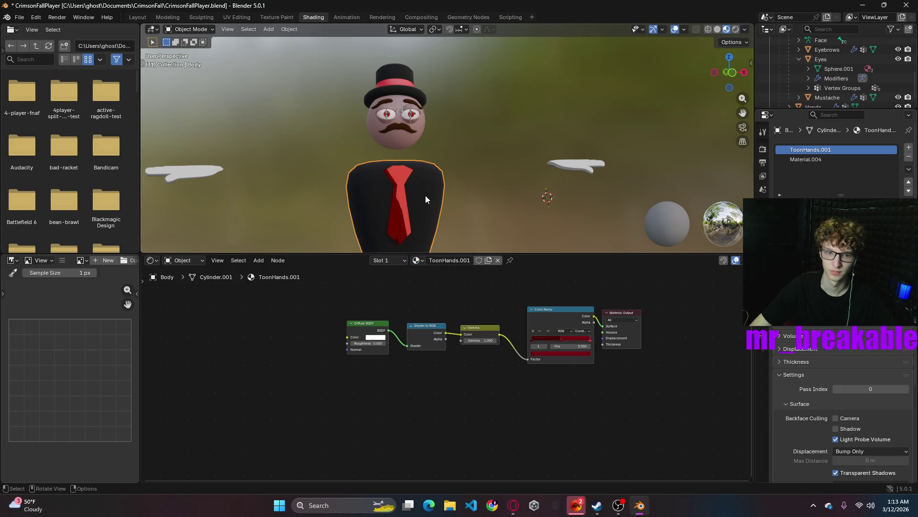
left_click(833, 159)
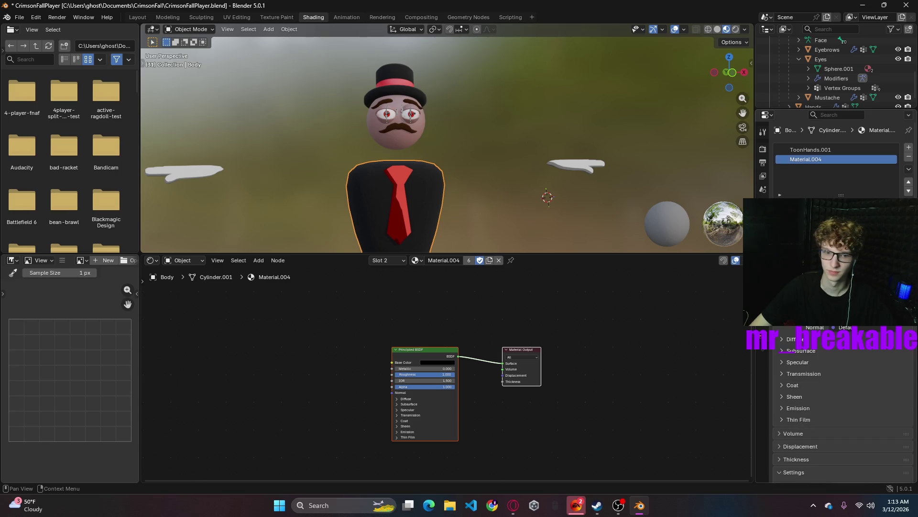
left_click(419, 264)
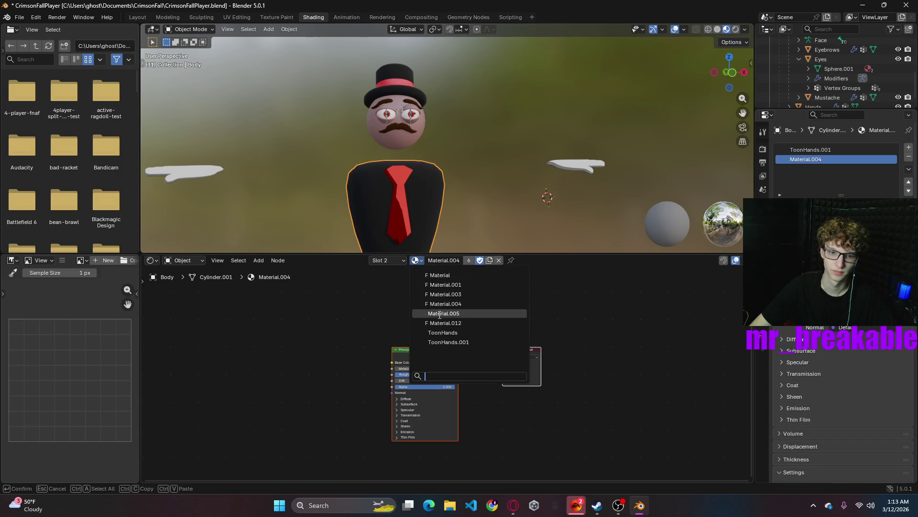
left_click(459, 342)
double_click(463, 261)
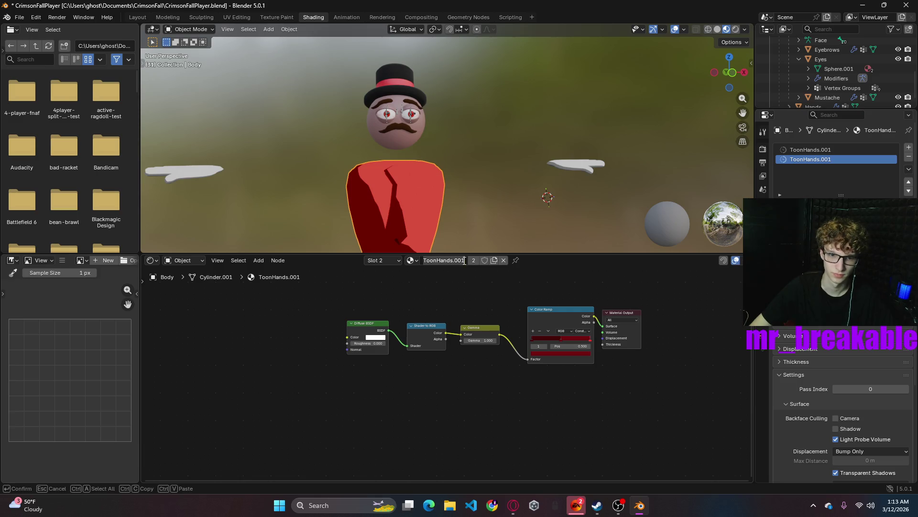
type("ToonT")
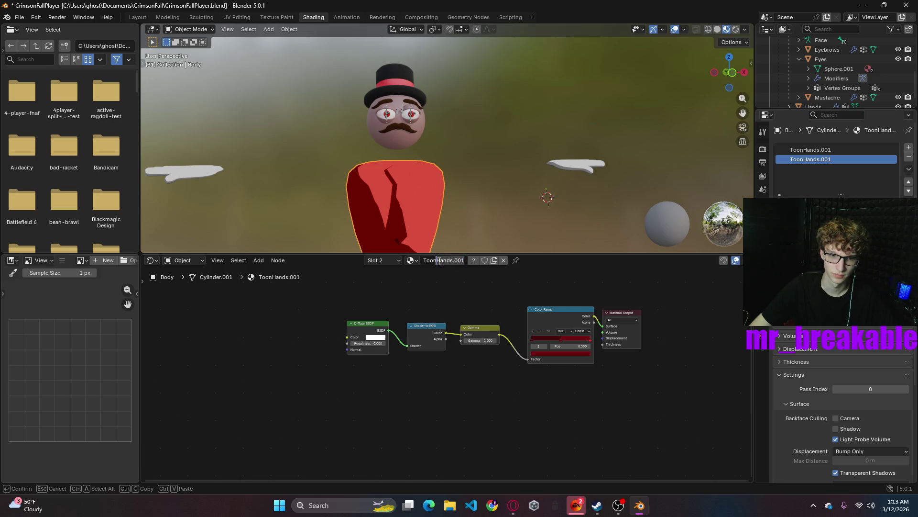
type("ie")
key("Return")
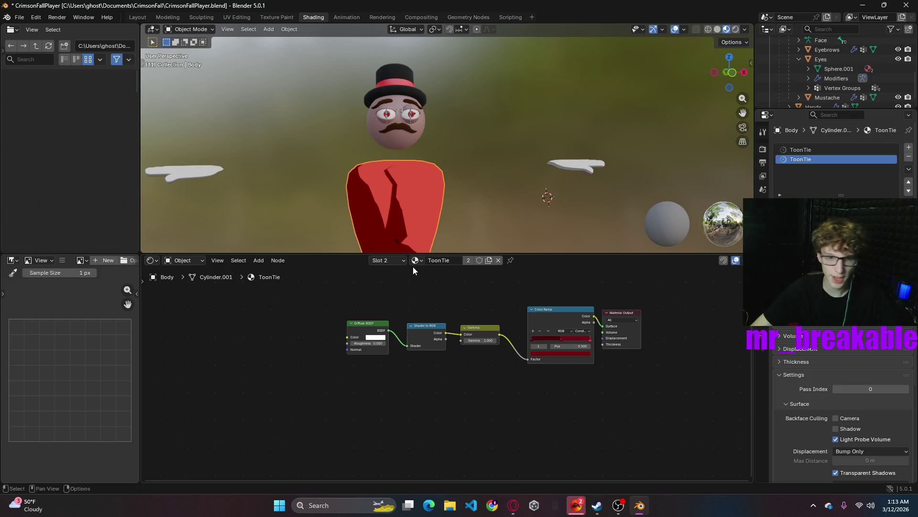
- Duplicate ToonTie for the body's second slot and rename the copy ToonBody
left_click(415, 260)
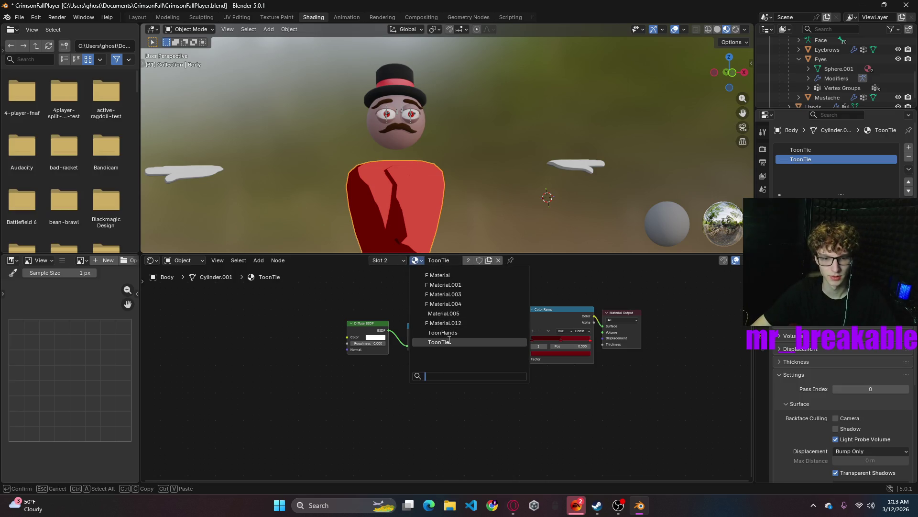
left_click(489, 260)
double_click(459, 262)
left_click(466, 260)
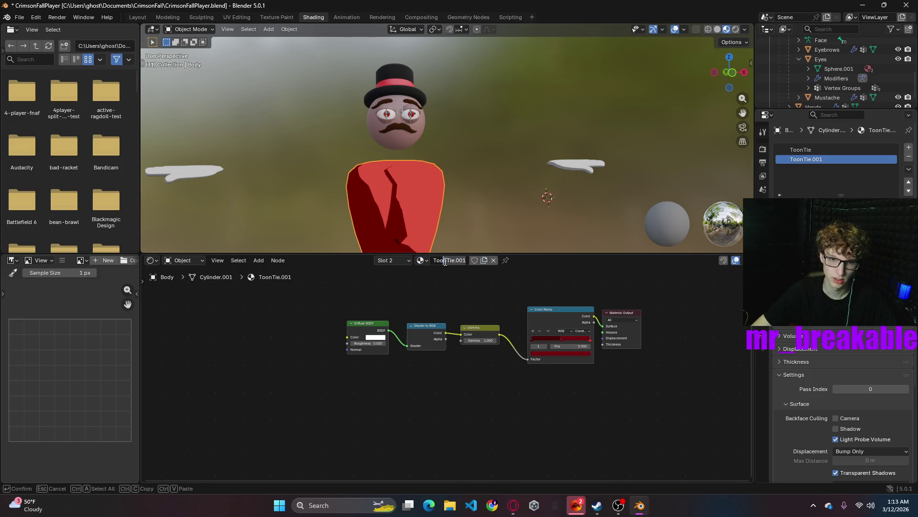
key("BackSpace")
key("BackSpace")
key("BackSpace")
type("Body")
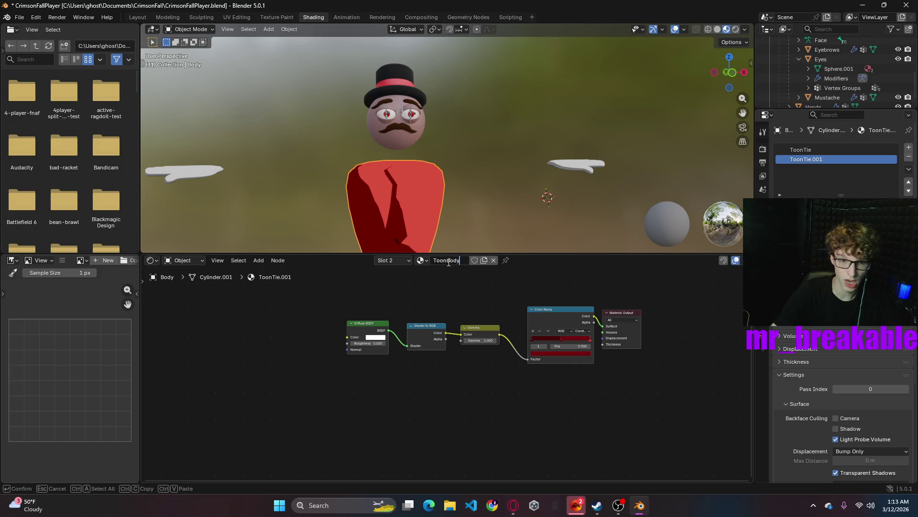
key("Return")
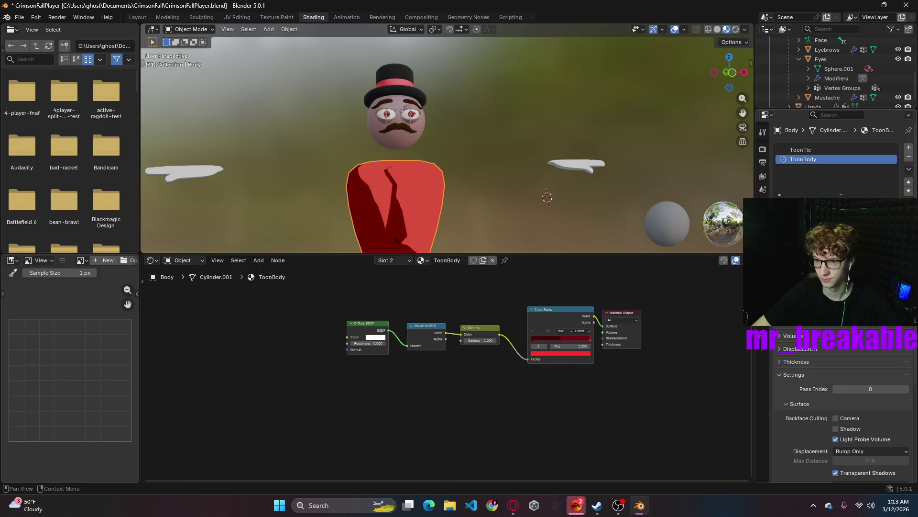
left_click(850, 280)
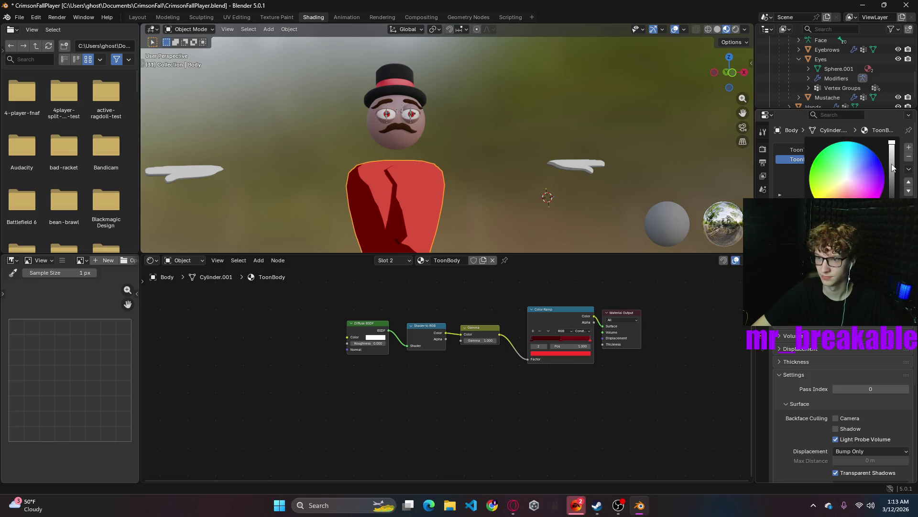
- Darken ToonBody's shade stop and turn its light stops from red to pure white
mouse_move(892, 167)
left_mouse_down()
mouse_move(892, 215)
mouse_move(891, 197)
left_mouse_up()
left_click(851, 279)
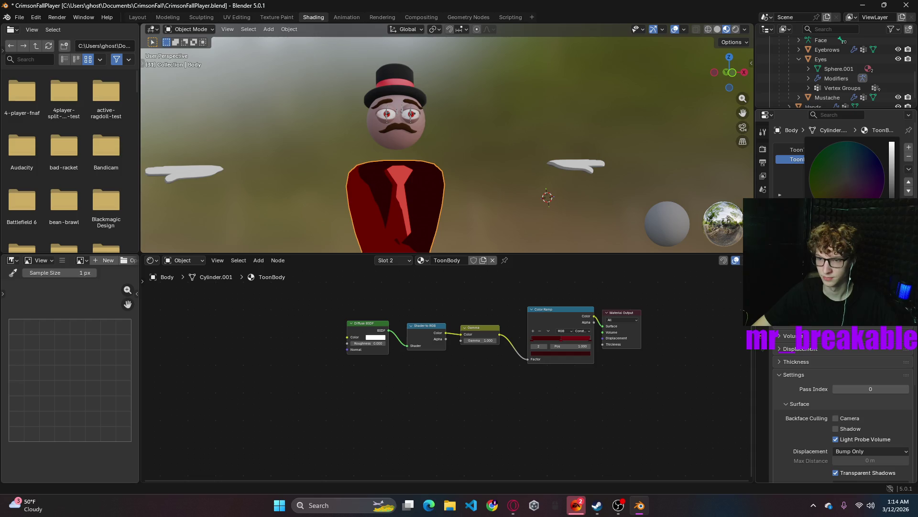
mouse_move(892, 197)
left_mouse_down()
mouse_move(892, 146)
mouse_move(847, 179)
mouse_move(891, 193)
left_mouse_up()
left_click(851, 237)
left_click(850, 215)
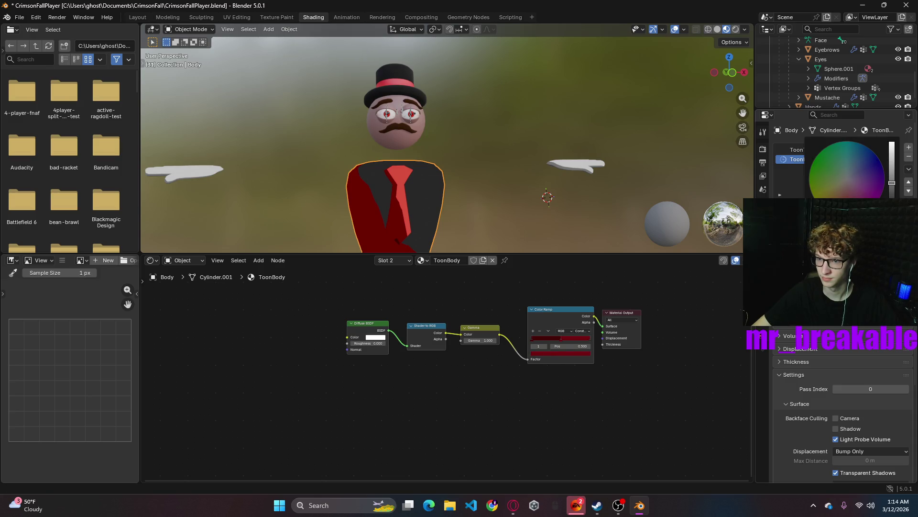
left_click_drag(892, 183, 893, 142)
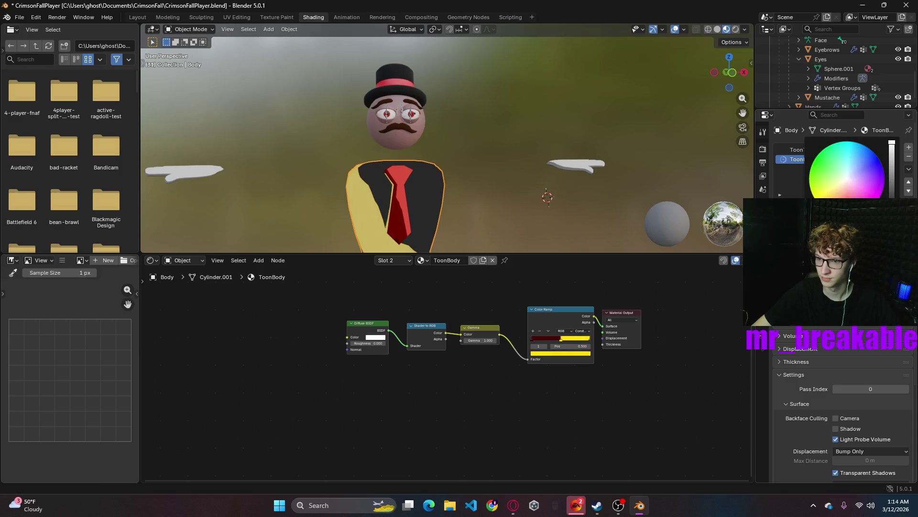
left_click(847, 178)
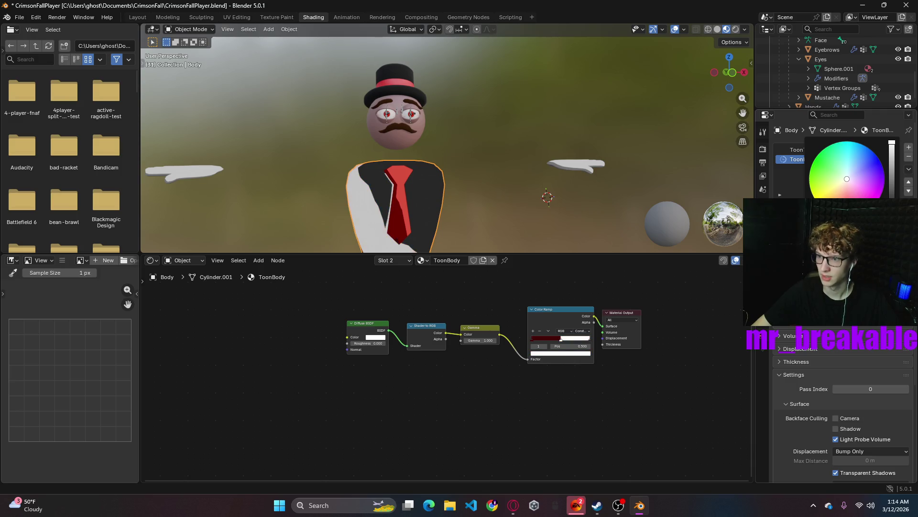
- Save the blend file, then drop the light tone to black so the suit reads black
key("ctrl+s")
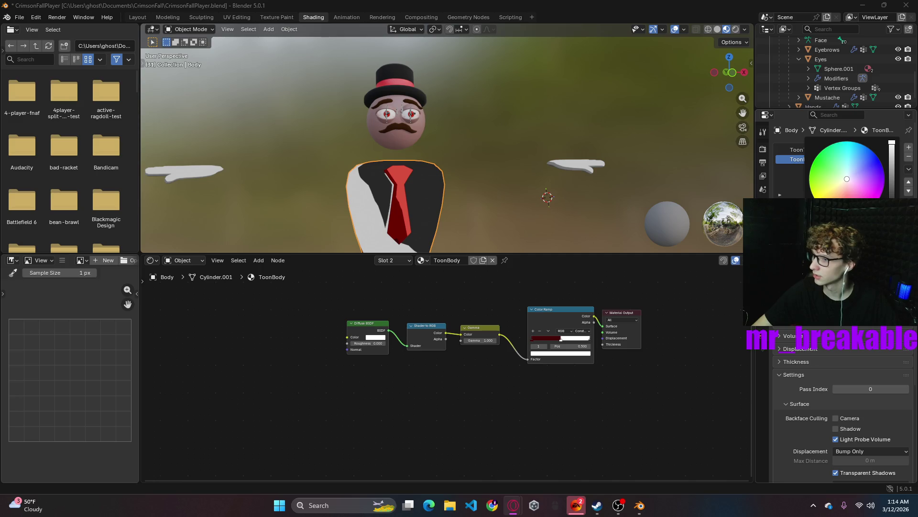
key("ctrl+s")
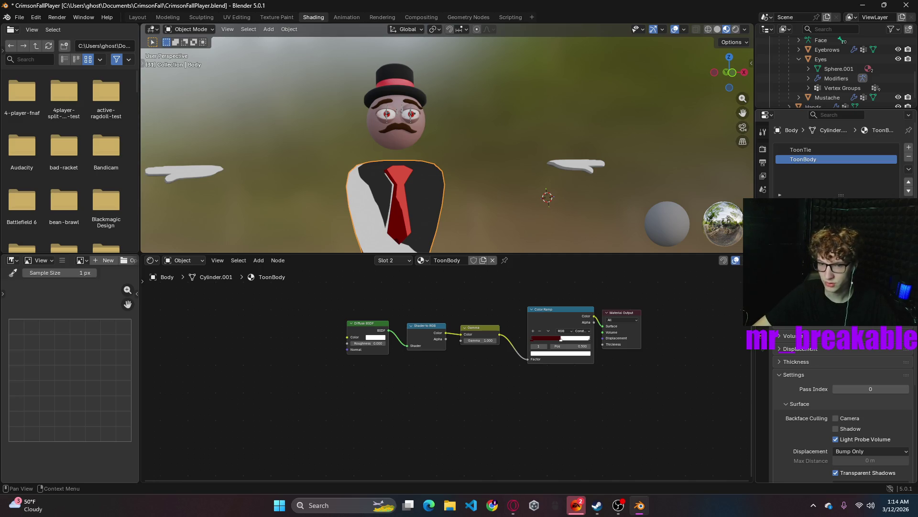
left_click(847, 178)
left_click_drag(893, 183, 892, 198)
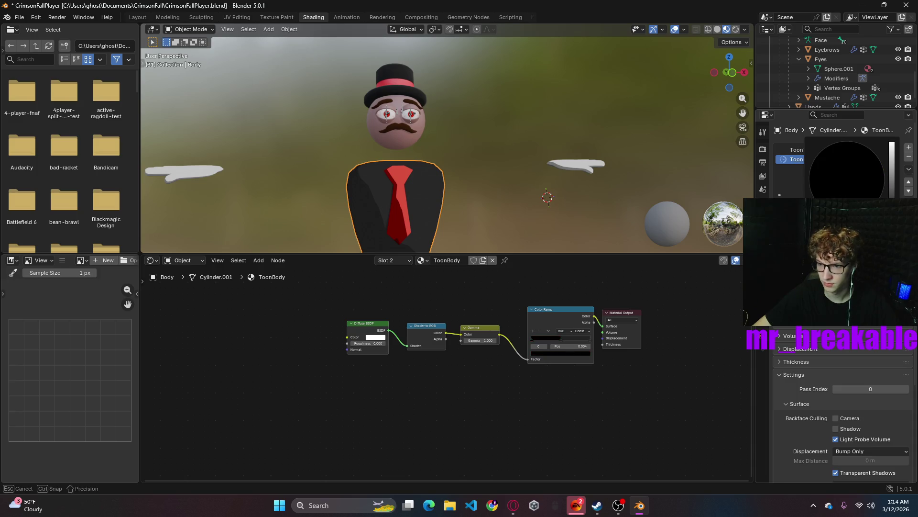
scroll(464, 172, "down", 3)
scroll(464, 176, "up", 2)
mouse_move(460, 199)
middle_mouse_down()
mouse_move(471, 196)
mouse_move(441, 75)
middle_mouse_up()
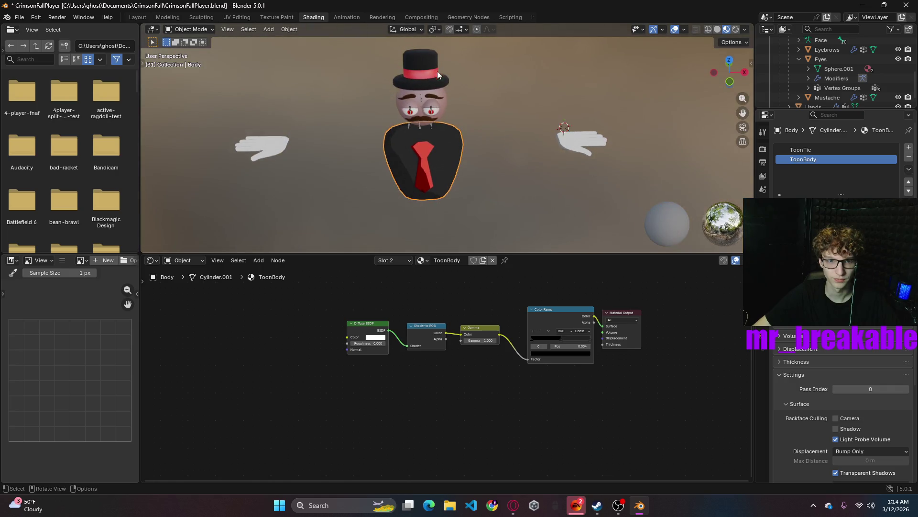
- Select the head and assign ToonBody to its third material slot
left_click(429, 61)
left_click(416, 260)
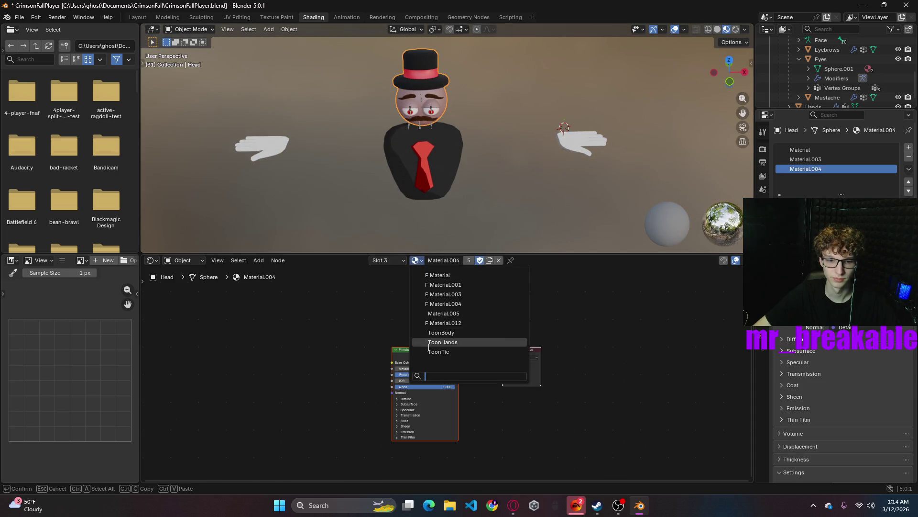
left_click(444, 333)
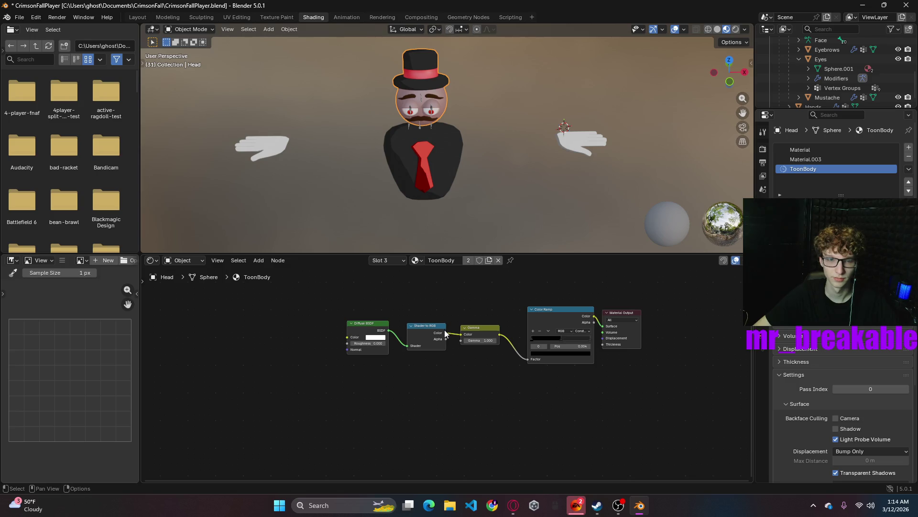
- Assign ToonTie to the head's second slot for the red hat band
left_click(802, 160)
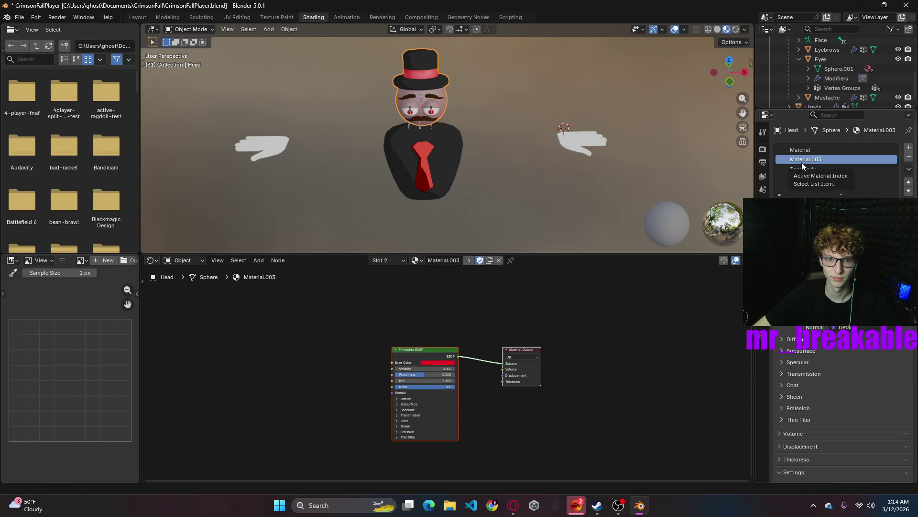
left_click(809, 150)
mouse_move(560, 144)
middle_mouse_down()
mouse_move(631, 123)
mouse_move(567, 142)
mouse_move(515, 143)
middle_mouse_up()
left_click(816, 158)
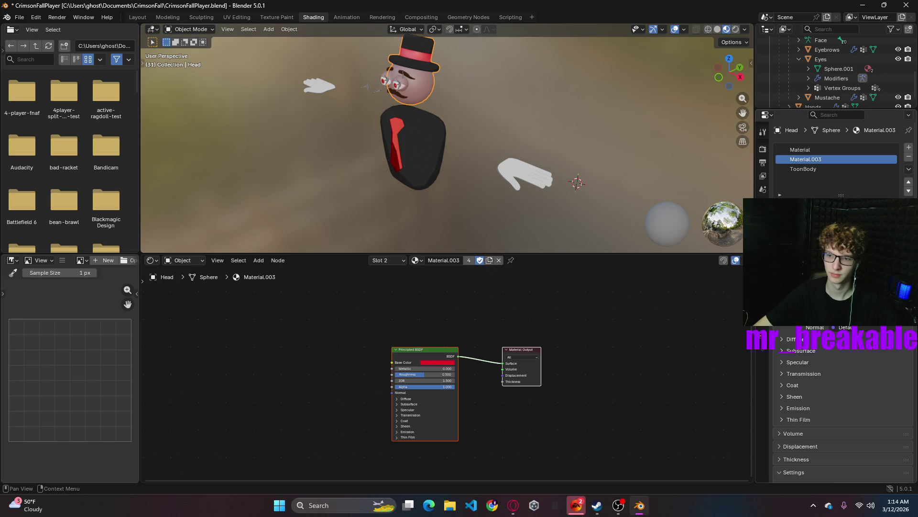
left_click(416, 259)
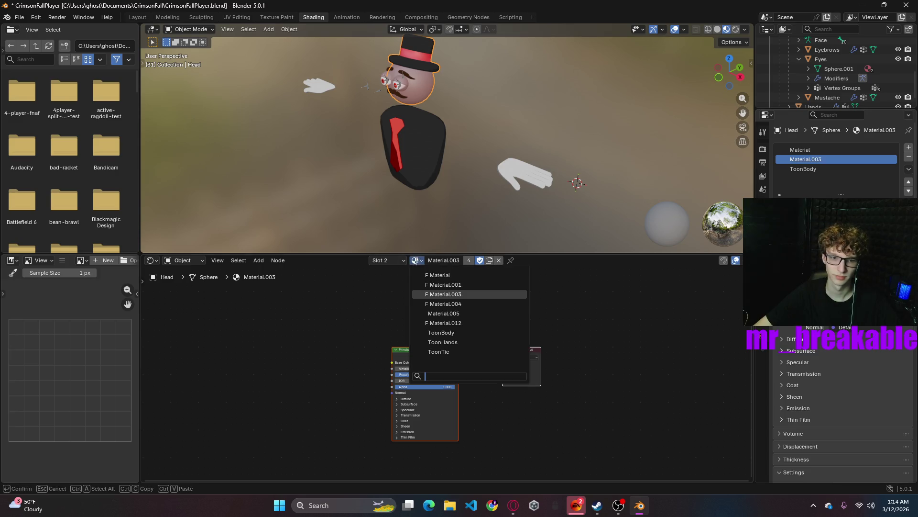
left_click(450, 352)
- Check the front view, selecting the eyes, eye bones and body in turn
middle_click_drag(455, 148, 445, 101)
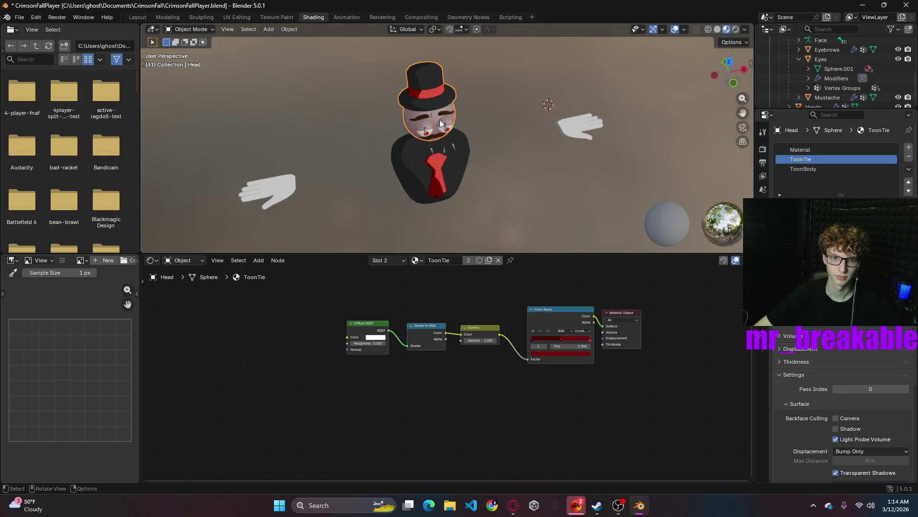
left_click(440, 122)
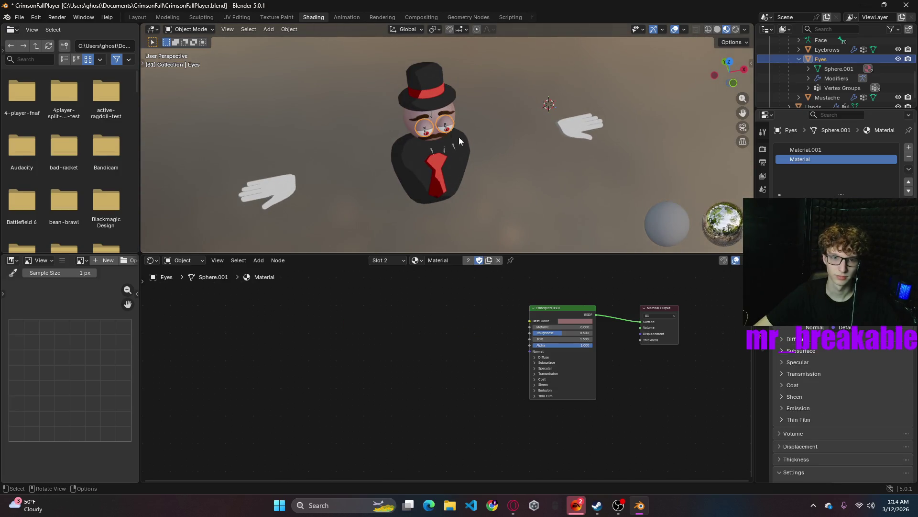
left_click(441, 112)
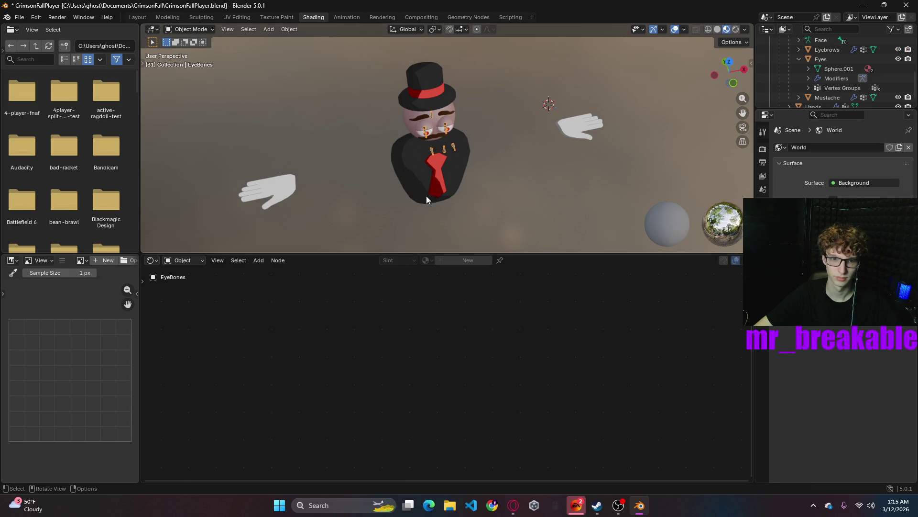
left_click(411, 123)
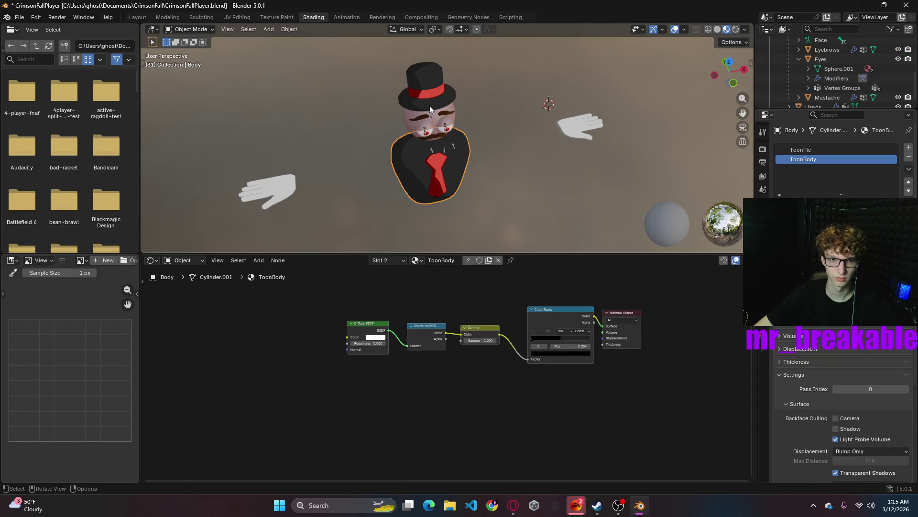
- Select the head, put ToonBody in its second slot and make a separate copy of it
left_click(417, 262)
left_click(437, 333)
left_click(491, 262)
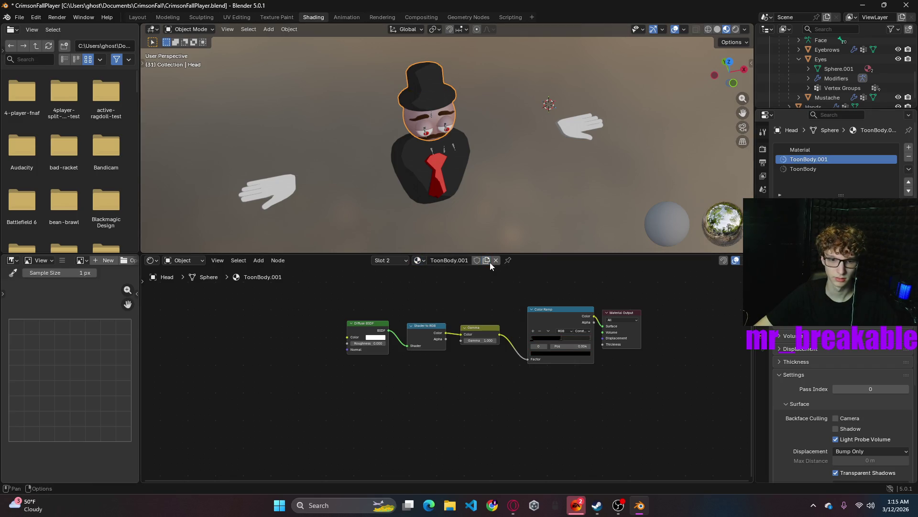
- Rename the copied material to ToonSkin, removing the numbered suffix and stray bracket
left_click(452, 261)
left_click_drag(470, 261, 457, 261)
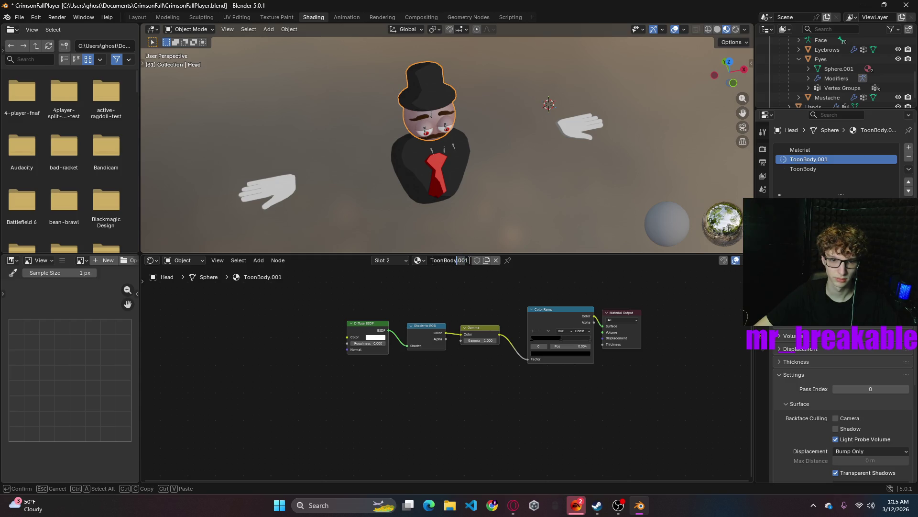
type("Skin]")
key("Return")
left_click(456, 260)
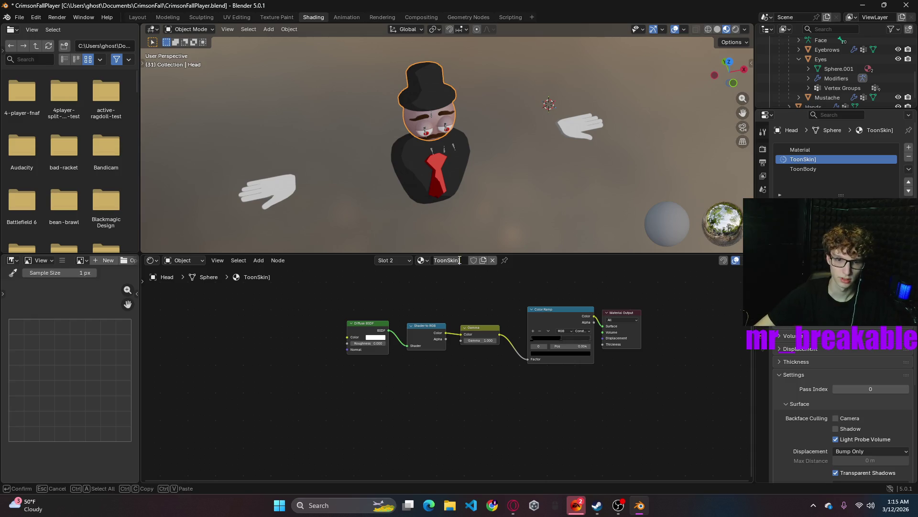
key("BackSpace")
key("Return")
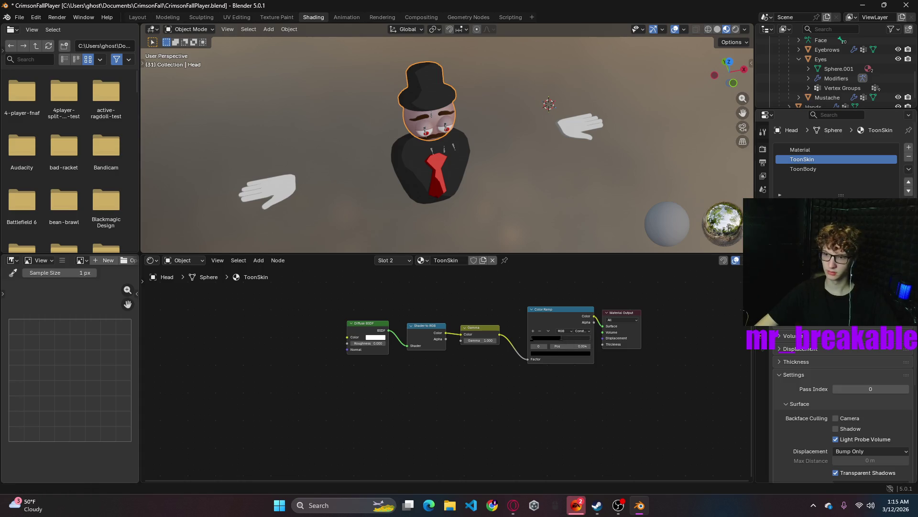
left_click(889, 287)
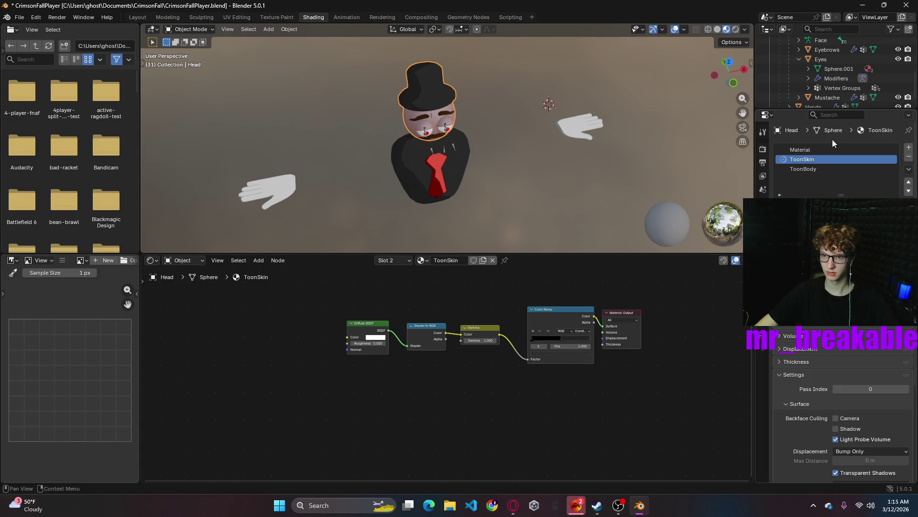
- Assign ToonTie to the head's second slot and ToonSkin to its first slot
left_click(420, 261)
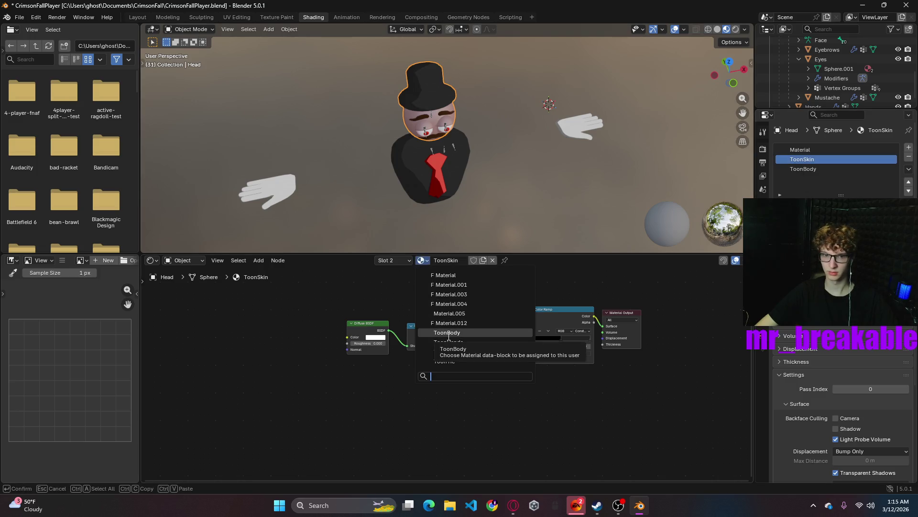
left_click(449, 333)
left_click(416, 260)
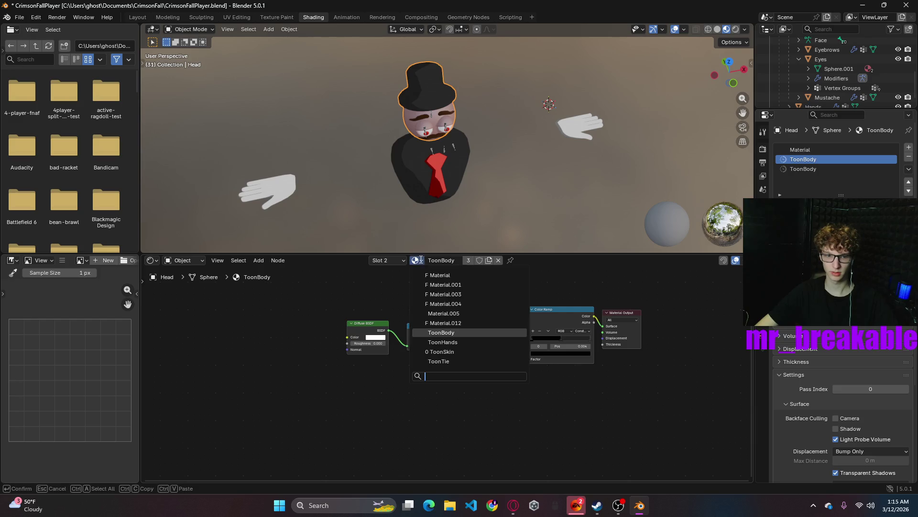
left_click(453, 360)
left_click(789, 149)
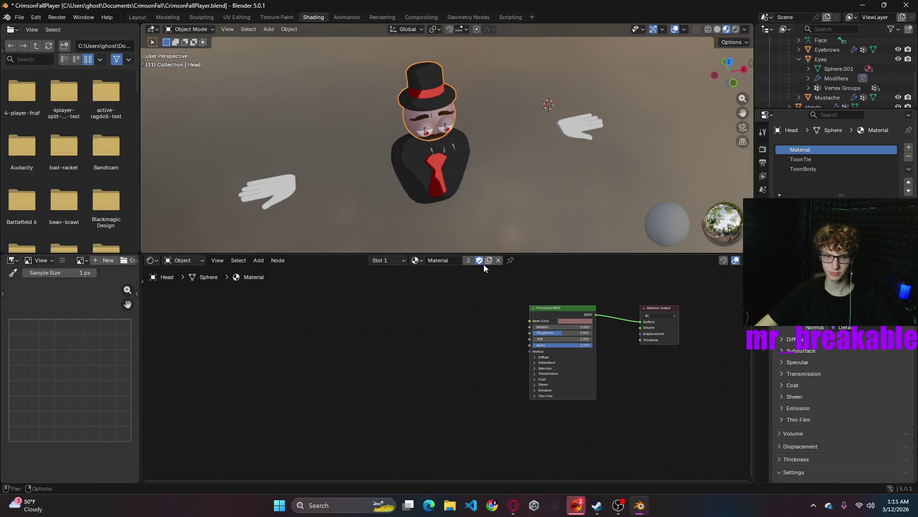
left_click(420, 260)
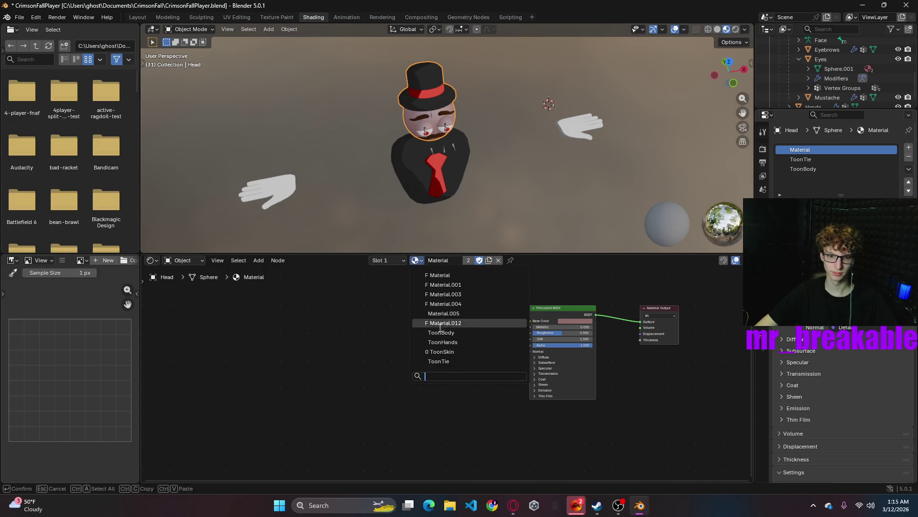
left_click(447, 354)
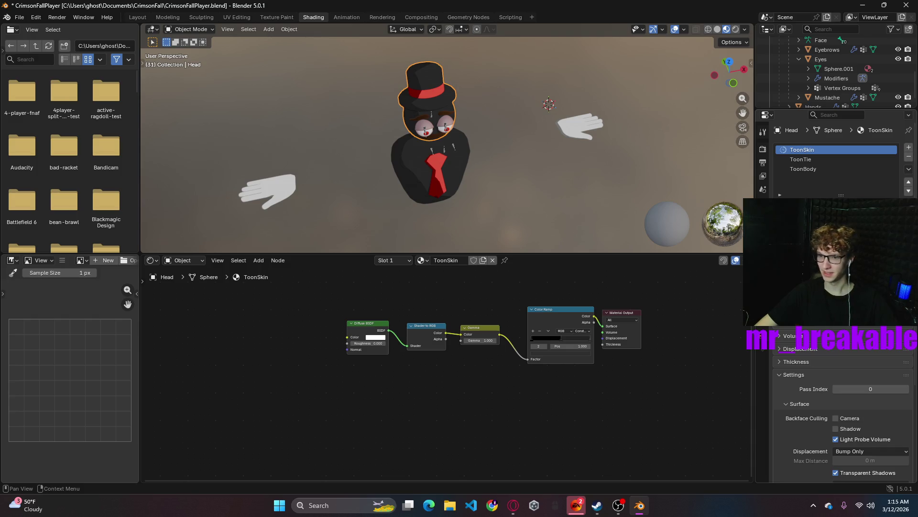
- Brighten the ToonSkin ramp stop colour toward a warm skin tone, undoing a pink attempt
left_click(855, 287)
left_click_drag(851, 184, 830, 194)
left_click_drag(892, 192, 891, 144)
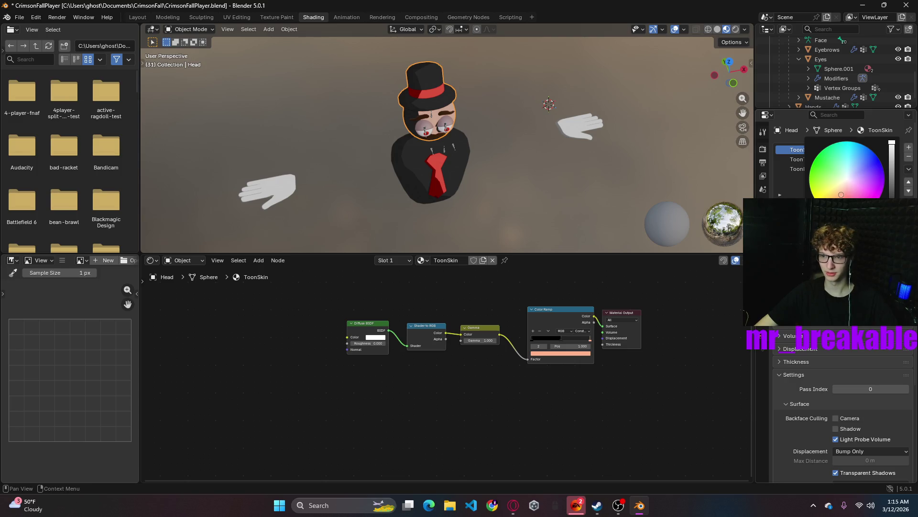
key("ctrl+z")
left_click(854, 215)
mouse_move(892, 197)
left_mouse_down()
mouse_move(892, 180)
mouse_move(844, 191)
left_mouse_up()
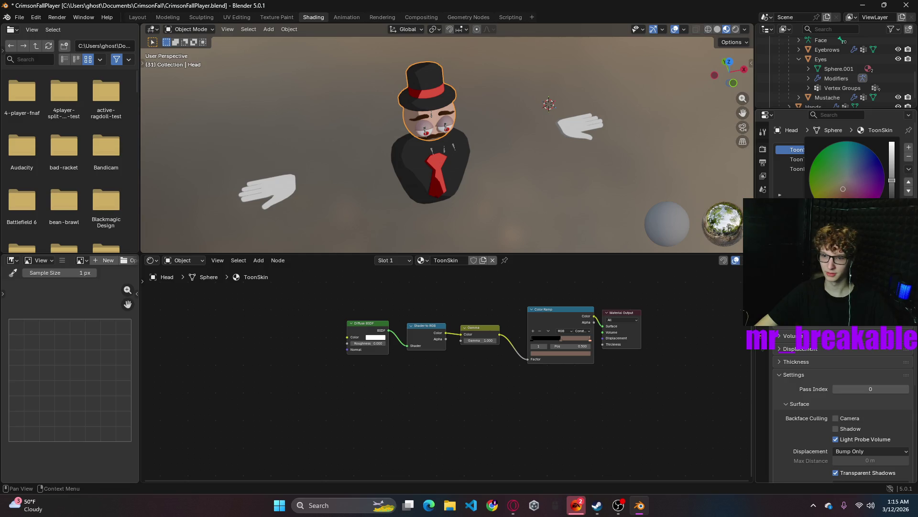
mouse_move(890, 180)
left_mouse_down()
mouse_move(892, 162)
mouse_move(892, 194)
left_mouse_up()
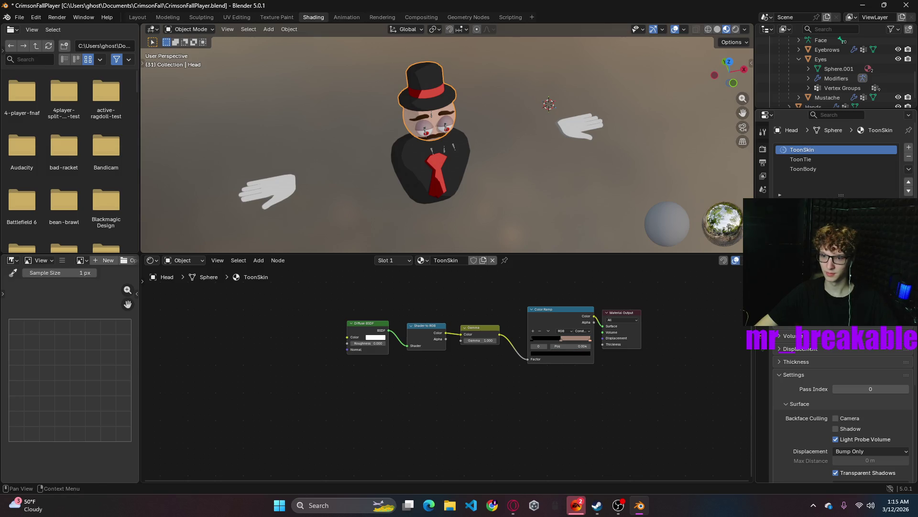
left_click_drag(847, 181, 842, 195)
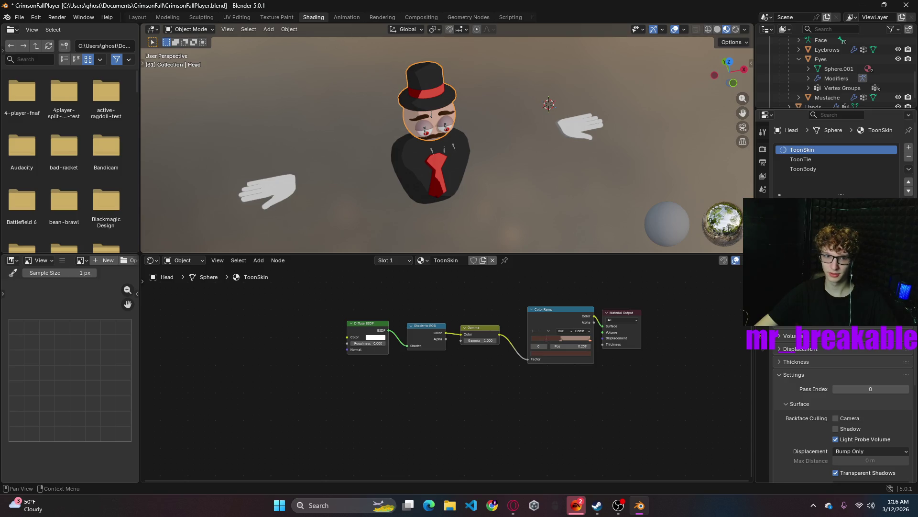
- Reposition the ramp stops, light stop near 0.444, and orbit to check the head shading
left_click_drag(562, 337, 575, 337)
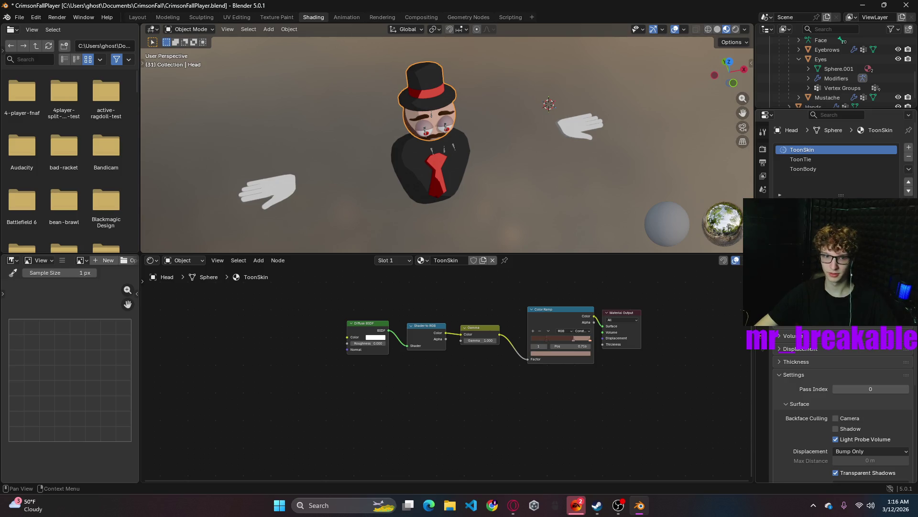
middle_click_drag(497, 162, 507, 130)
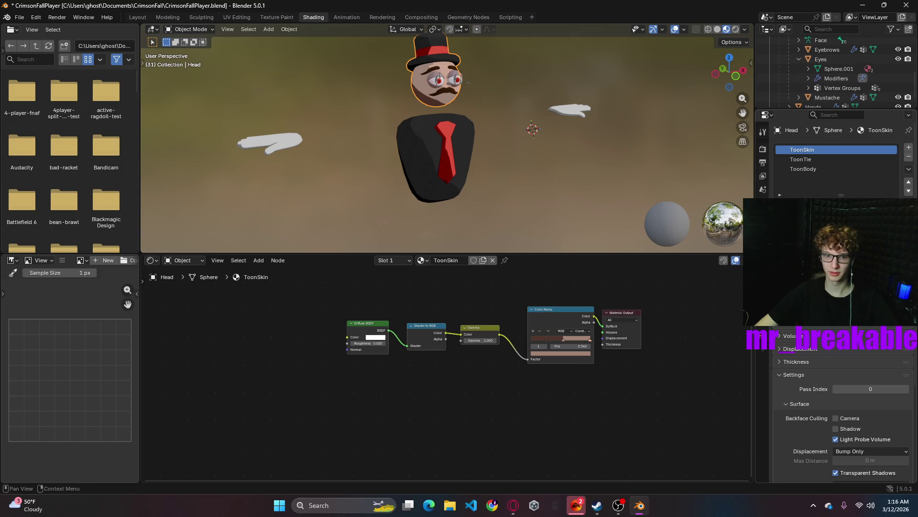
left_click(539, 340)
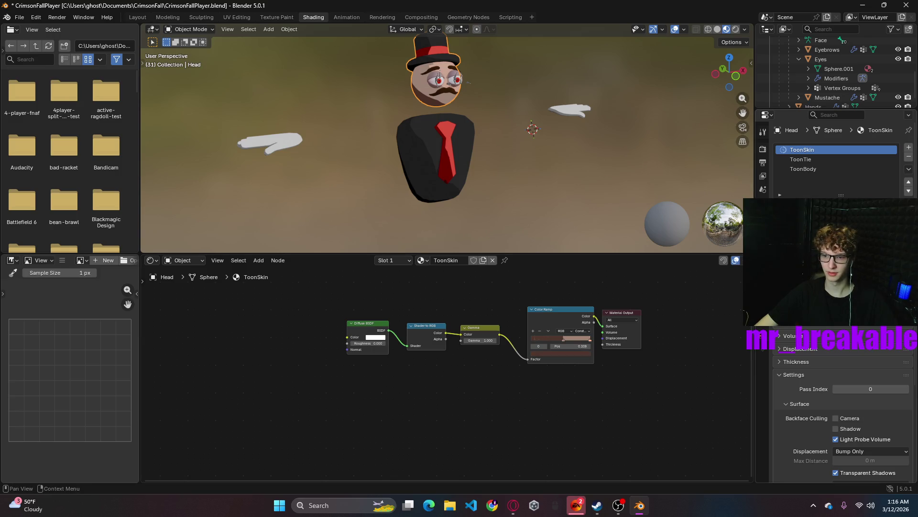
left_click_drag(564, 340, 557, 339)
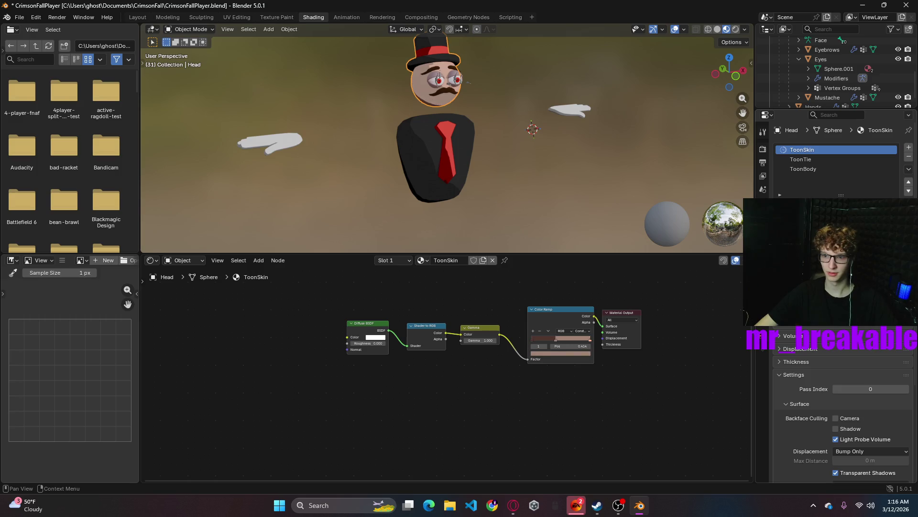
mouse_move(540, 121)
middle_mouse_down()
mouse_move(413, 93)
mouse_move(527, 122)
middle_mouse_up()
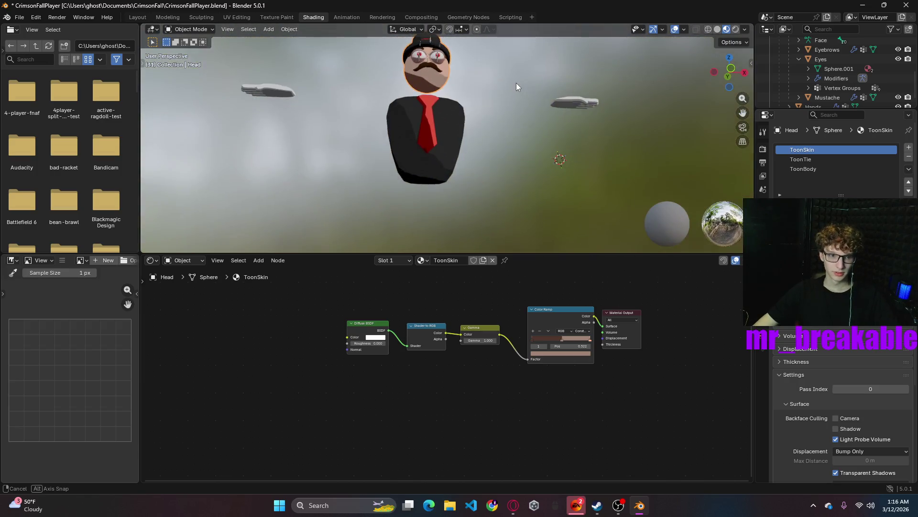
mouse_move(527, 126)
middle_mouse_down()
mouse_move(513, 135)
mouse_move(491, 109)
middle_mouse_up()
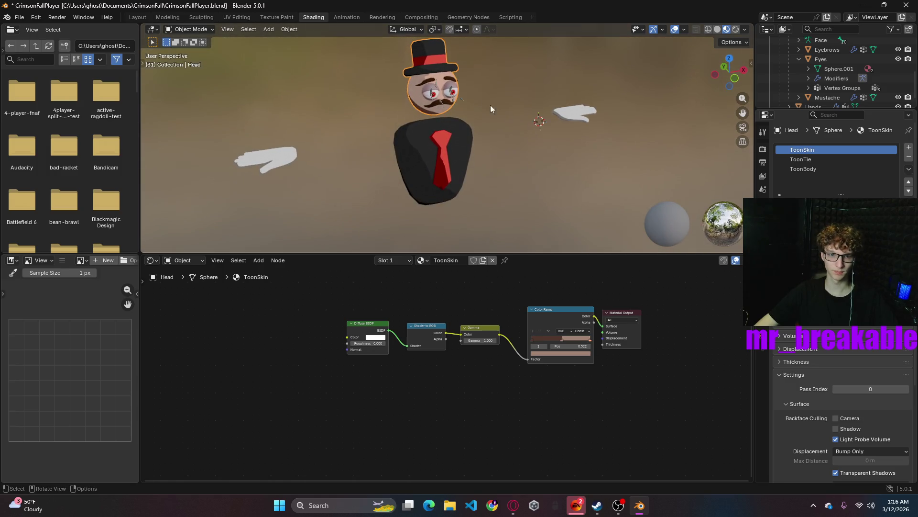
- Select the eyes object and show its other material slot
left_click(430, 89)
left_click(801, 151)
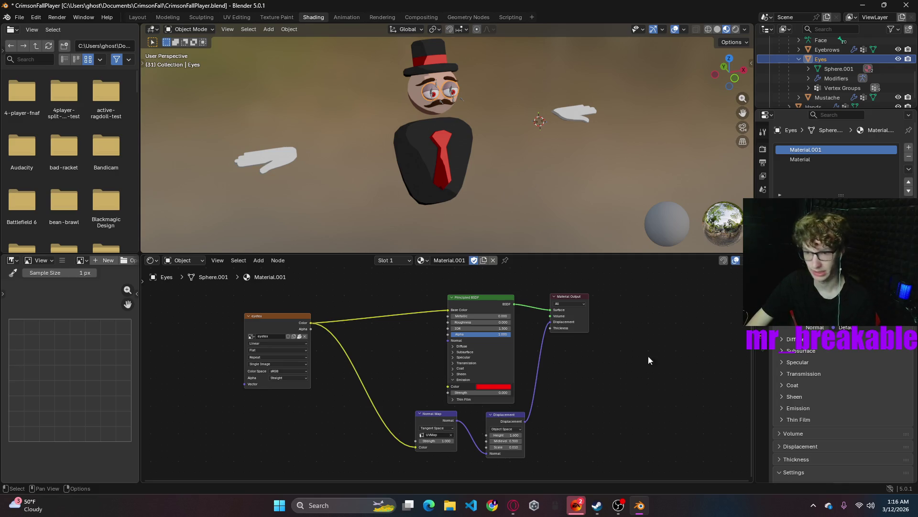
- Assign ToonSkin to the eyes' plain Material slot and bring the view over to the face
left_click(820, 158)
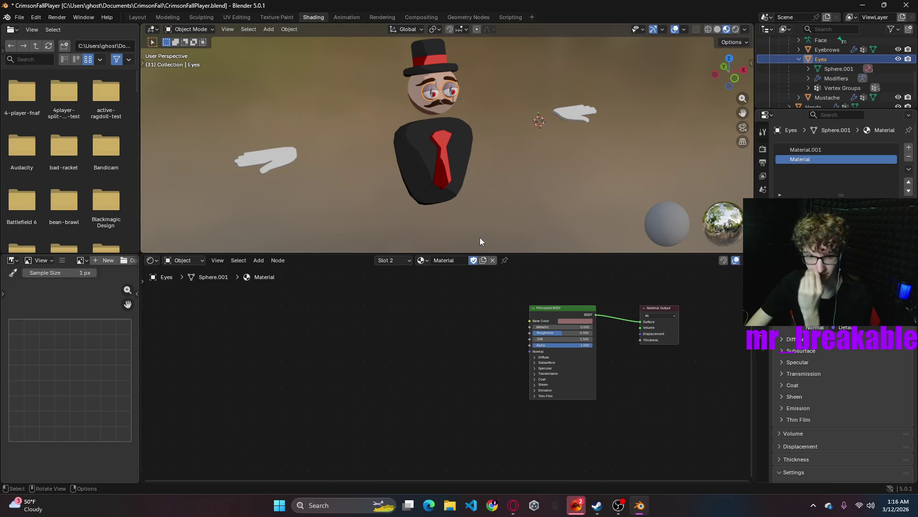
left_click(423, 259)
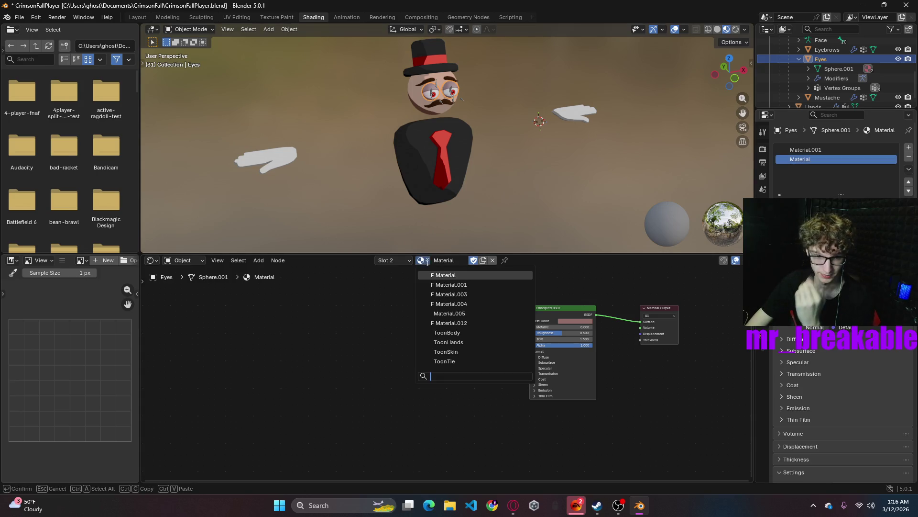
left_click(445, 351)
middle_click_drag(532, 173, 538, 174)
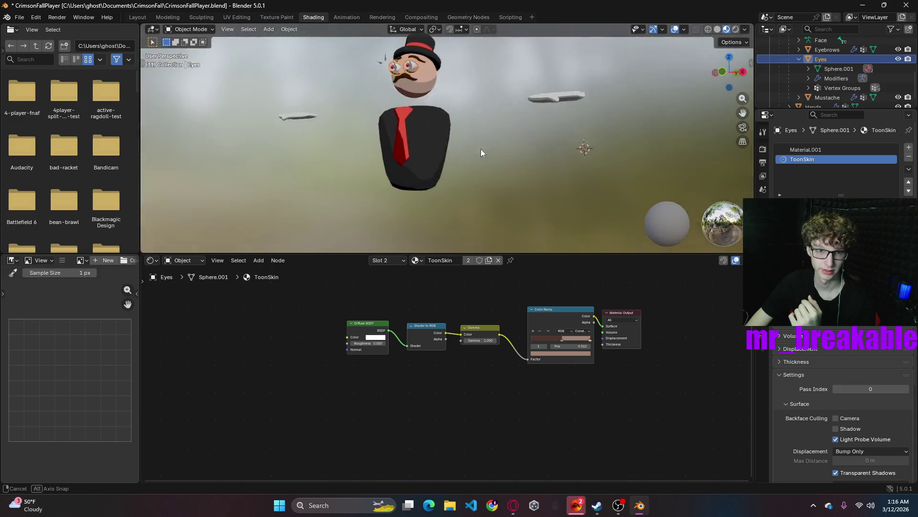
scroll(492, 130, "up", 4)
scroll(543, 69, "up", 3)
middle_click_drag(544, 69, 590, 213, "shift")
scroll(574, 208, "down", 2)
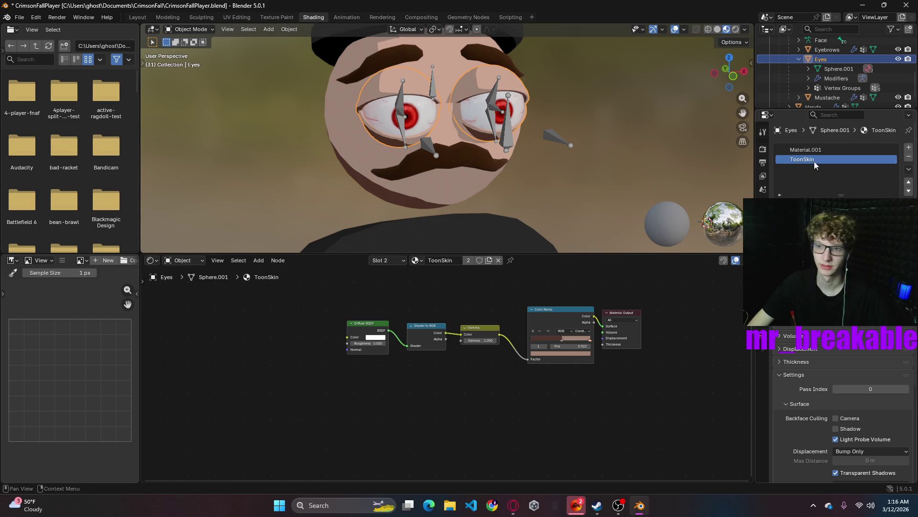
- Return to the eyes' Material.001 and delete its Normal Map and Displacement nodes
left_click(810, 149)
mouse_move(356, 402)
left_mouse_down()
mouse_move(547, 485)
mouse_move(532, 428)
mouse_move(374, 442)
left_mouse_up()
key("Delete")
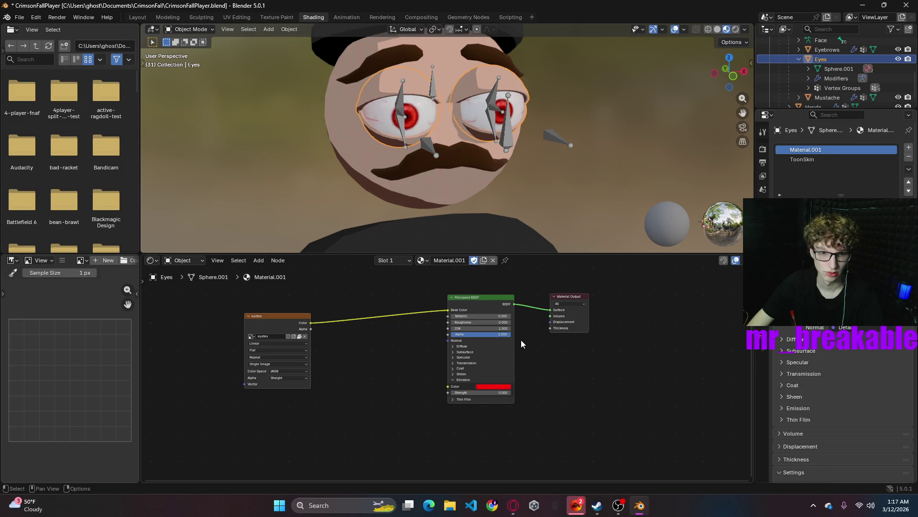
- Raise the eye material's roughness, set Metallic to 1 and inspect from the front view
mouse_move(462, 322)
left_mouse_down()
mouse_move(479, 321)
mouse_move(477, 311)
mouse_move(512, 316)
left_mouse_up()
left_click(570, 210)
middle_click_drag(570, 207, 537, 212)
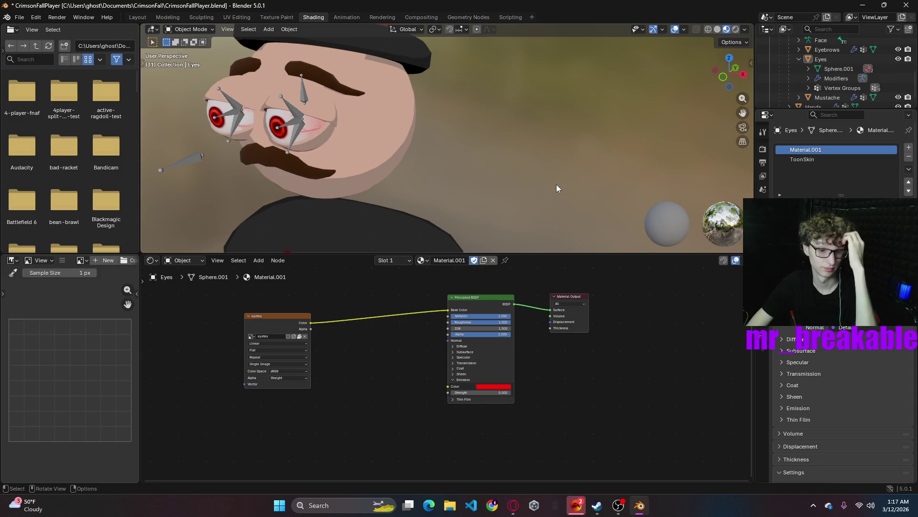
mouse_move(548, 182)
middle_mouse_down()
mouse_move(527, 171)
mouse_move(538, 157)
mouse_move(552, 162)
middle_mouse_up()
left_click(730, 85)
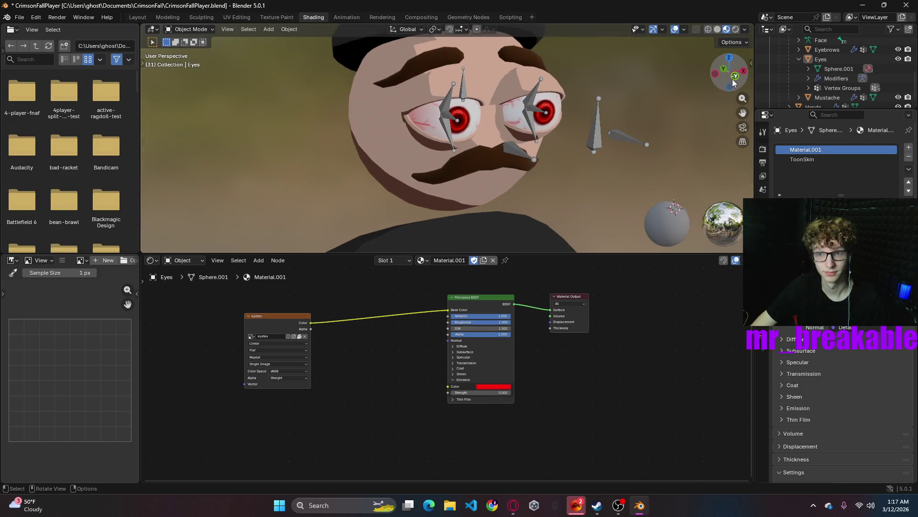
scroll(537, 148, "down", 2)
scroll(535, 149, "down", 2)
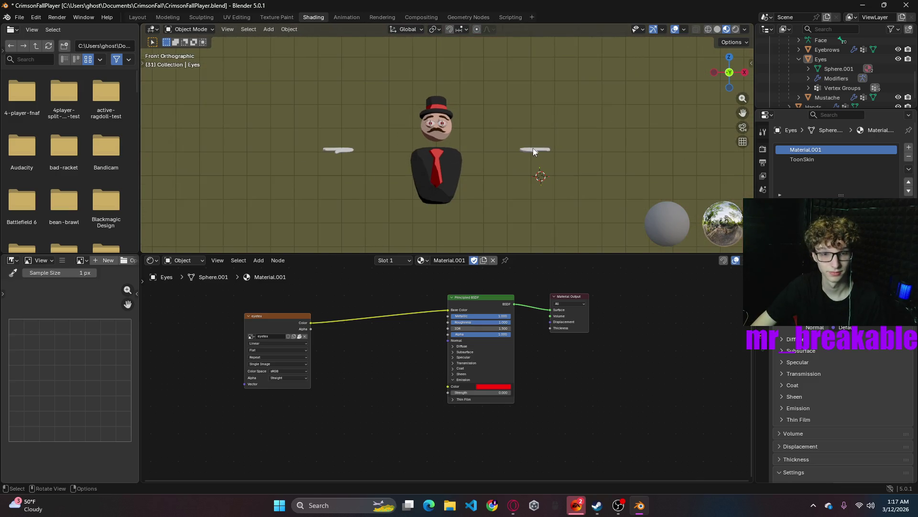
scroll(531, 149, "up", 3)
mouse_move(529, 148)
middle_mouse_down()
mouse_move(480, 168)
mouse_move(513, 147)
mouse_move(521, 153)
middle_mouse_up()
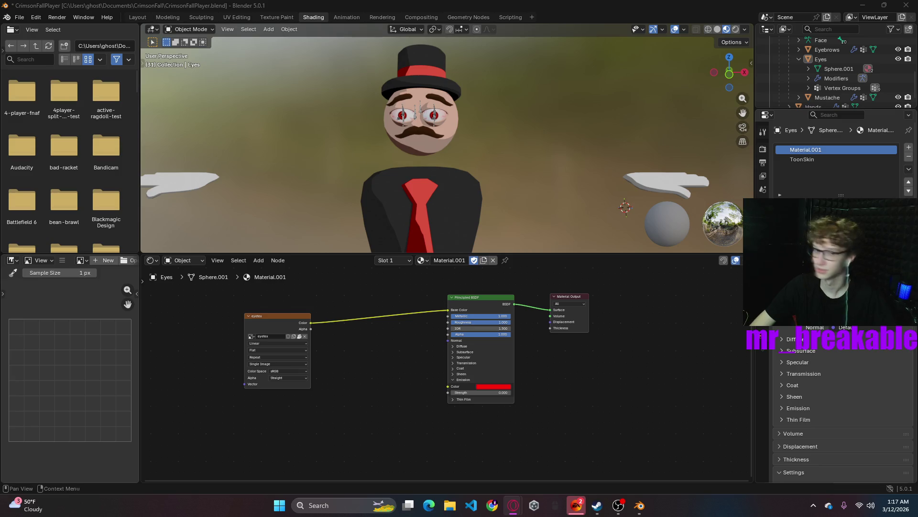
- Try the plain Material and Material.012 on the eyes, returning to Material.001 in between
left_click(423, 260)
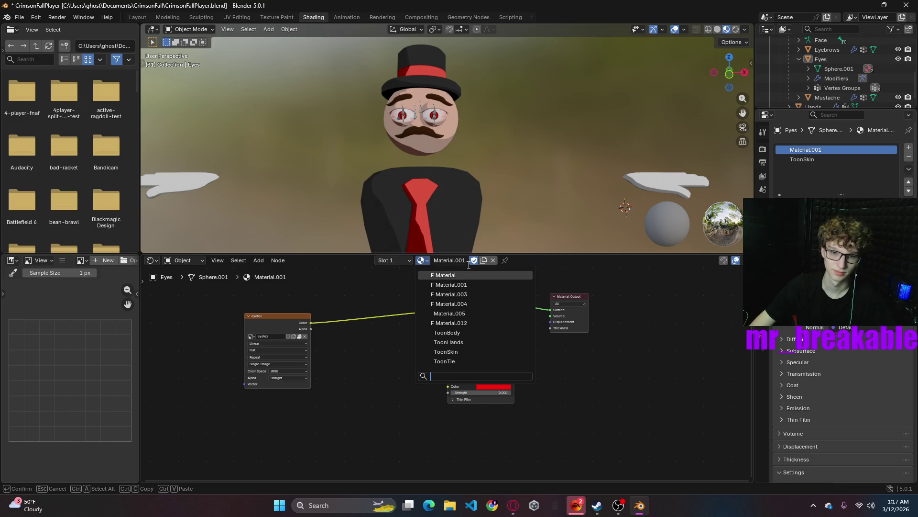
left_click(460, 275)
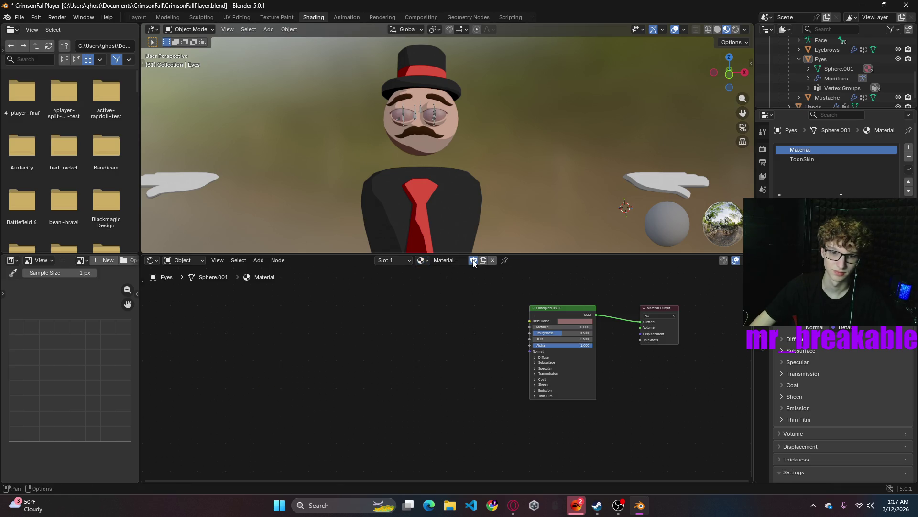
left_click(424, 259)
left_click(442, 285)
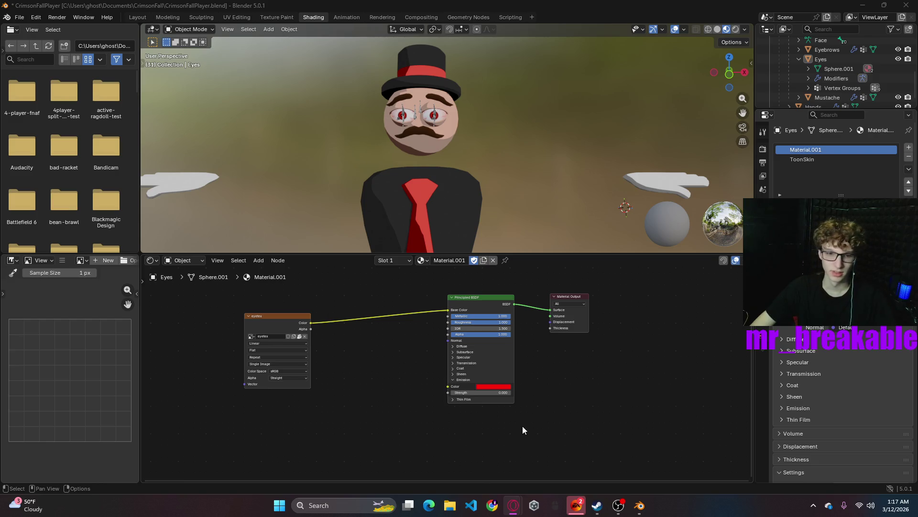
left_click(423, 260)
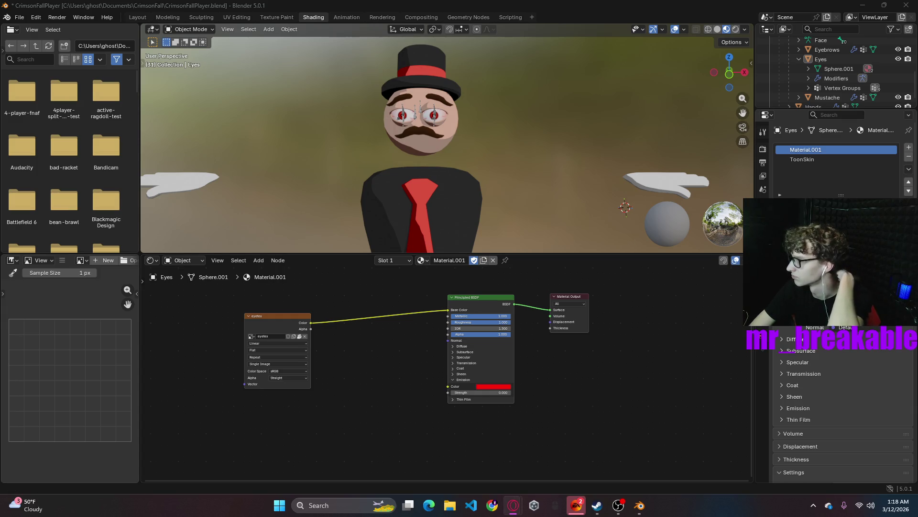
left_click(424, 260)
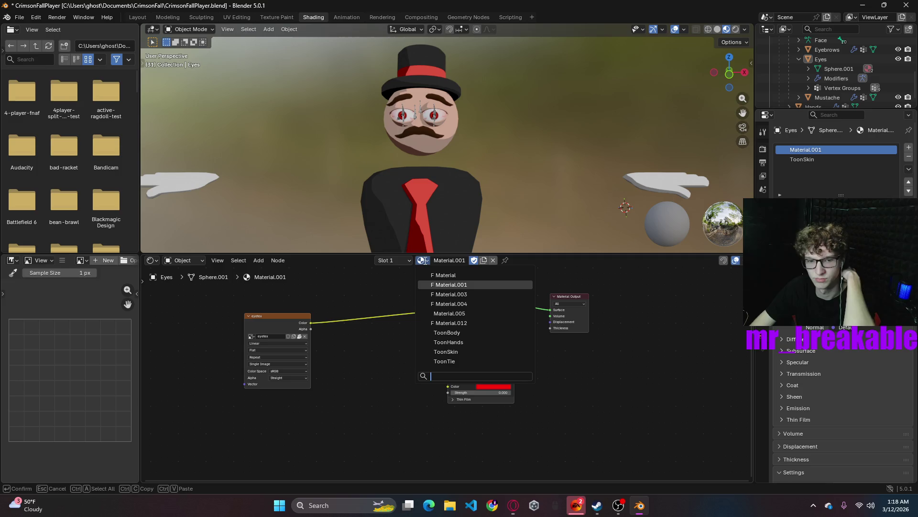
left_click(458, 323)
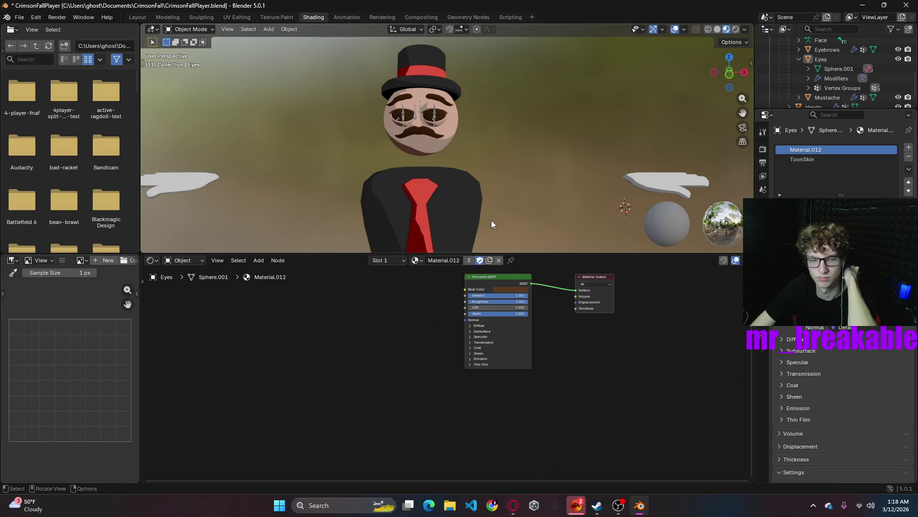
- Put Material.001 back on the eyes and select the body object
left_click(470, 197)
left_click(434, 122)
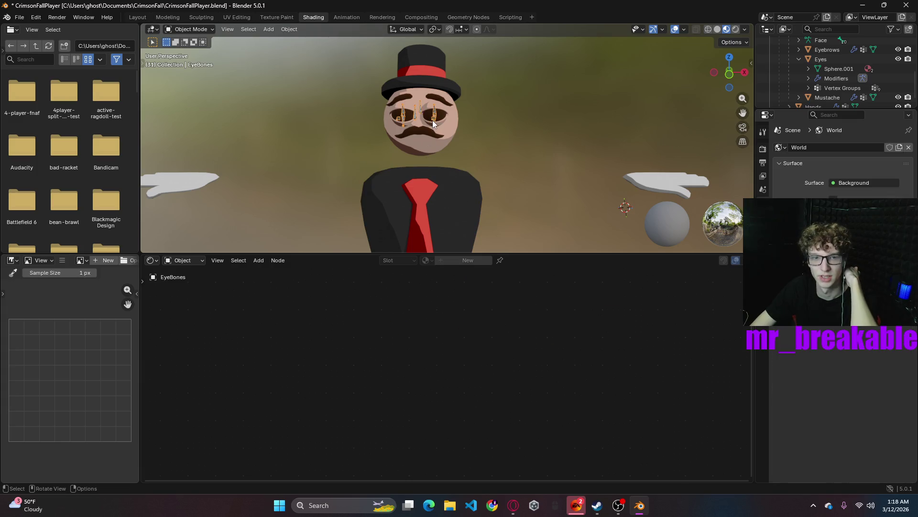
left_click(416, 259)
left_click(444, 285)
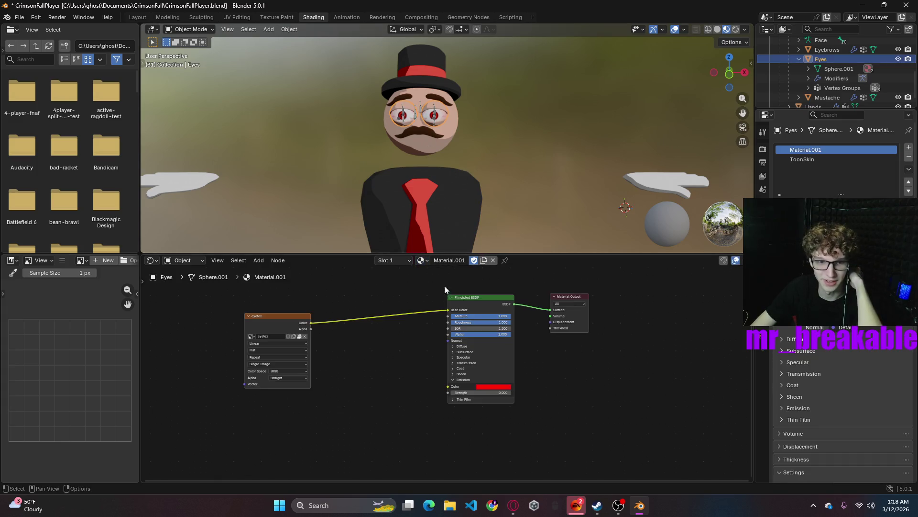
left_click(446, 207)
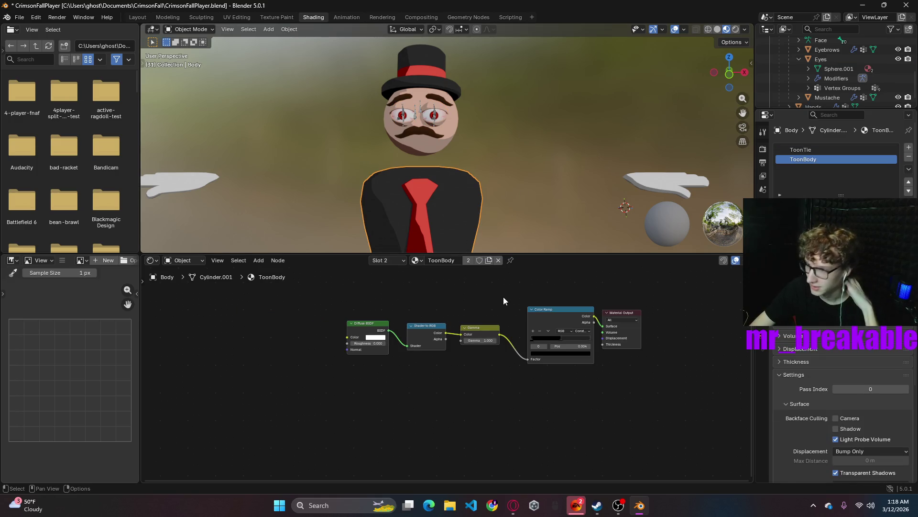
- Assign Material.005 to the body's second slot and set its base colour to black
left_click(416, 261)
left_click(459, 322)
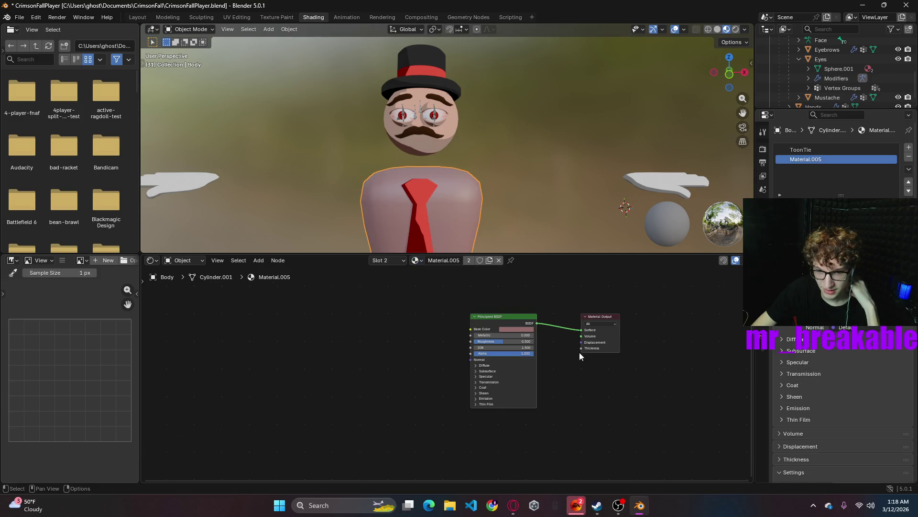
left_click(516, 329)
left_click_drag(549, 240, 548, 265)
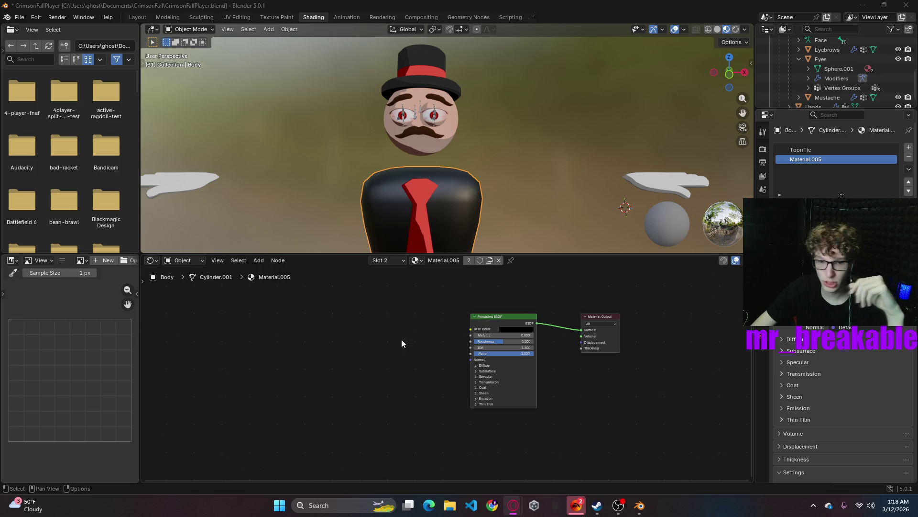
- Delete Material.005's Principled BSDF and search for an 'rgb' node to feed Surface
left_click(516, 390)
key("Delete")
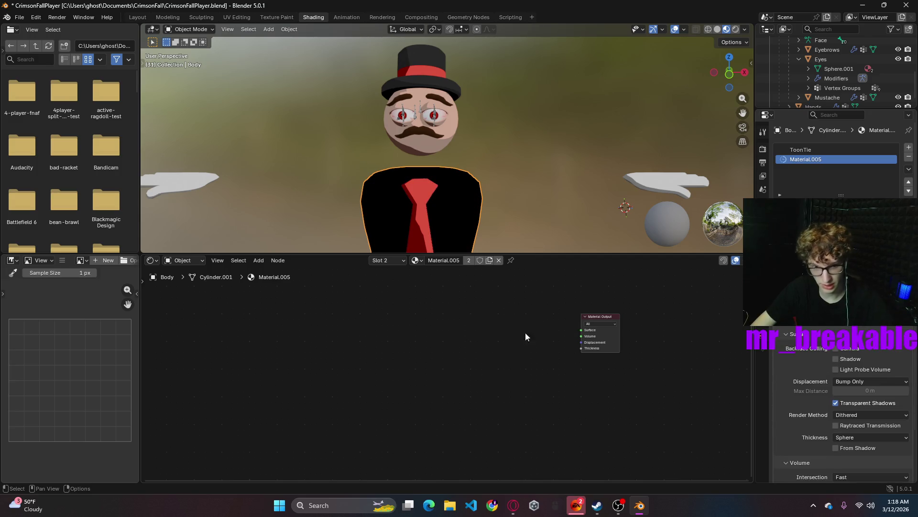
left_click_drag(581, 330, 524, 334)
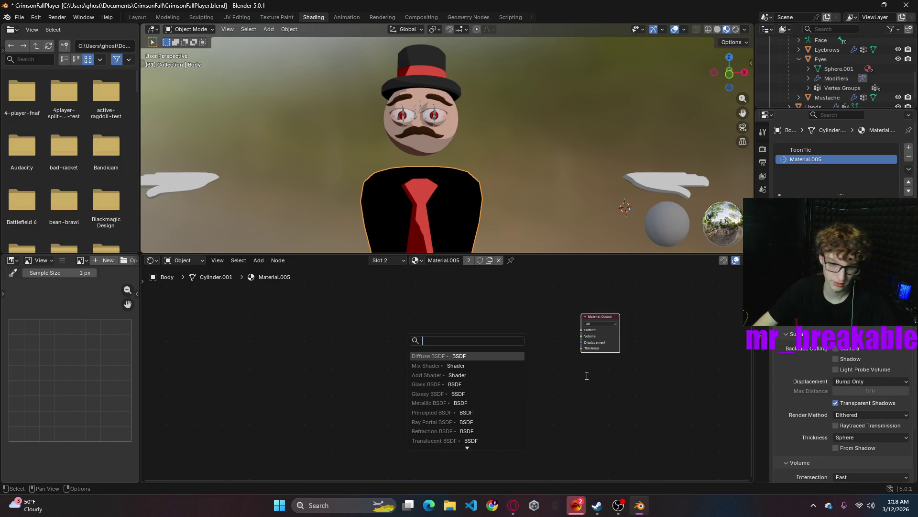
type("rgc")
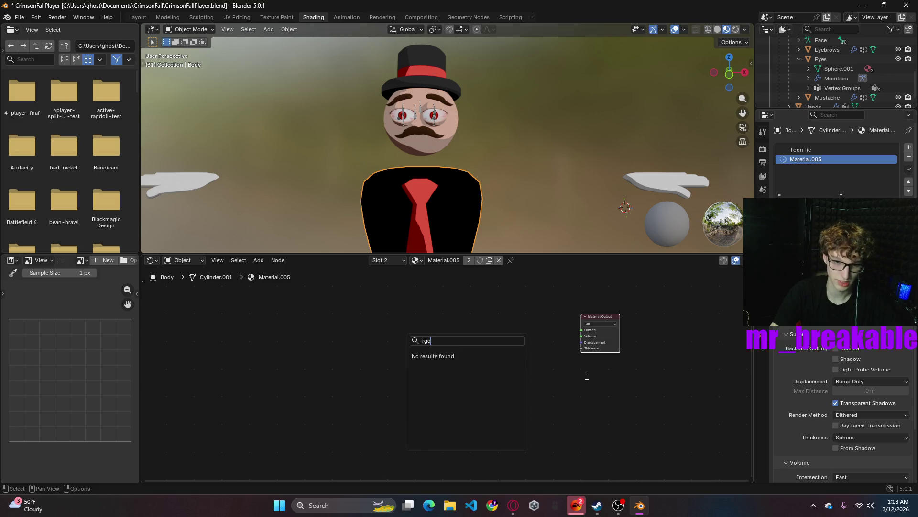
type("b")
key("Return")
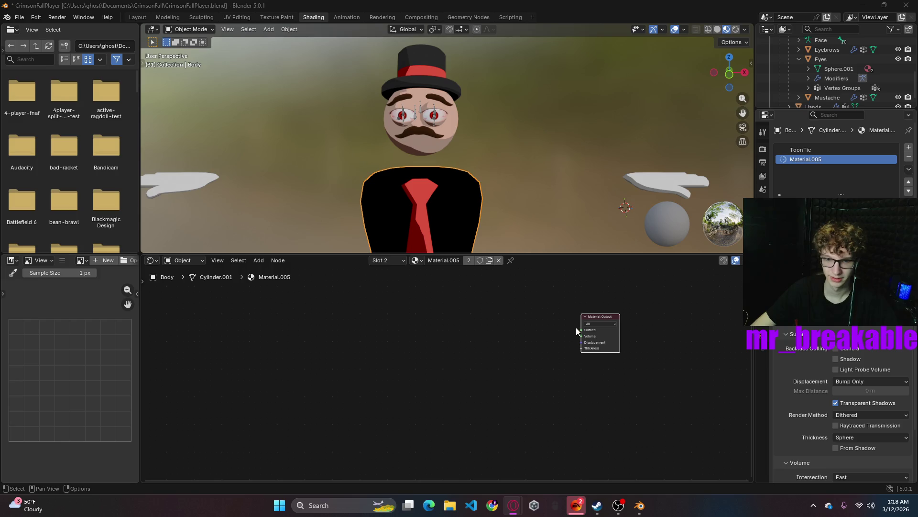
- Retry the node search, erasing the 'rgb' search text
key("shift+a")
type("color")
key("BackSpace")
key("BackSpace")
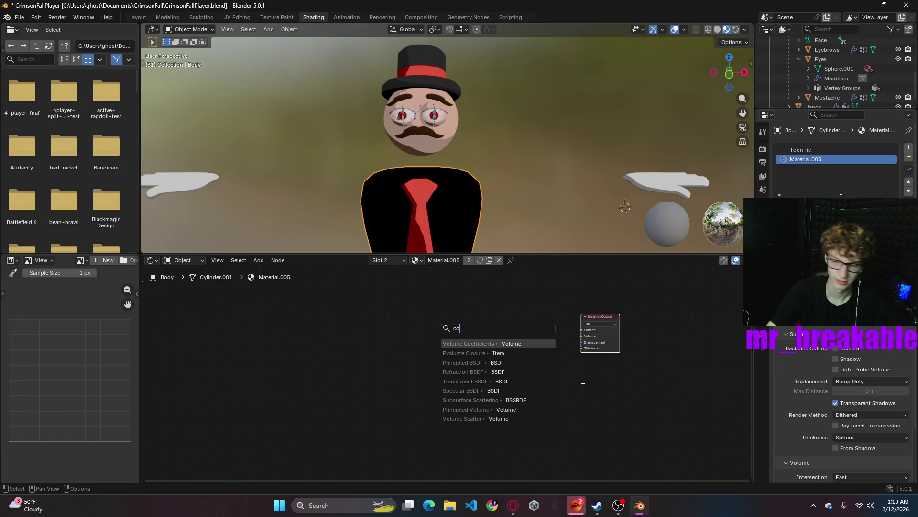
key("BackSpace")
type("rb")
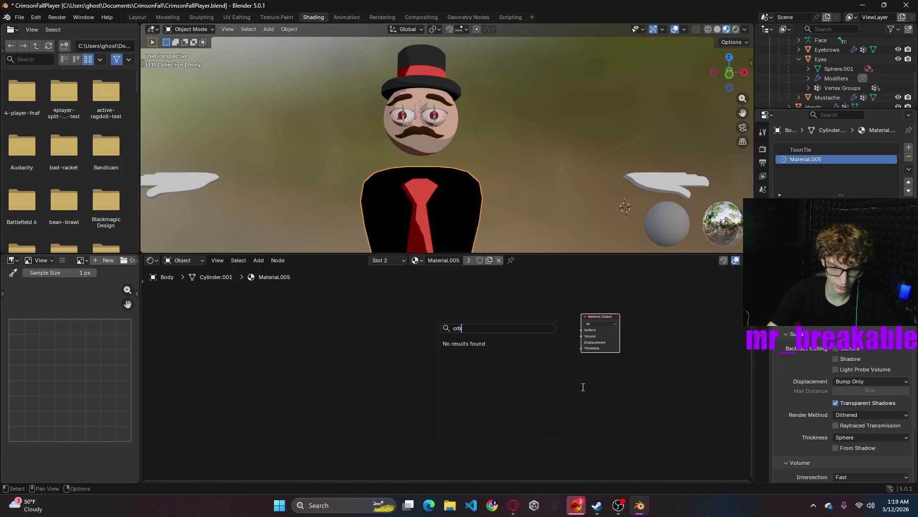
key("BackSpace")
key("BackSpace")
key("BackSpace")
type("rgb")
key("BackSpace")
key("BackSpace")
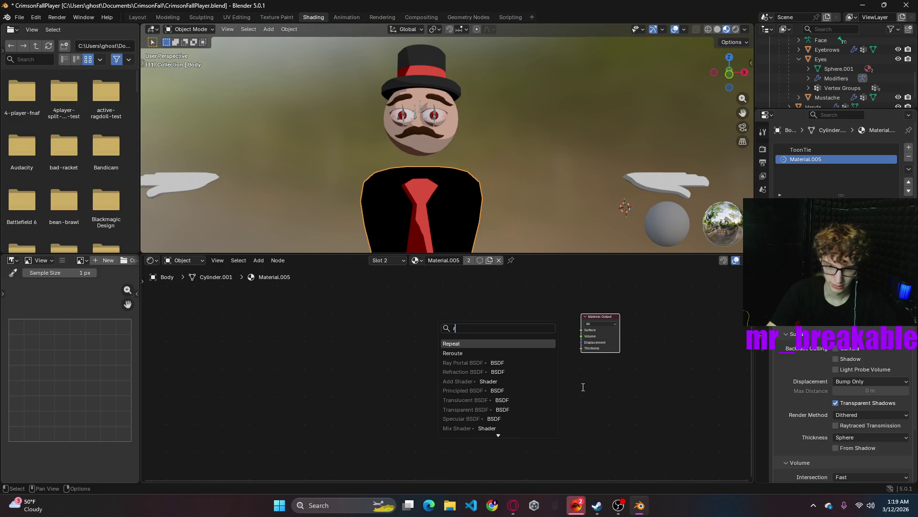
key("BackSpace")
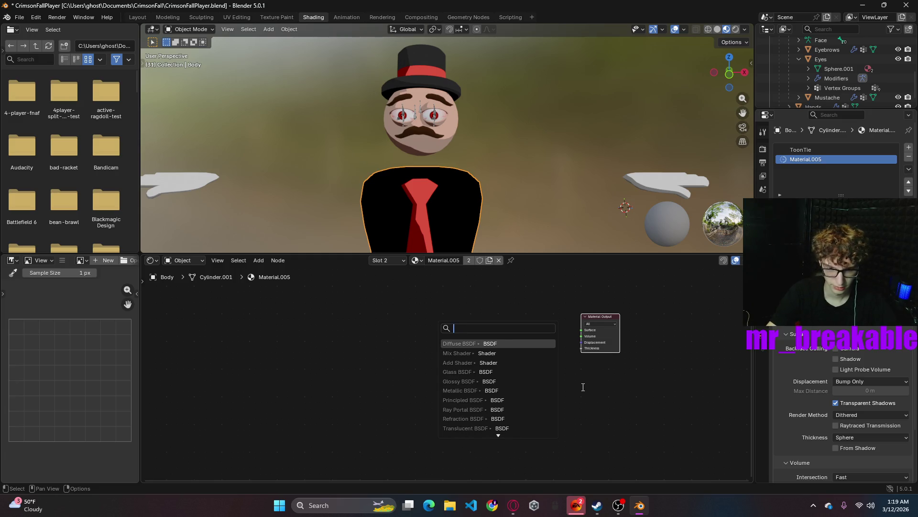
type("r")
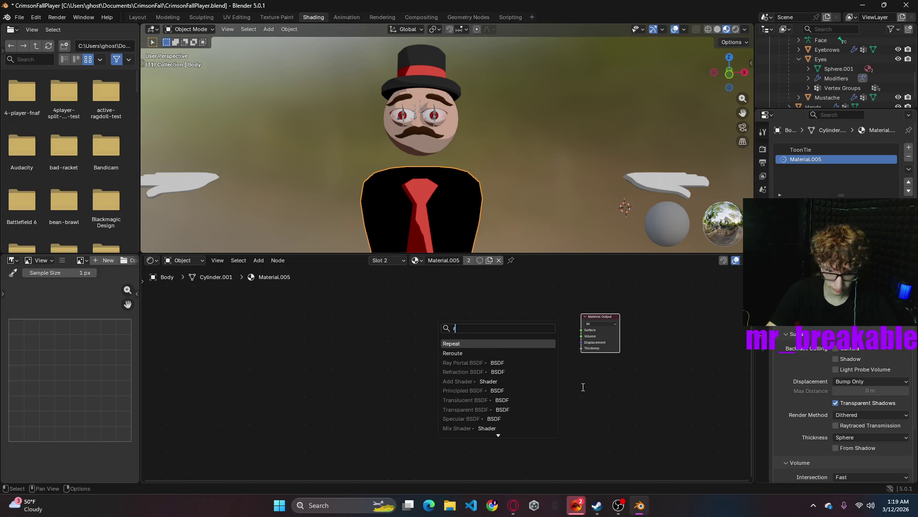
type("g")
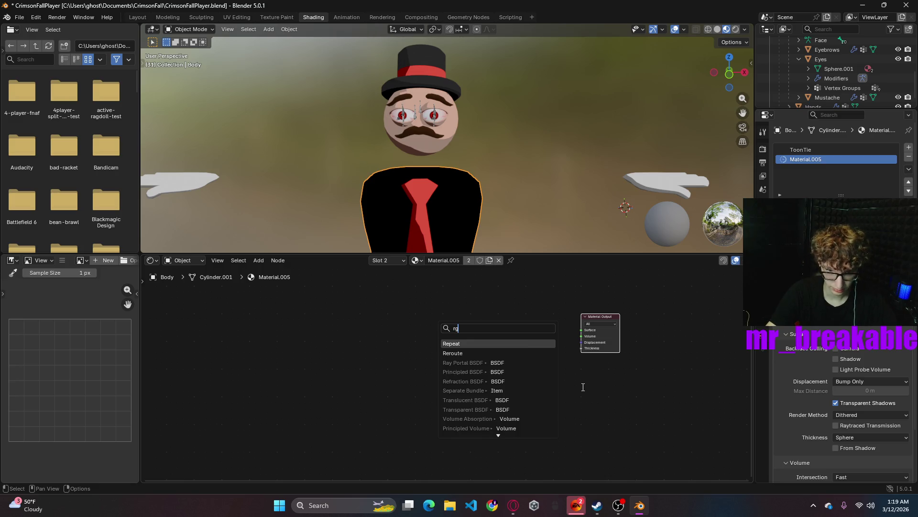
type("b")
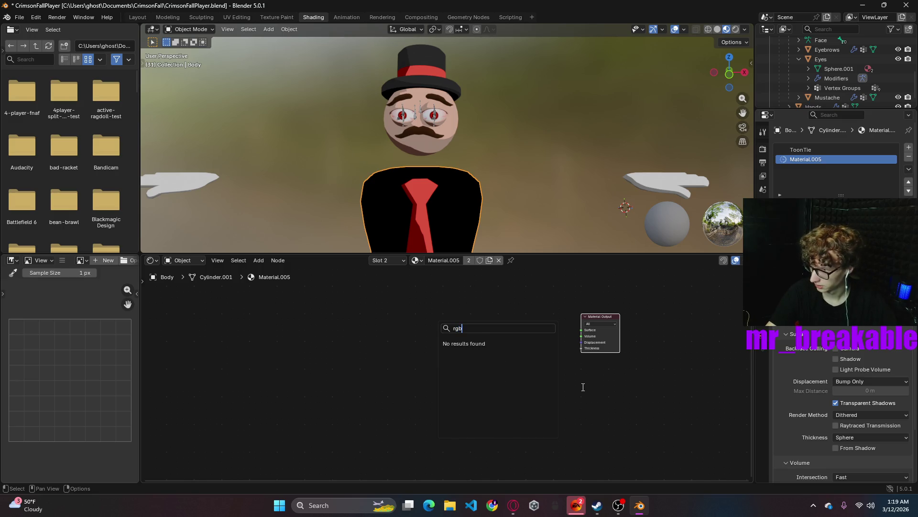
key("BackSpace")
key("BackSpace")
key("BackSpace")
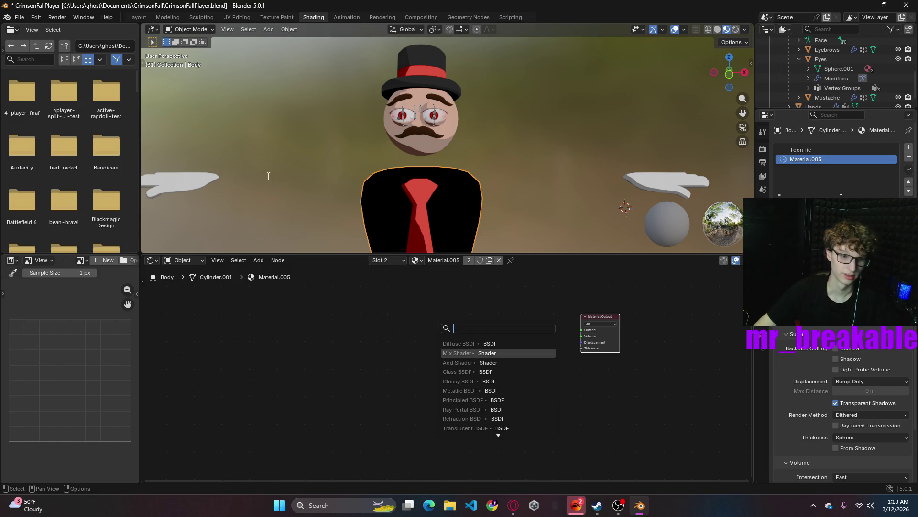
- Add an RGB to BW node from Add > Color, then drag from Surface to search for a shader
left_click(259, 259)
mouse_move(280, 316)
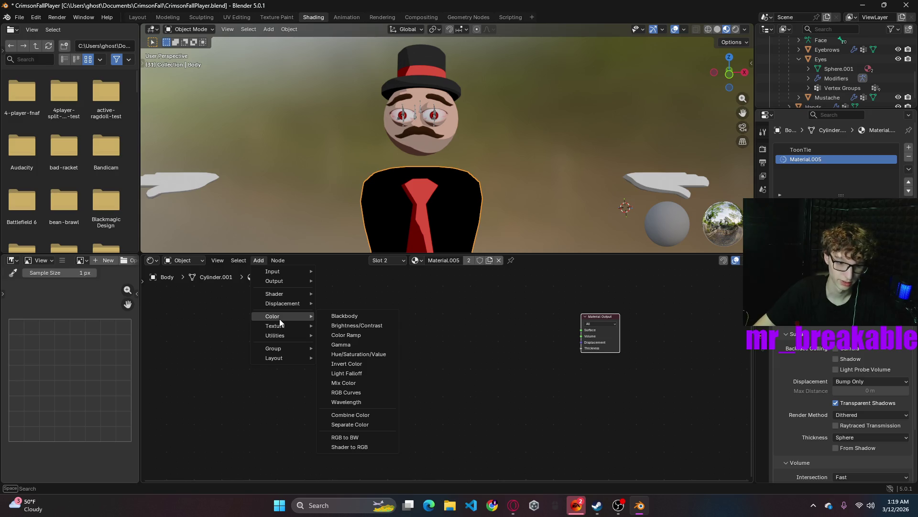
left_click(339, 436)
left_click(420, 322)
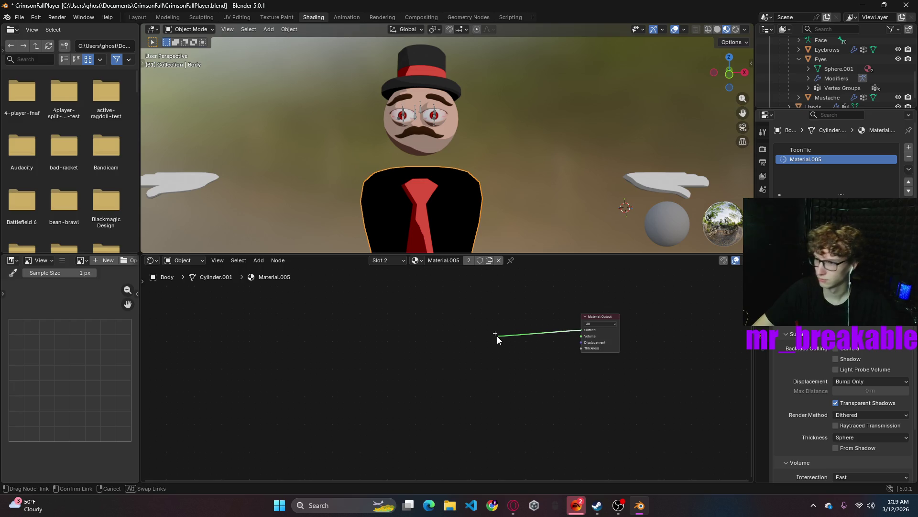
left_click_drag(581, 330, 492, 325)
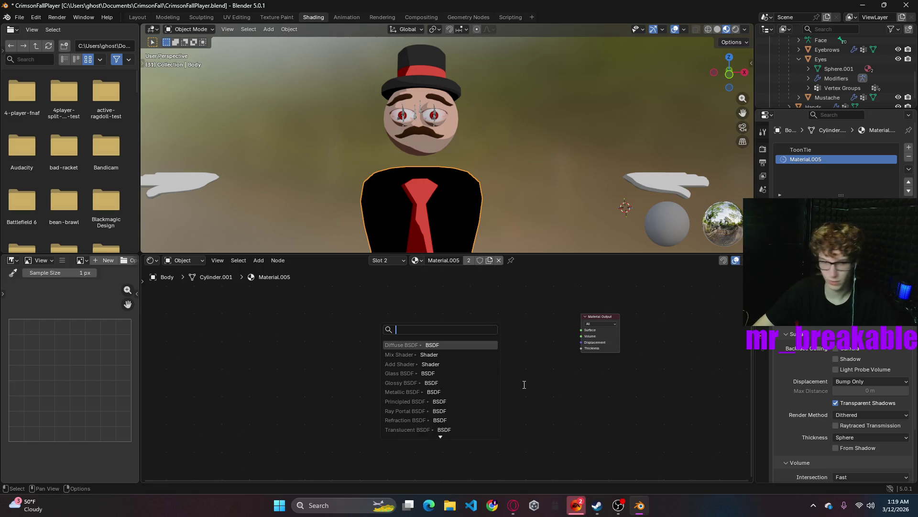
- Link a Diffuse BSDF into Material.005's Surface and turn its colour black
left_click(427, 345)
left_click(420, 340)
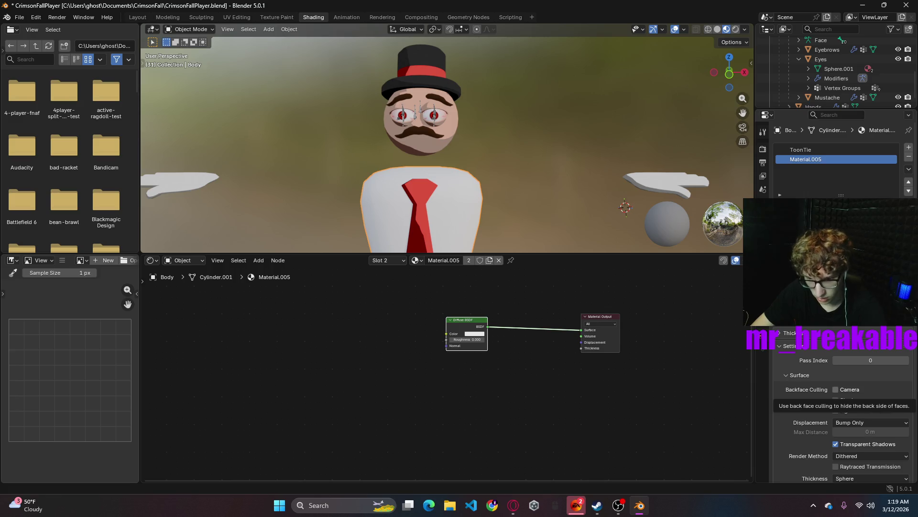
left_click(474, 335)
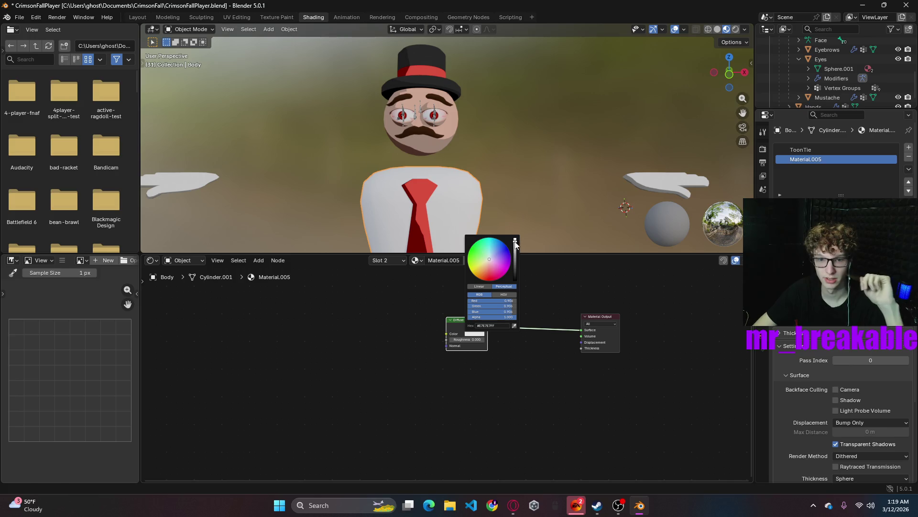
left_click_drag(515, 244, 514, 281)
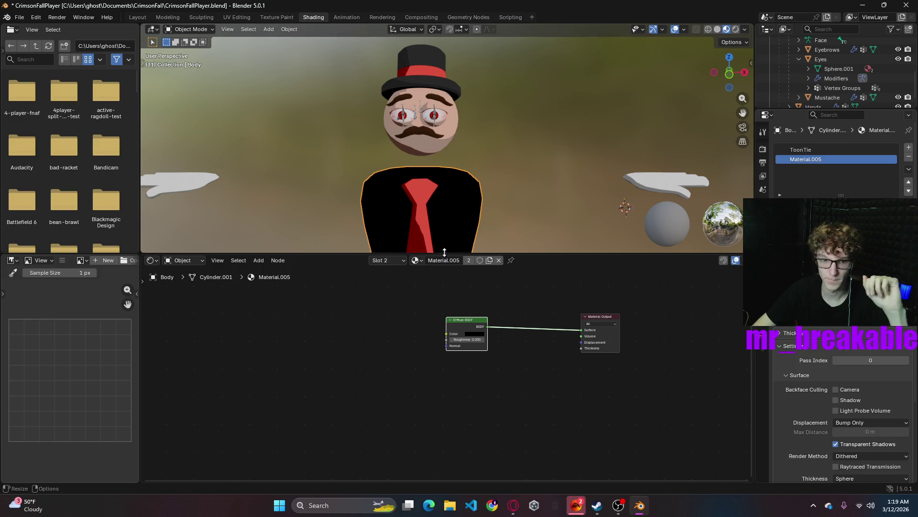
- Put ToonBody back in the body's second material slot
left_click(417, 260)
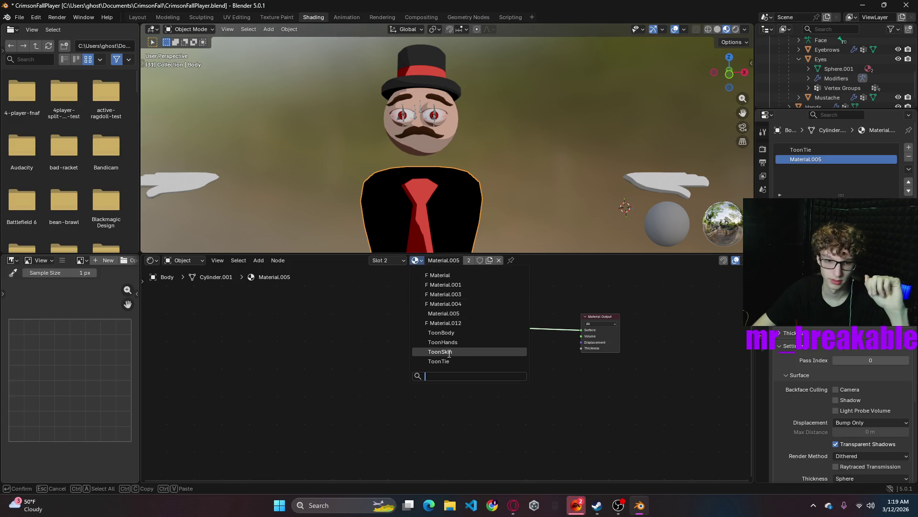
left_click(449, 332)
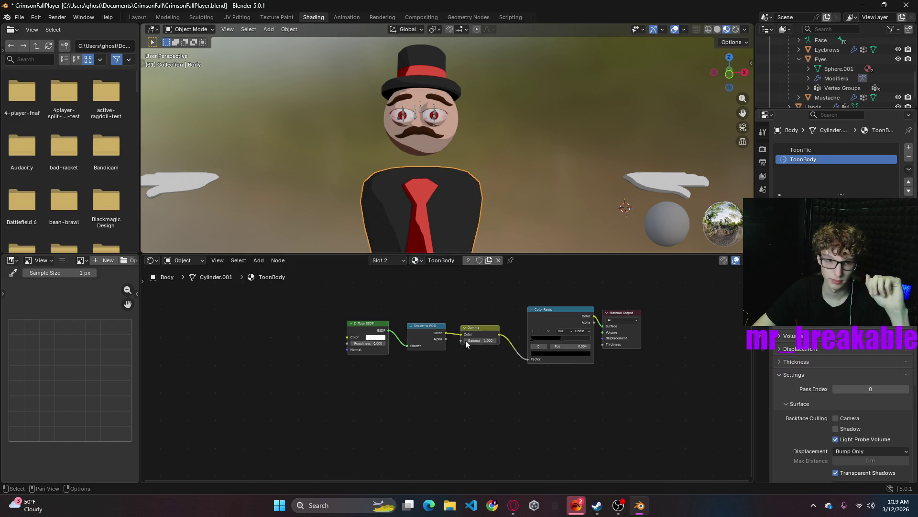
- Add a third material slot to the body holding Material.005
left_click(910, 149)
left_click(426, 259)
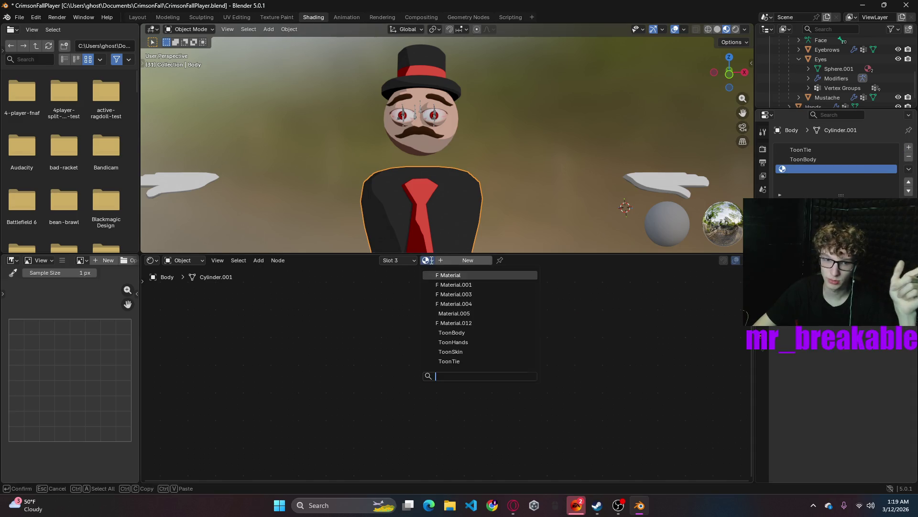
left_click(459, 314)
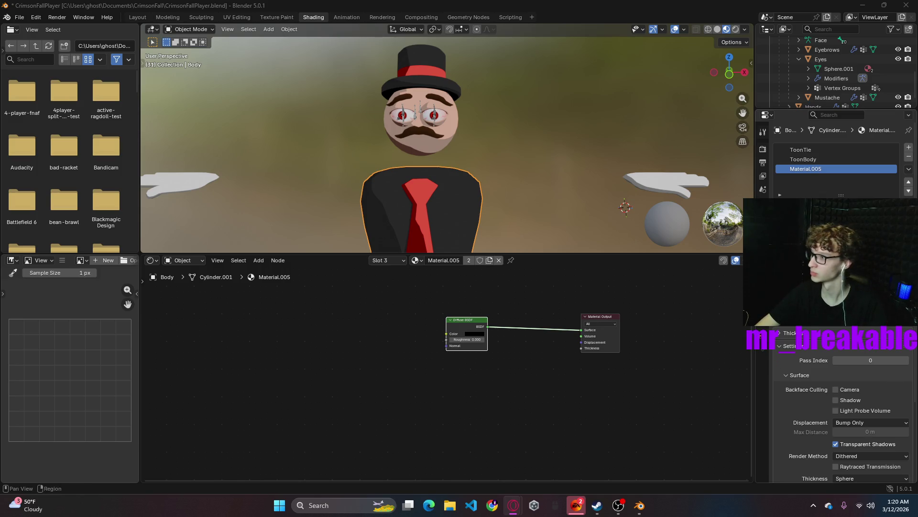
- Show the body's modifiers and the list of modifiers available to add
left_click(763, 248)
left_click(828, 149)
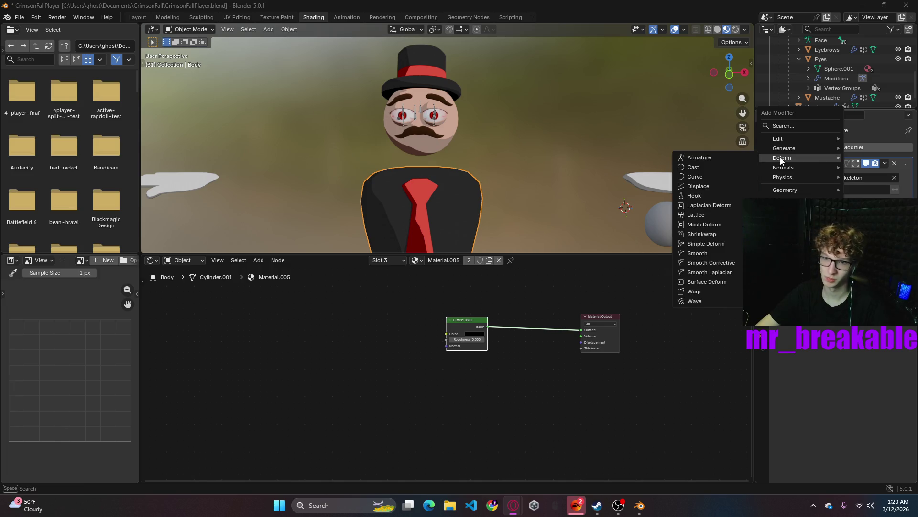
mouse_move(784, 148)
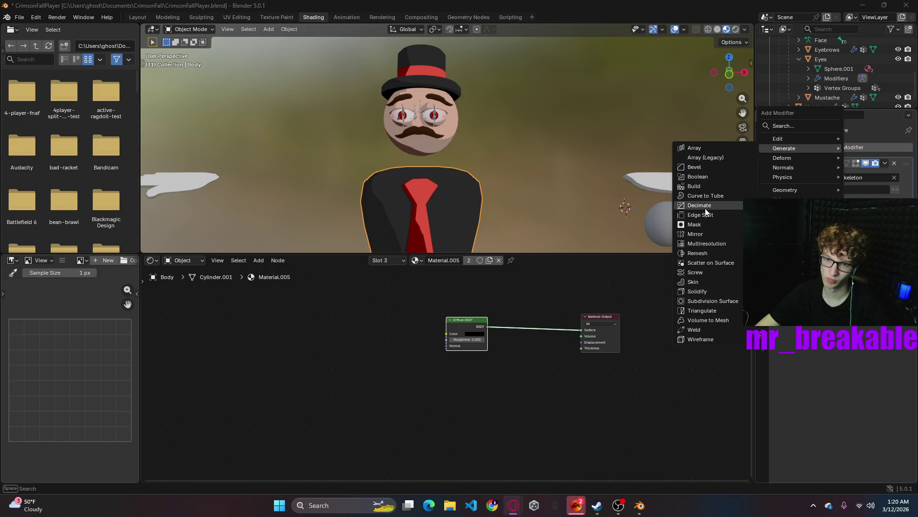
- Add a Solidify modifier to the body with flipped normals
left_click(705, 290)
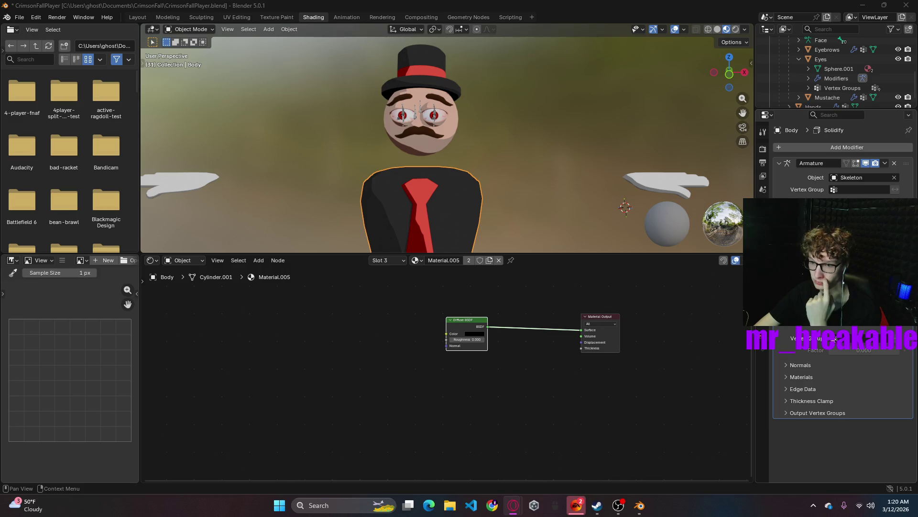
left_click(787, 367)
left_click(785, 365)
left_click(831, 378)
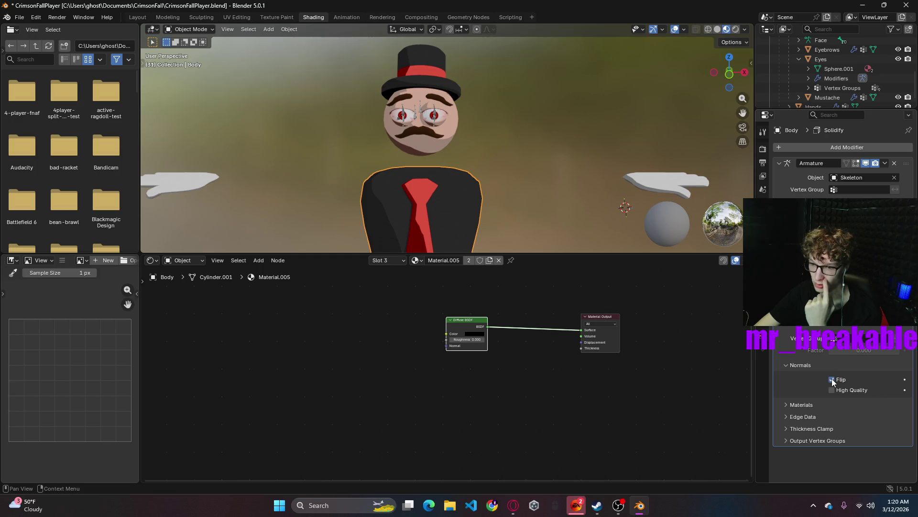
- Set the Solidify material offset to 1 so the shell uses Material.005, and orbit to check
left_click(801, 405)
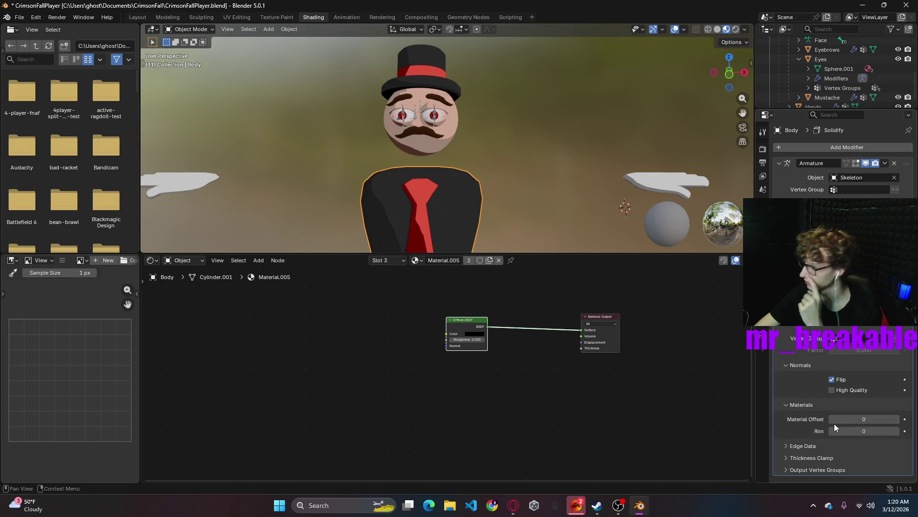
left_click(854, 417)
type("1")
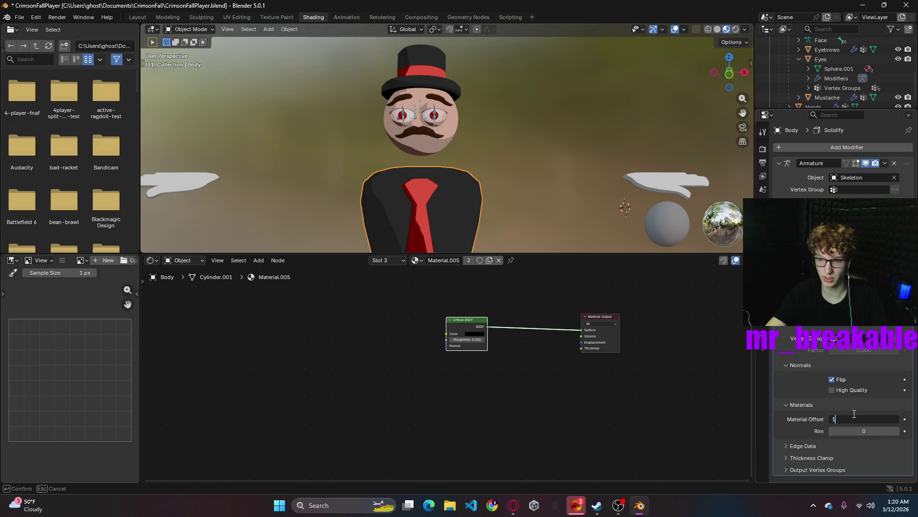
key("Return")
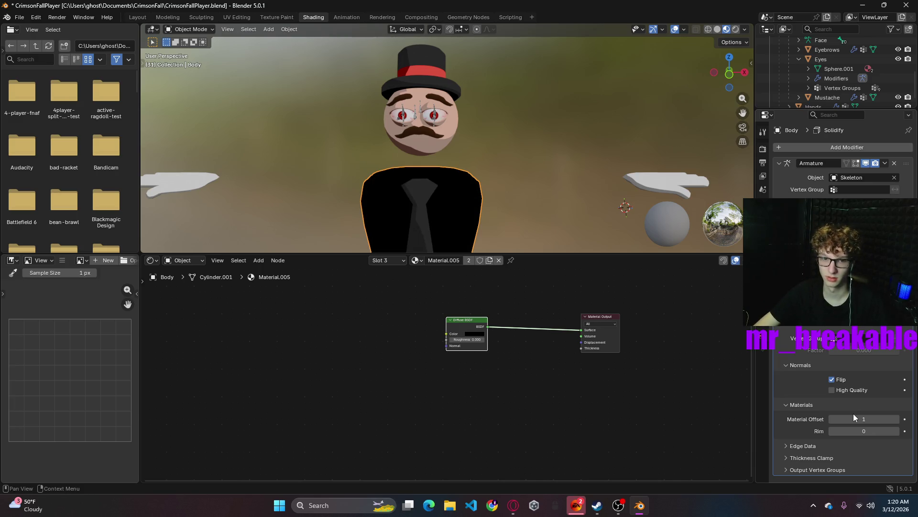
scroll(529, 211, "down", 5)
scroll(527, 204, "up", 3)
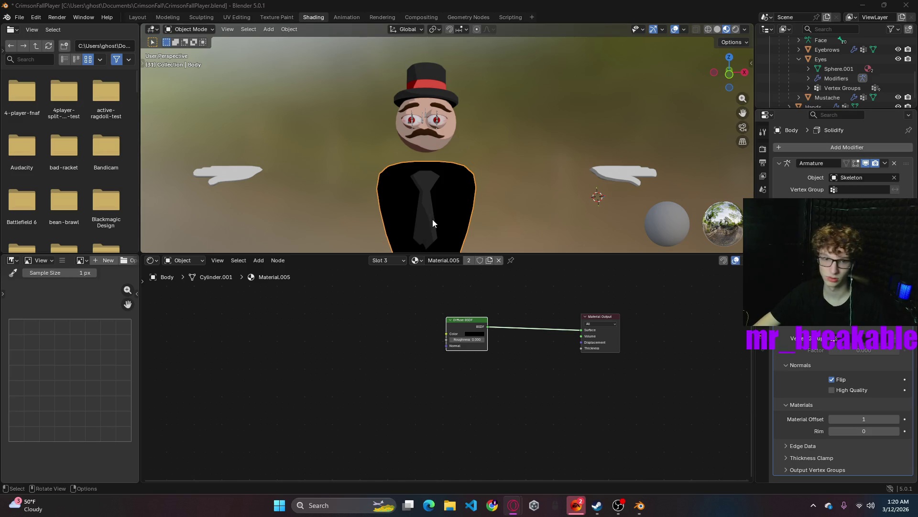
middle_click_drag(518, 218, 509, 191)
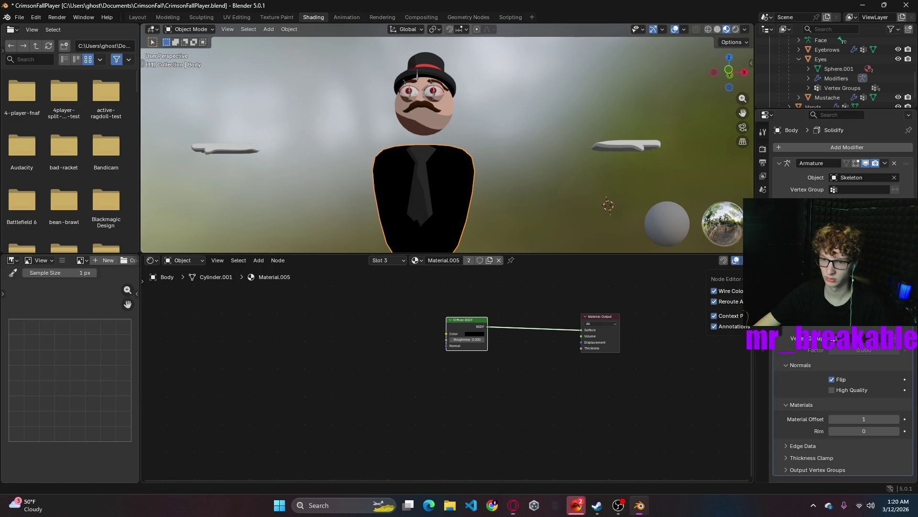
- Enable camera Backface Culling on the outline Material.005 so the body gets a clean black outline
key("n")
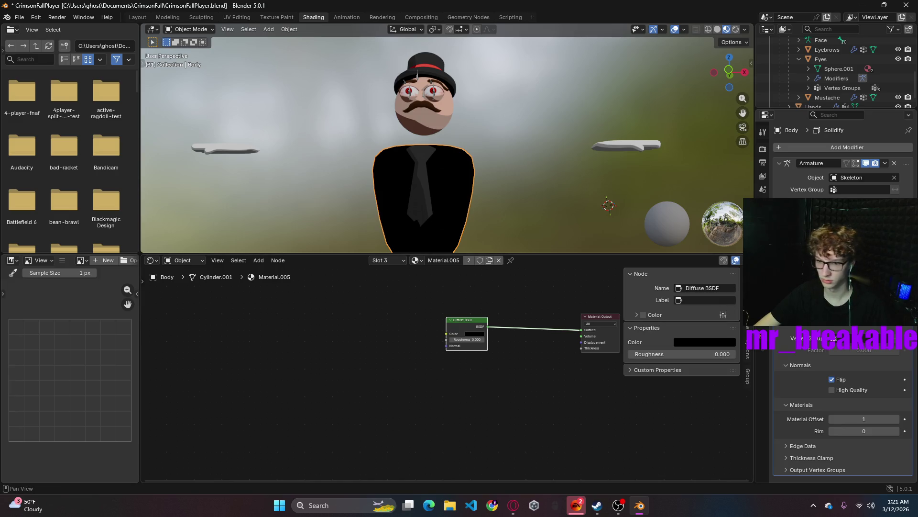
left_click(748, 350)
left_click(676, 317)
mouse_move(458, 185)
middle_mouse_down()
mouse_move(536, 197)
mouse_move(585, 217)
mouse_move(563, 196)
mouse_move(472, 188)
mouse_move(533, 157)
mouse_move(516, 183)
middle_mouse_up()
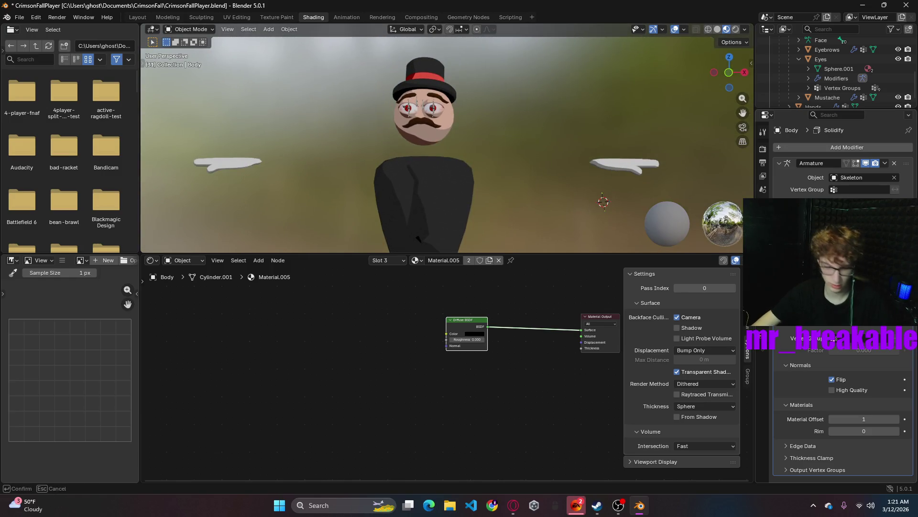
key("Return")
- Orbit back to the front to check the outline and select the hands
mouse_move(529, 176)
middle_mouse_down()
mouse_move(472, 187)
mouse_move(522, 176)
mouse_move(567, 211)
middle_mouse_up()
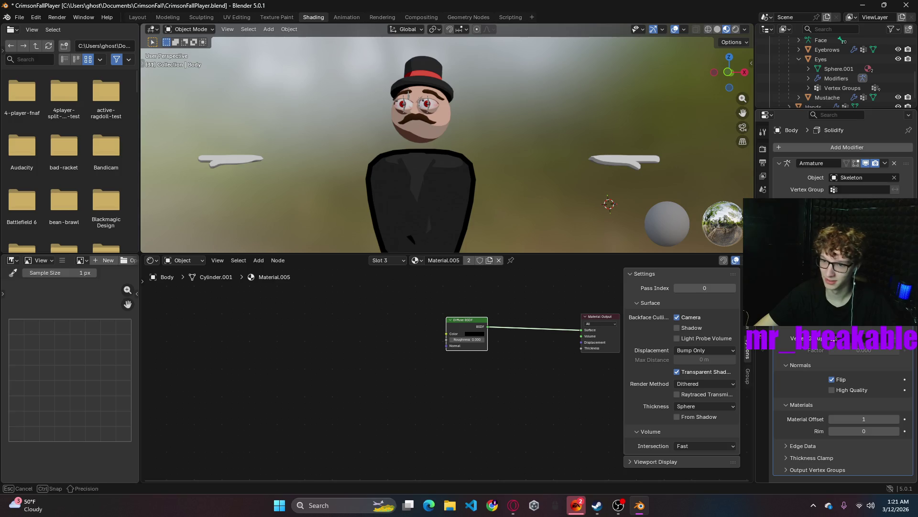
left_click_drag(864, 236, 864, 237)
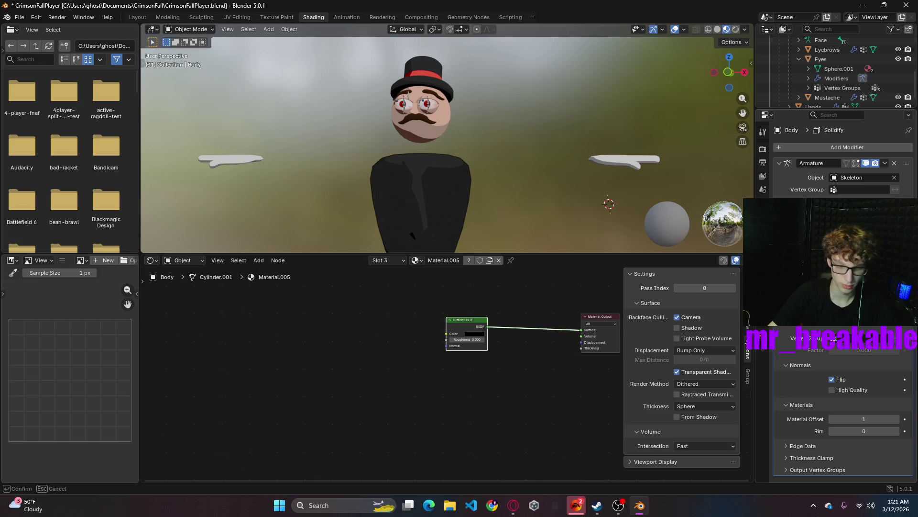
left_click_drag(864, 237, 864, 237)
mouse_move(531, 188)
middle_mouse_down()
mouse_move(541, 190)
mouse_move(533, 202)
middle_mouse_up()
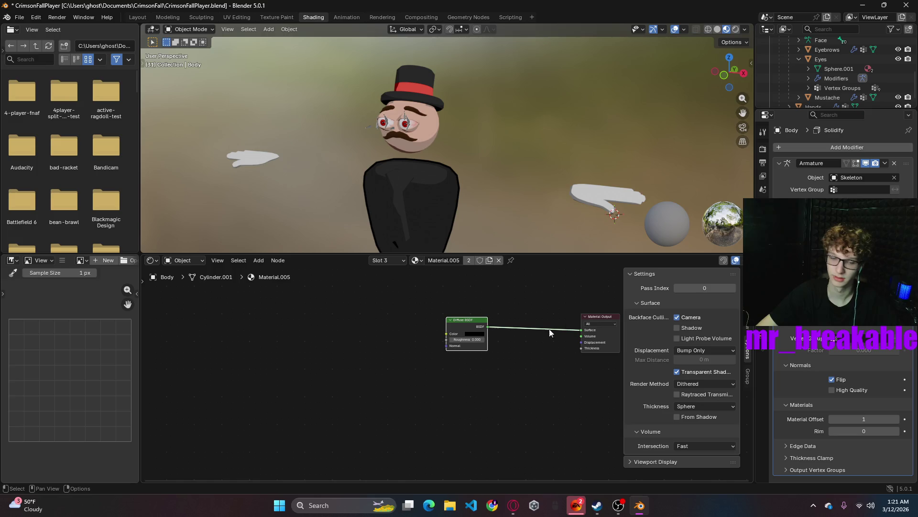
left_click(589, 194)
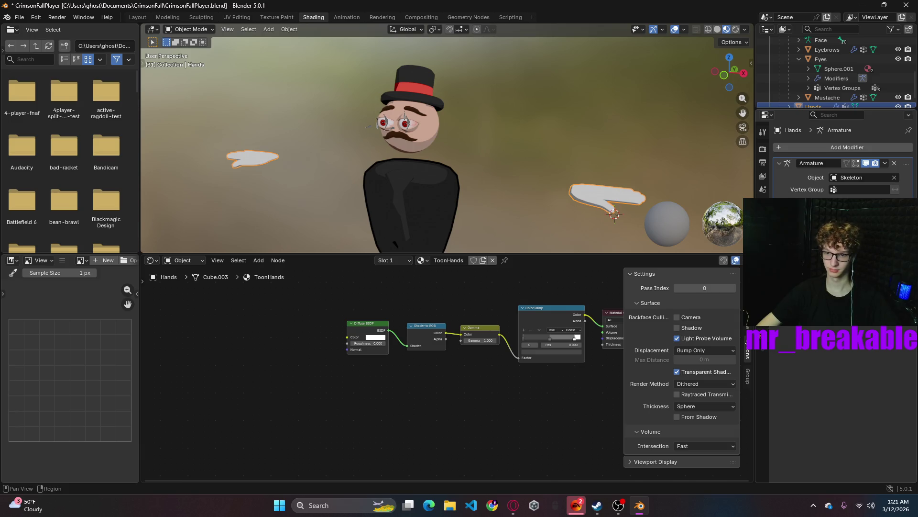
- Add a Solidify modifier to the hands and raise its thickness slightly
left_click(829, 147)
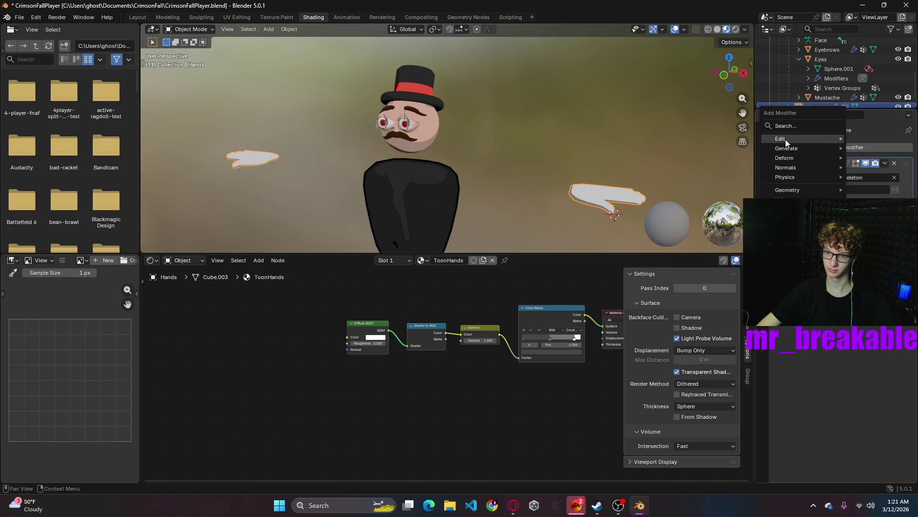
left_click(701, 291)
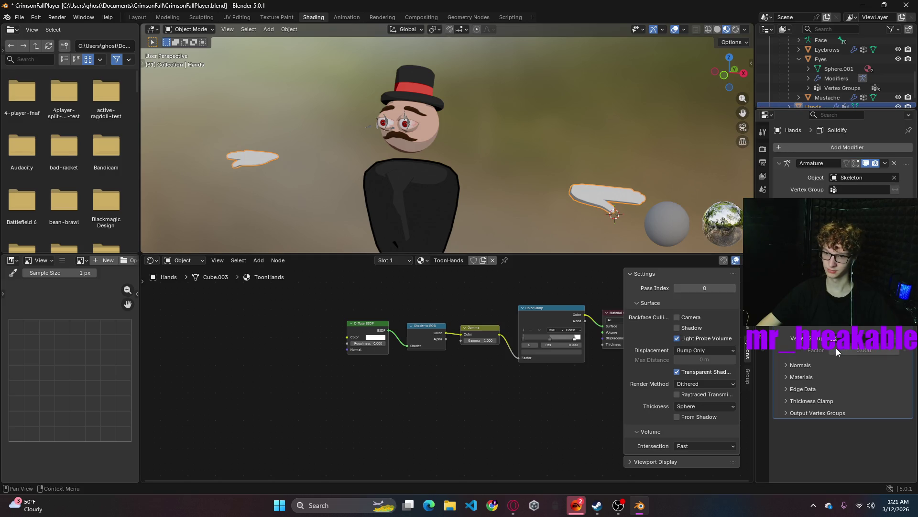
left_click_drag(861, 287, 872, 287)
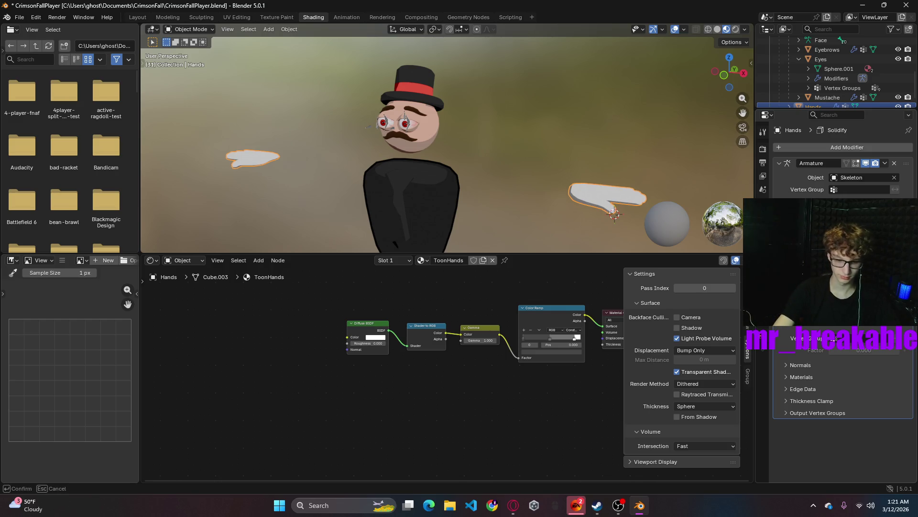
left_click_drag(872, 287, 904, 287)
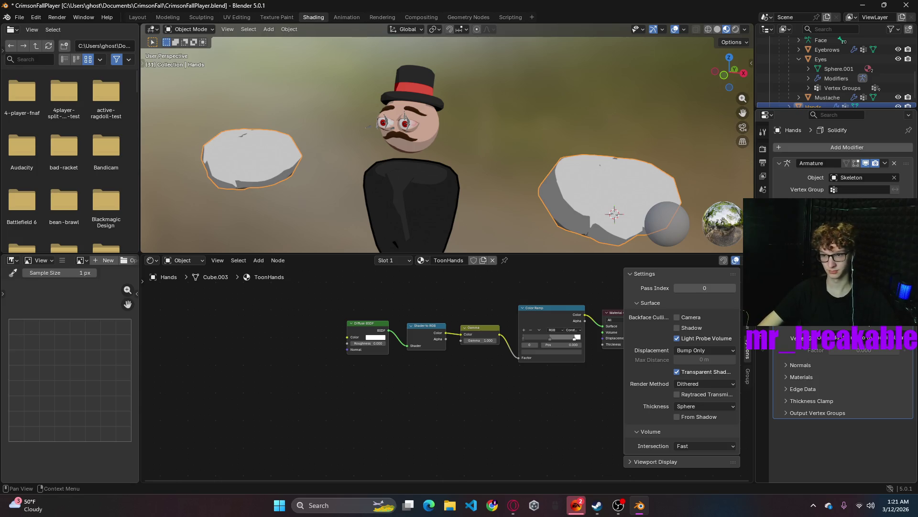
- Flip the hands' Solidify normals and set its Material Offset to 1
left_click(797, 365)
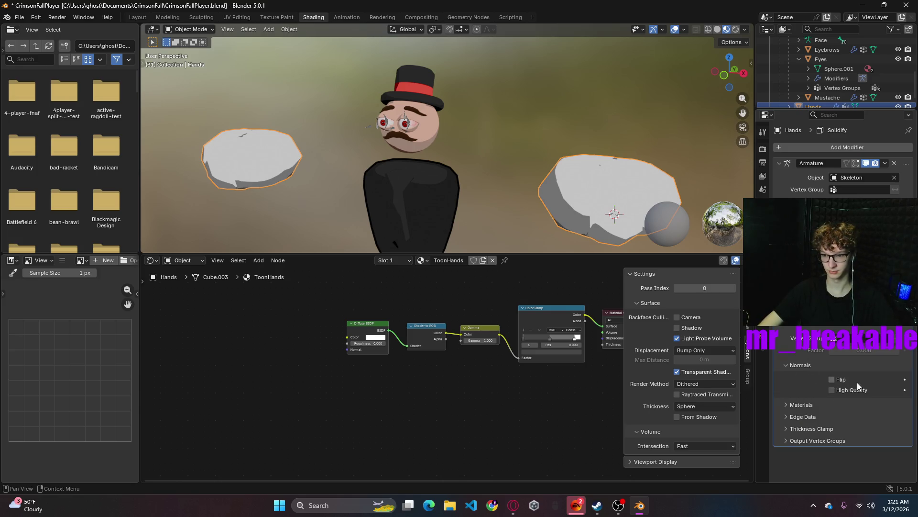
left_click(790, 406)
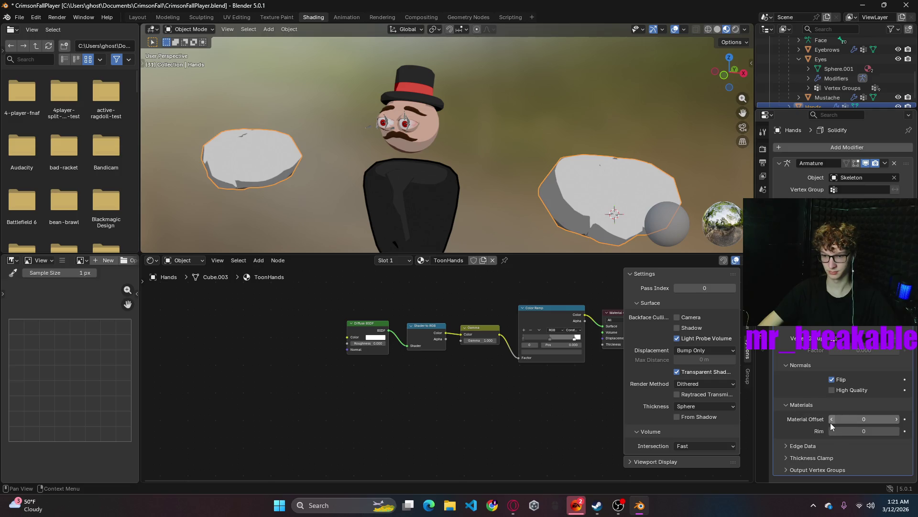
left_click_drag(833, 421, 853, 419)
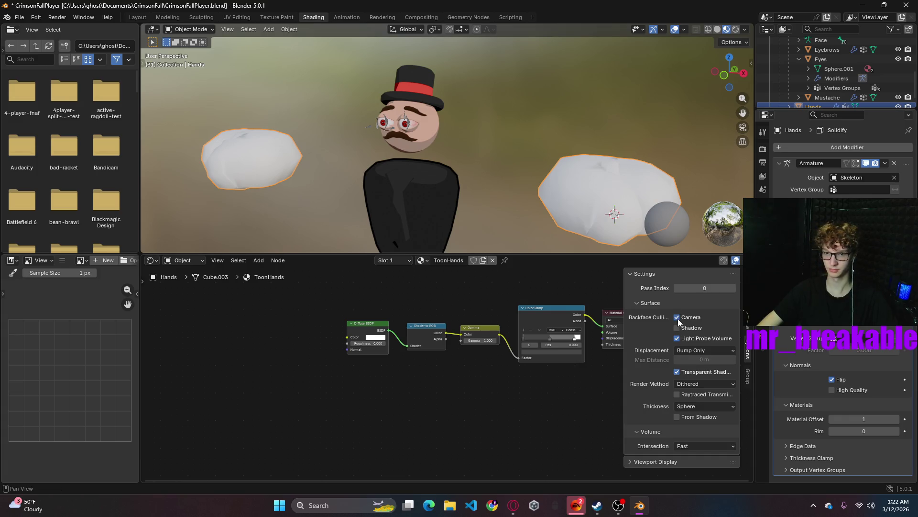
mouse_move(681, 179)
middle_mouse_down()
mouse_move(611, 111)
mouse_move(676, 140)
middle_mouse_up()
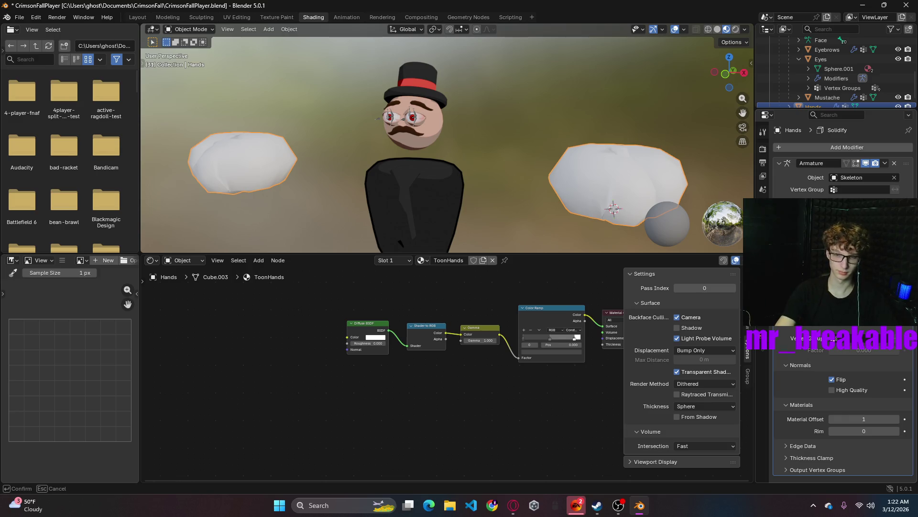
left_click(615, 199)
mouse_move(668, 160)
middle_mouse_down()
mouse_move(522, 140)
mouse_move(667, 214)
middle_mouse_up()
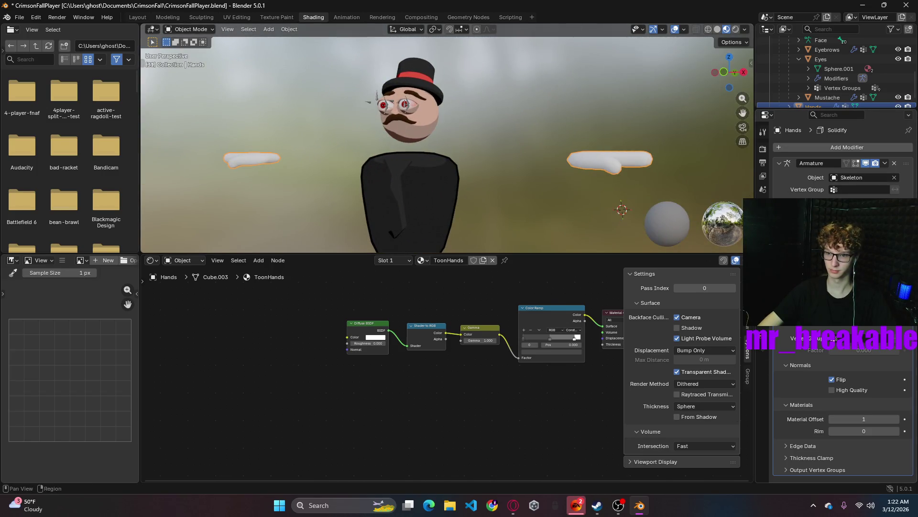
- Add an empty second material slot to the hands
left_click(763, 189)
left_click(831, 158)
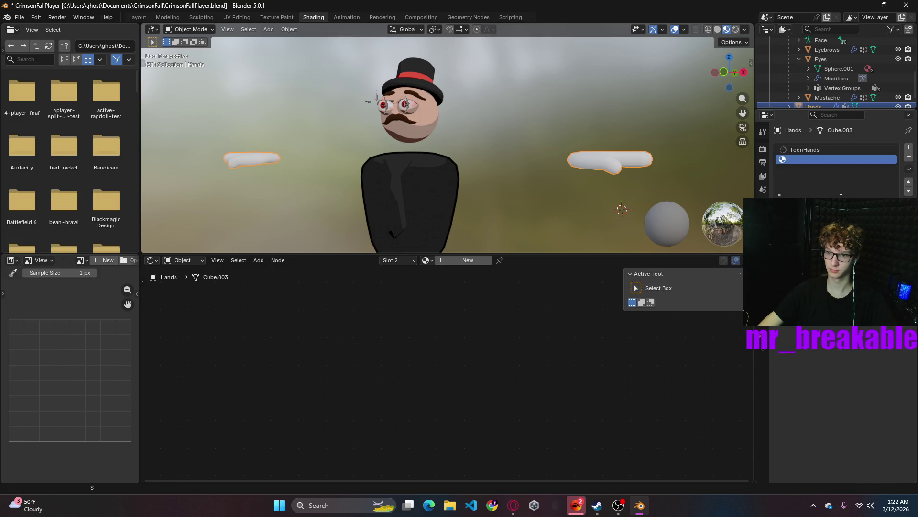
- Assign the black outline Material.005 to the hands' second material slot
left_click(789, 209)
left_click(796, 223)
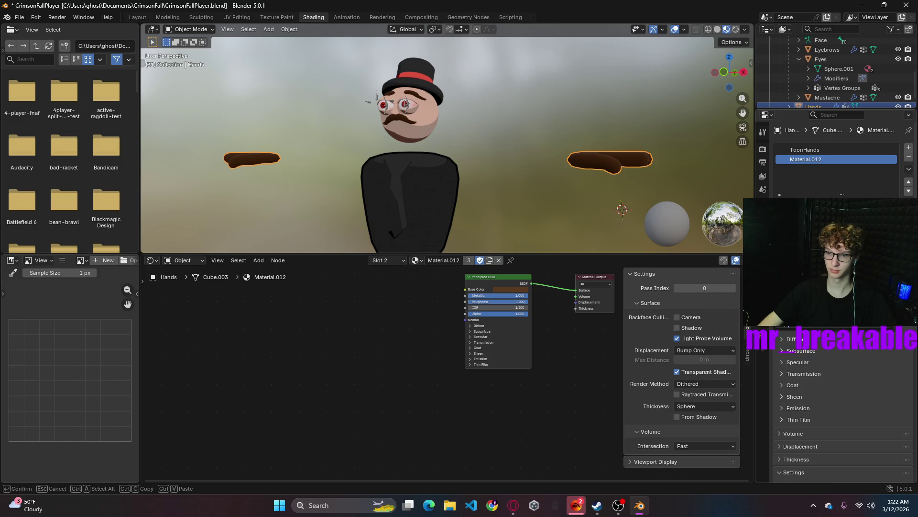
key("Return")
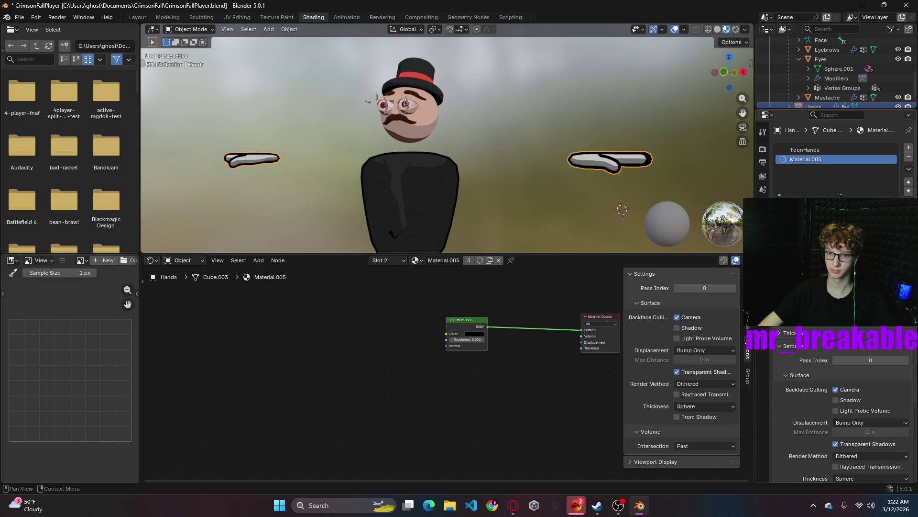
middle_click_drag(573, 189, 565, 198)
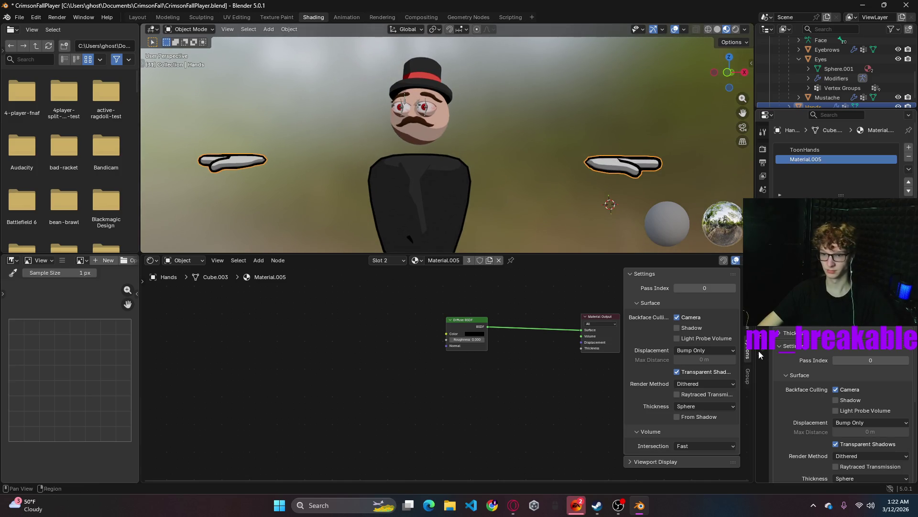
- Check the hands' modifiers, shrink both hands slightly, then deselect them
left_click(763, 298)
left_click(761, 328)
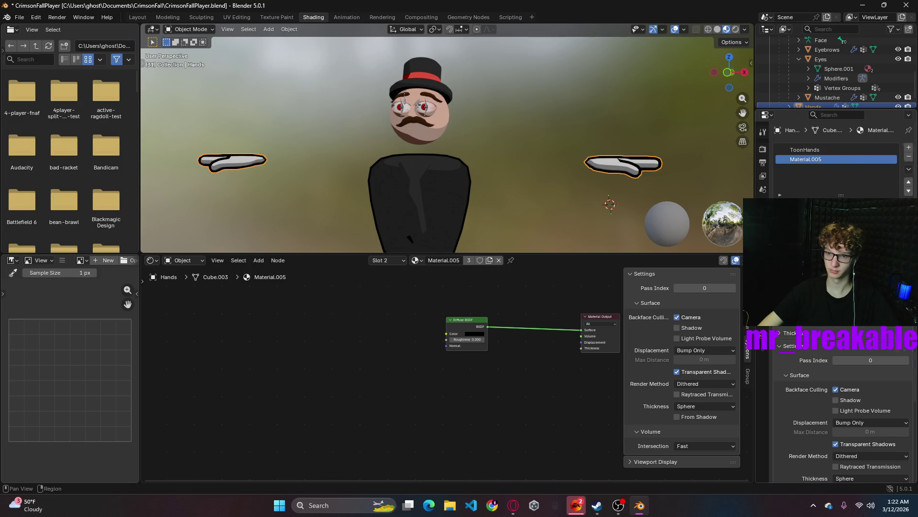
left_click(763, 245)
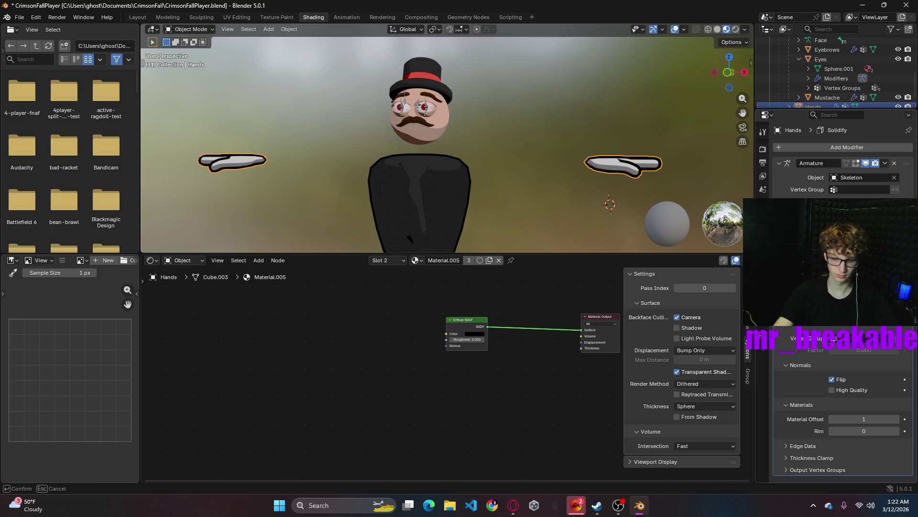
key("Return")
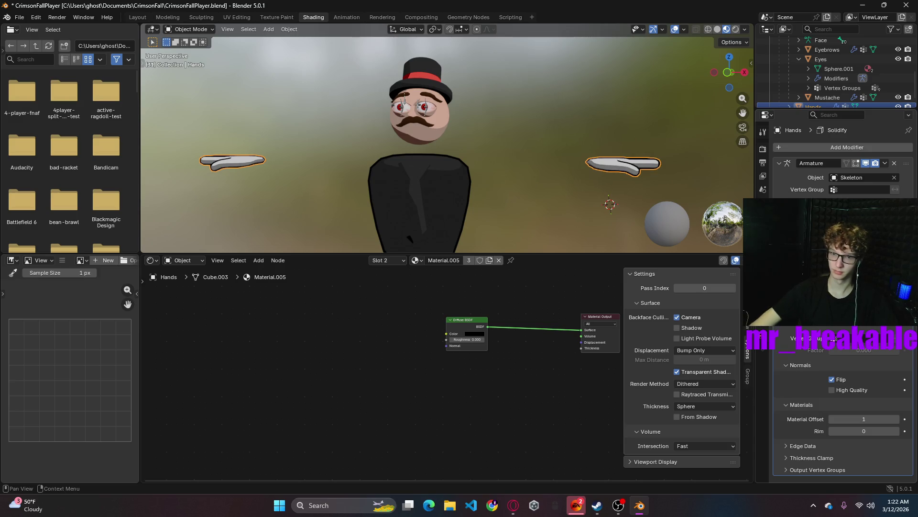
left_click(518, 214)
middle_click_drag(518, 214, 550, 215)
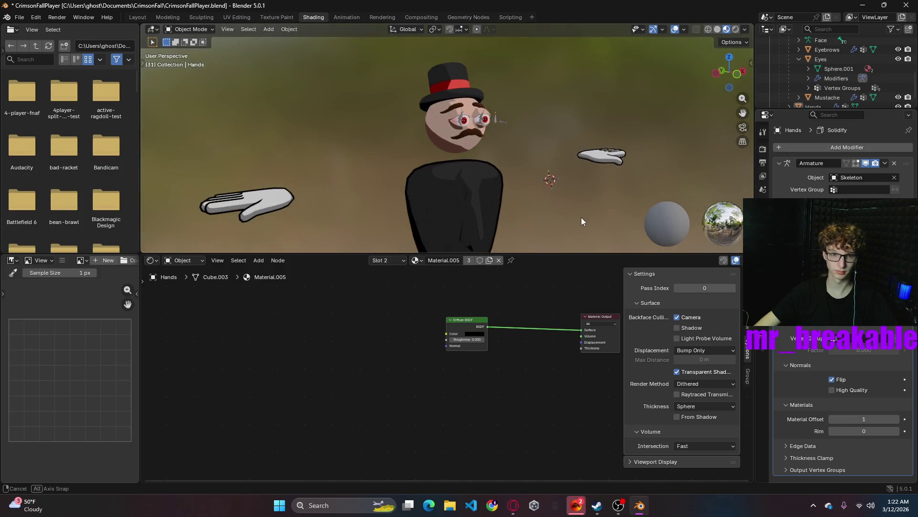
- Select the head and add a Solidify modifier to it
middle_click_drag(549, 212, 420, 134)
left_click(434, 143)
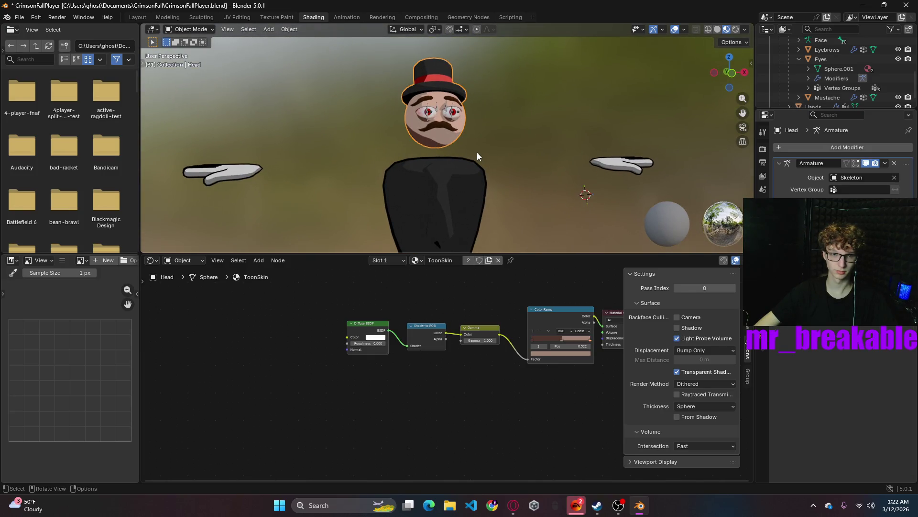
left_click(847, 148)
mouse_move(817, 149)
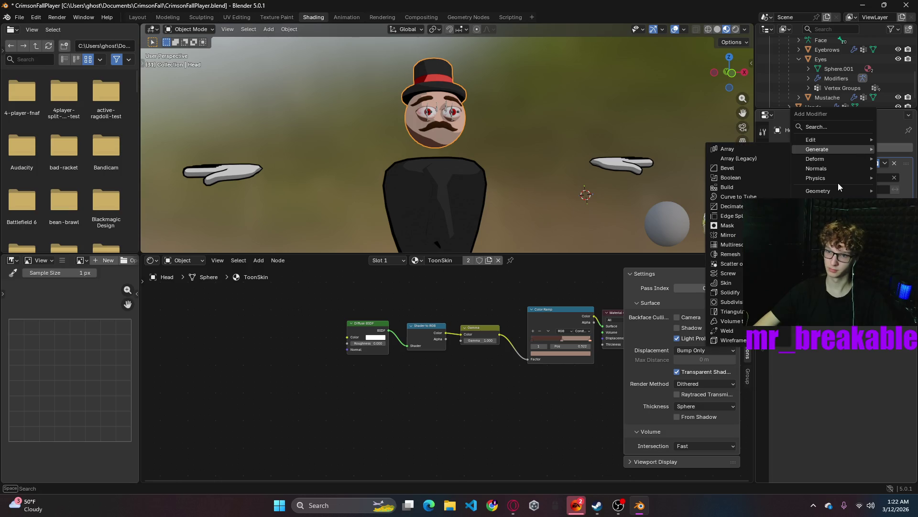
left_click(731, 292)
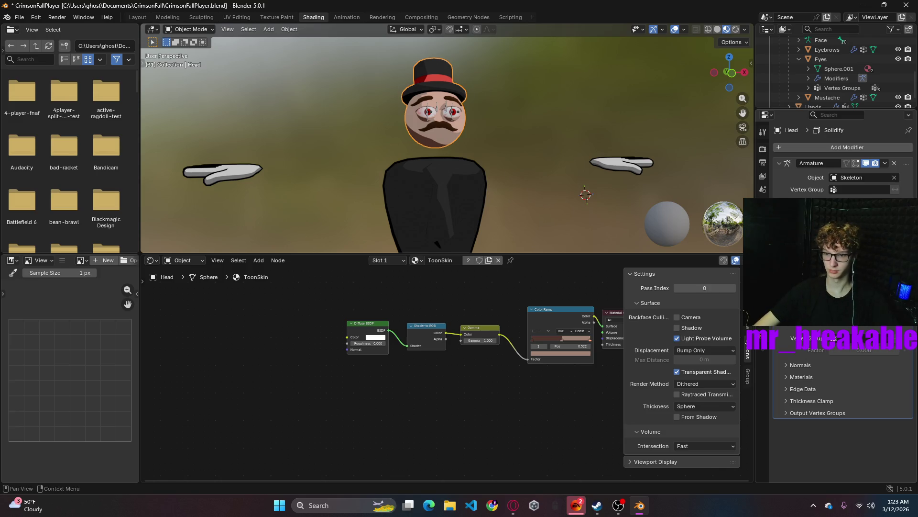
- Flip the head's Solidify normals, set Material Offset 1, and add an empty fourth material slot
left_click(797, 364)
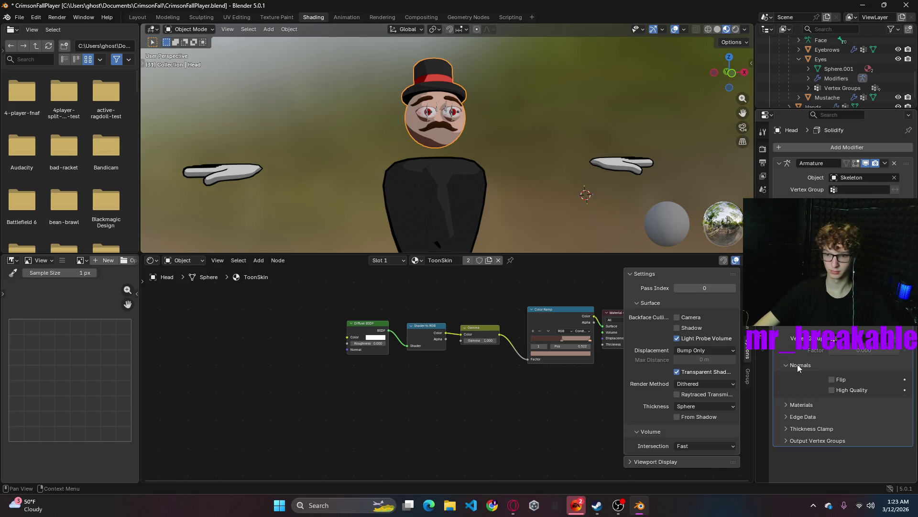
left_click(803, 406)
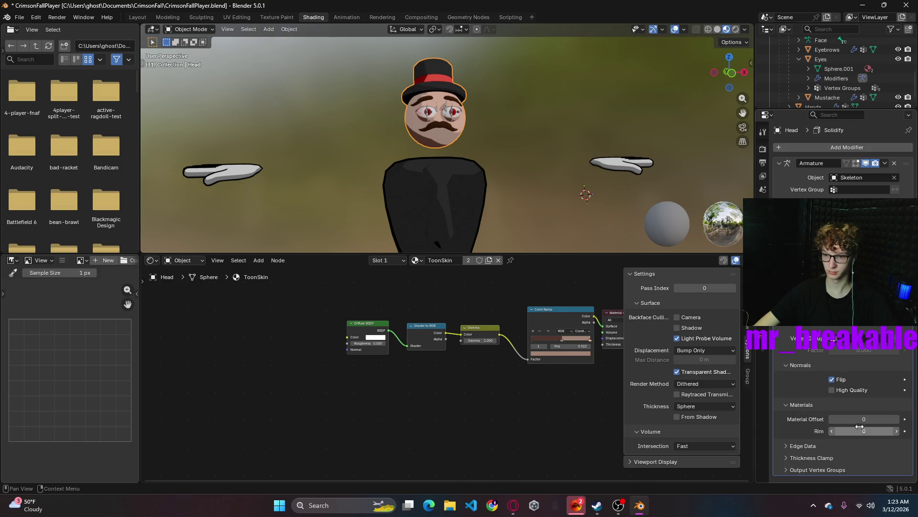
left_click_drag(852, 419, 855, 418)
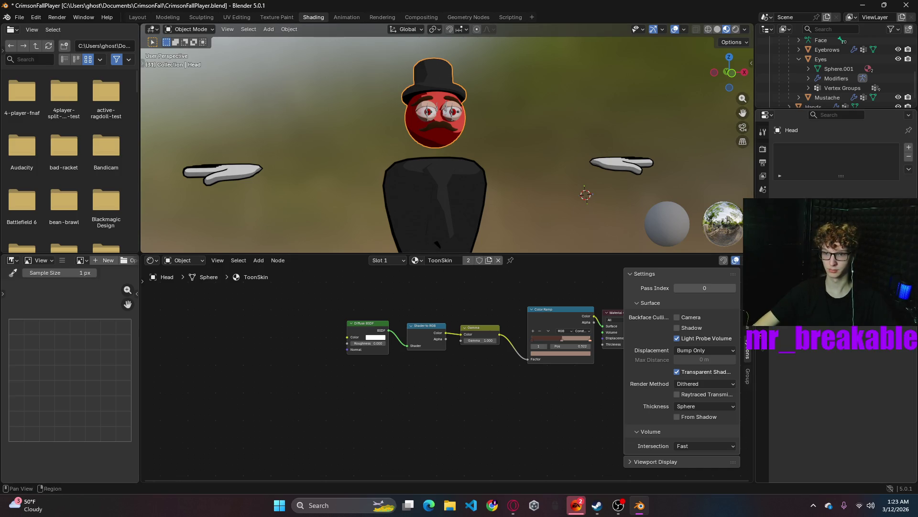
key("ctrl+Tab")
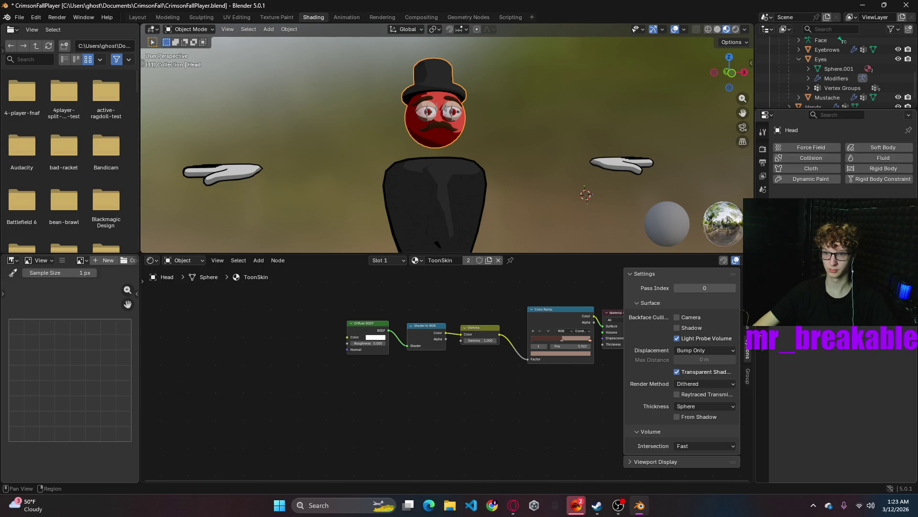
key("ctrl+Tab")
key("ctrl+Tab")
key("ctrl+Tab")
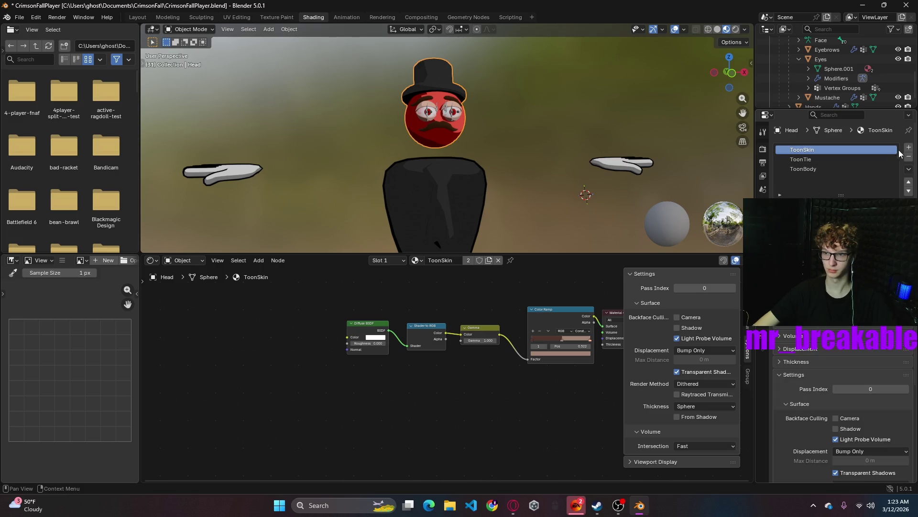
left_click(909, 147)
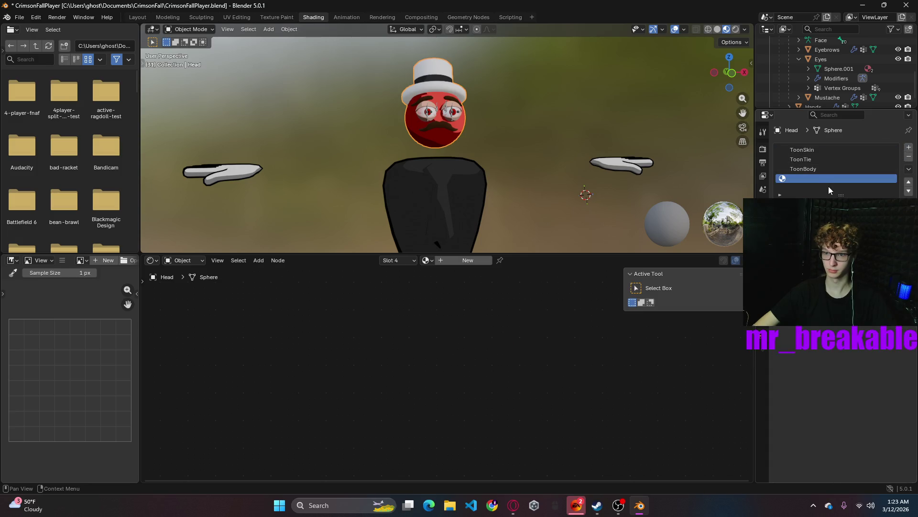
- Create new Material.005 in the head's fourth slot and orbit to inspect head and hat
key("ctrl+f")
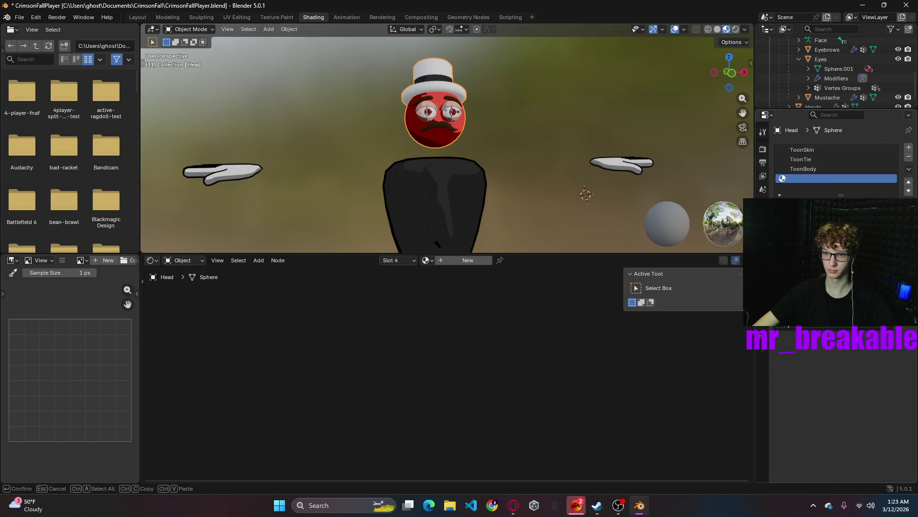
left_click(833, 207)
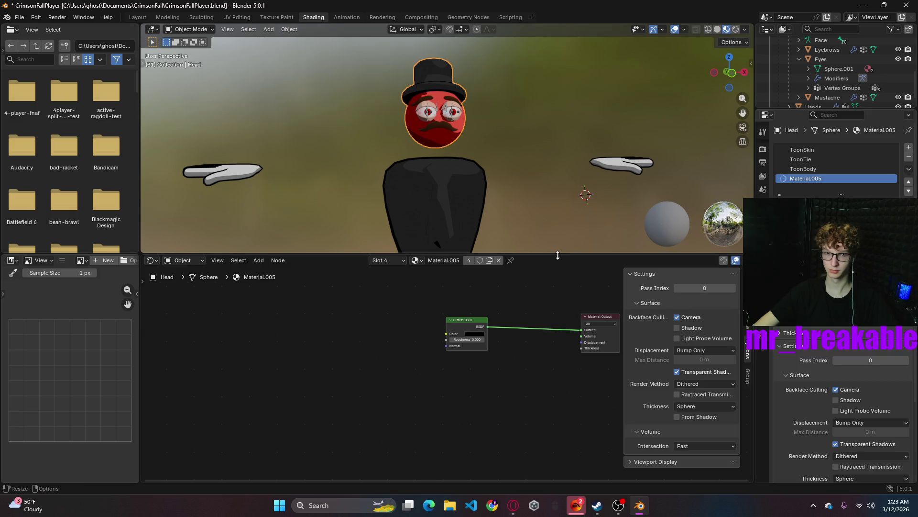
mouse_move(539, 215)
middle_mouse_down()
mouse_move(468, 133)
mouse_move(537, 117)
middle_mouse_up()
scroll(524, 113, "up", 5)
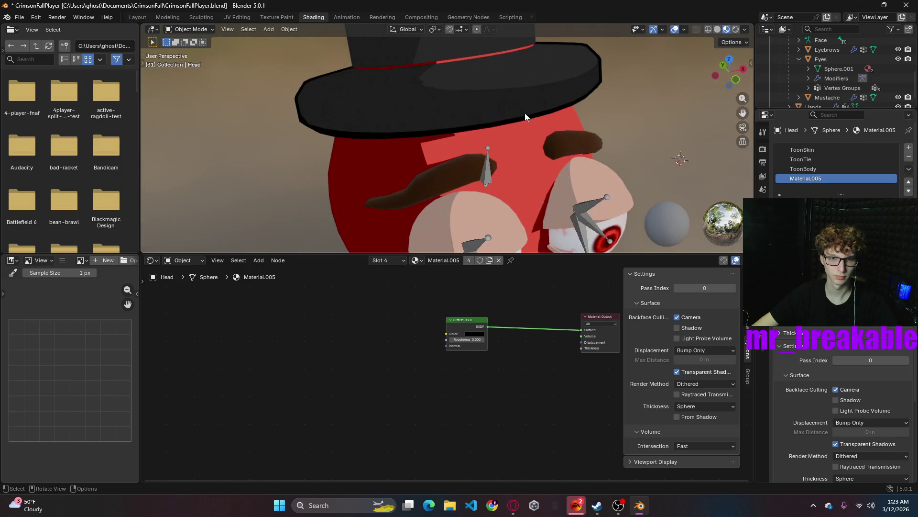
middle_click_drag(654, 122, 616, 132)
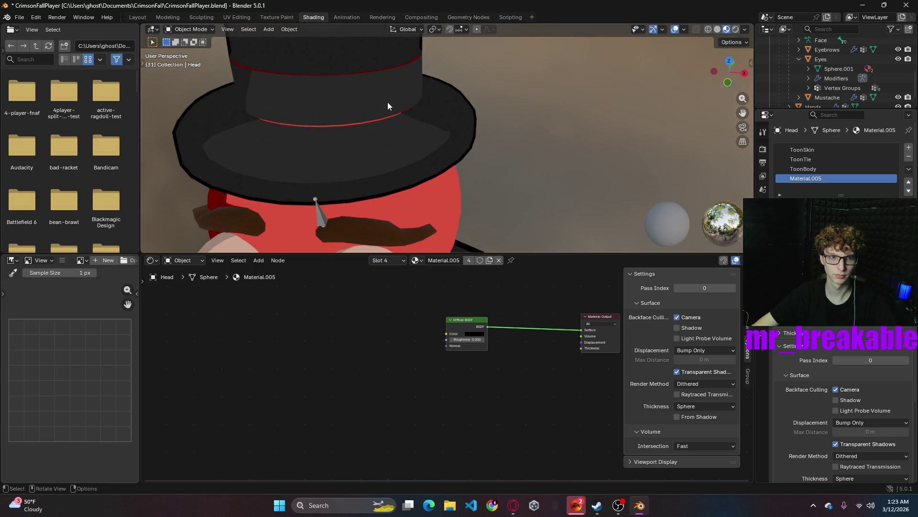
scroll(546, 108, "down", 4)
middle_click_drag(635, 103, 591, 111)
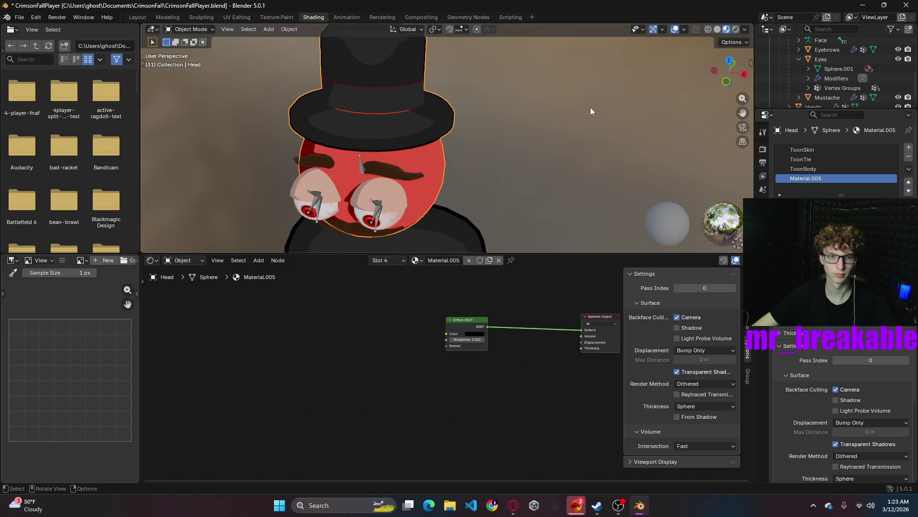
- Remove the Material.005 slot from the head and return to the ToonTie material
left_click(808, 160)
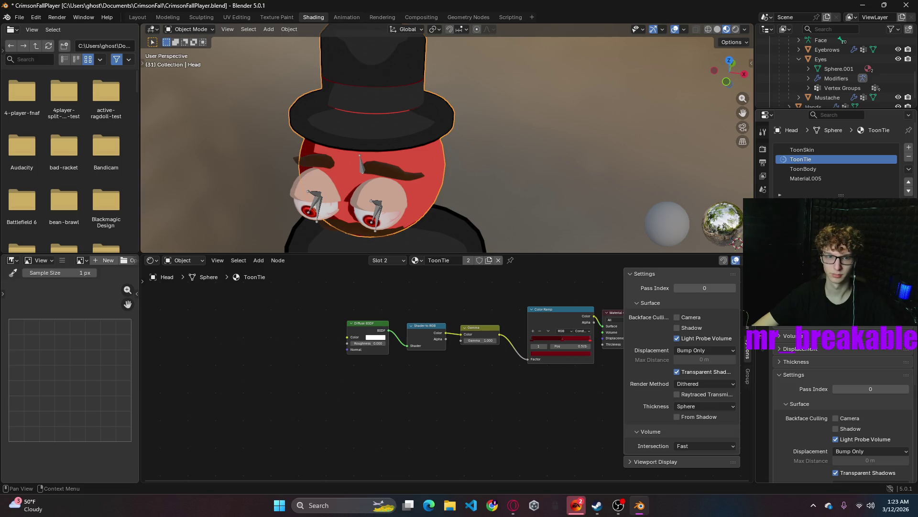
left_click(810, 178)
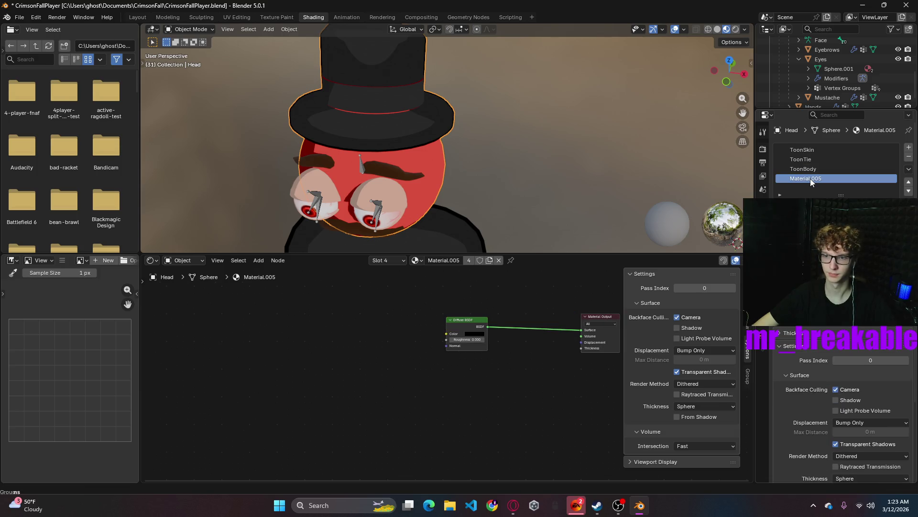
left_click(910, 158)
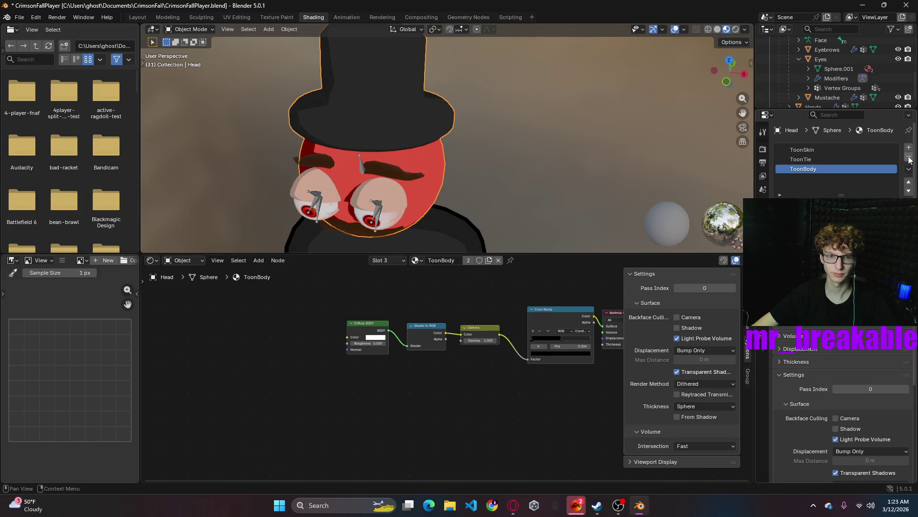
left_click(814, 159)
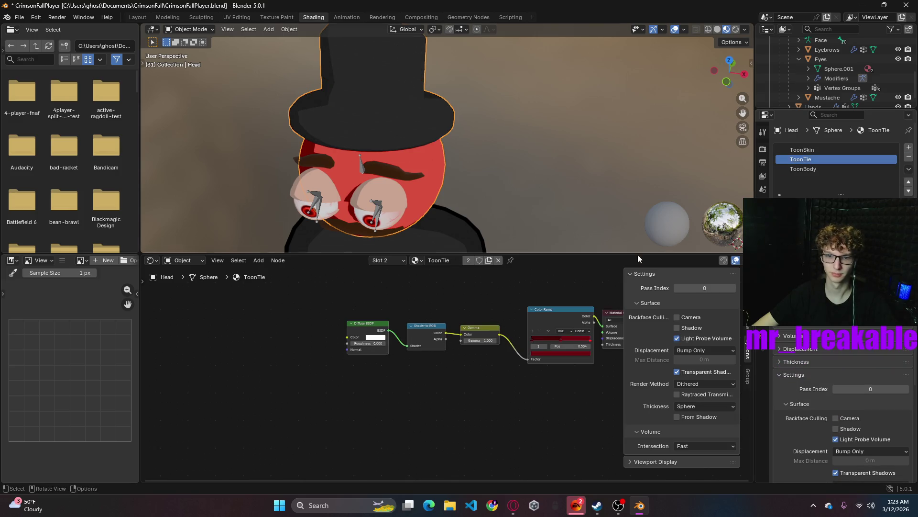
left_click(819, 148)
- Turn on camera Backface Culling for ToonTie and add another empty material slot
middle_click_drag(399, 94, 588, 117, "ctrl")
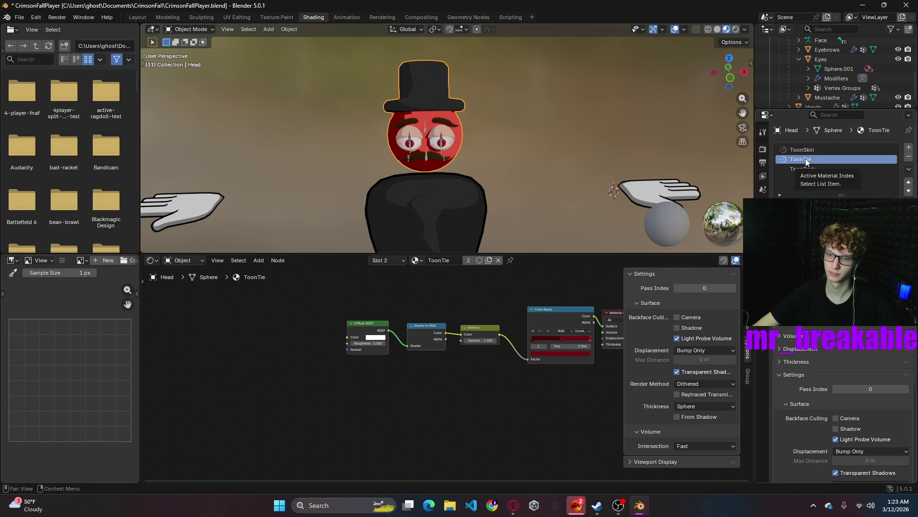
left_click(677, 318)
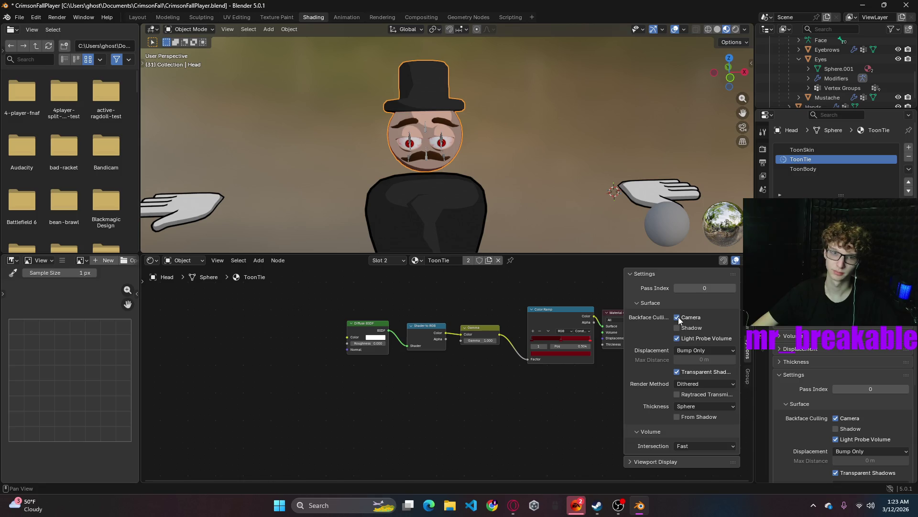
left_click(677, 317)
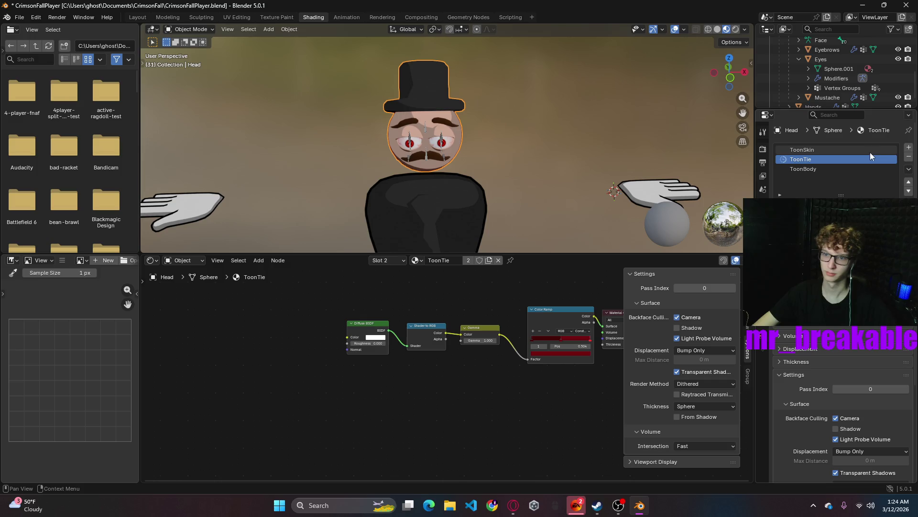
left_click(908, 148)
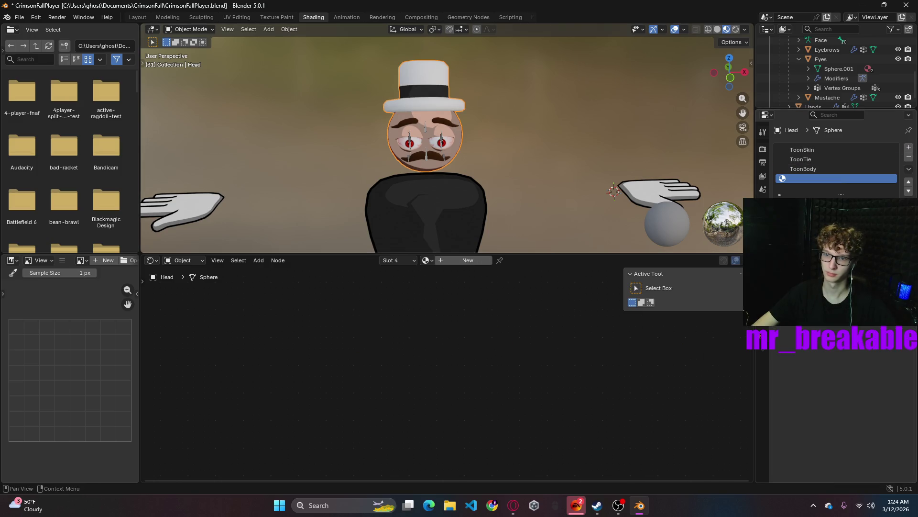
- Create new Material.004 in the head's empty fourth slot
left_click(784, 206)
left_click(467, 260)
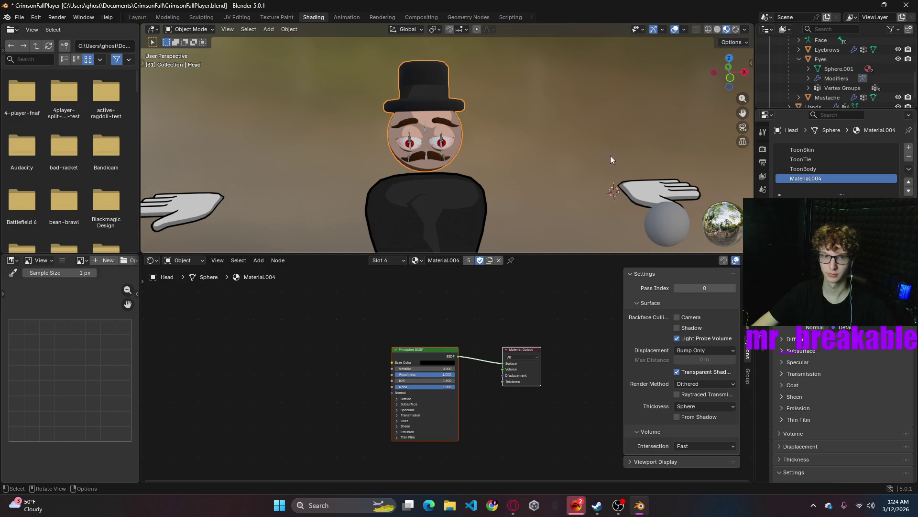
mouse_move(538, 140)
middle_mouse_down()
mouse_move(516, 145)
mouse_move(580, 144)
mouse_move(748, 369)
middle_mouse_up()
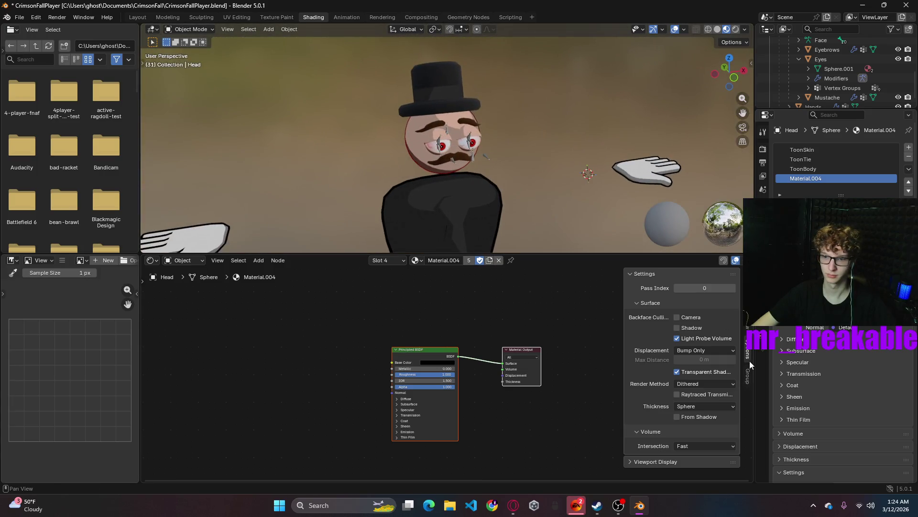
- Set the head's Solidify Material Offset to 4 and enable camera Backface Culling on Material.004
left_click(763, 330)
left_click(763, 304)
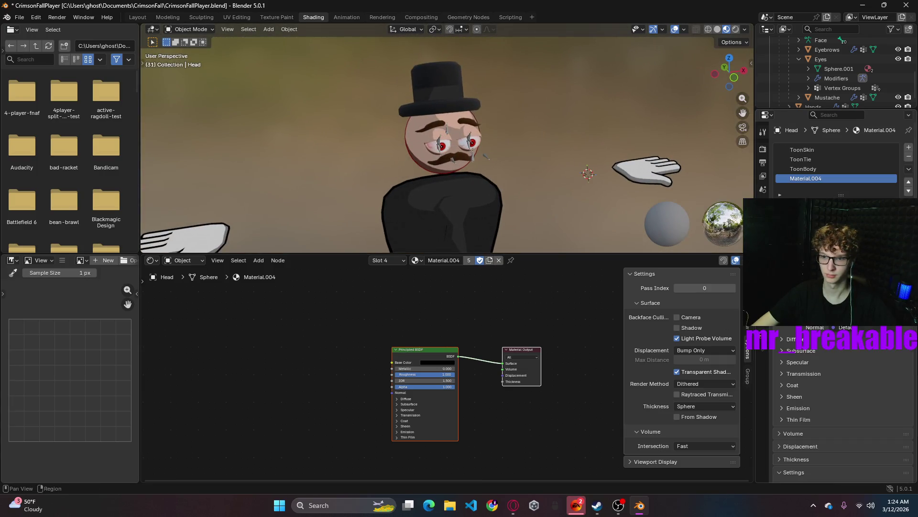
left_click(762, 246)
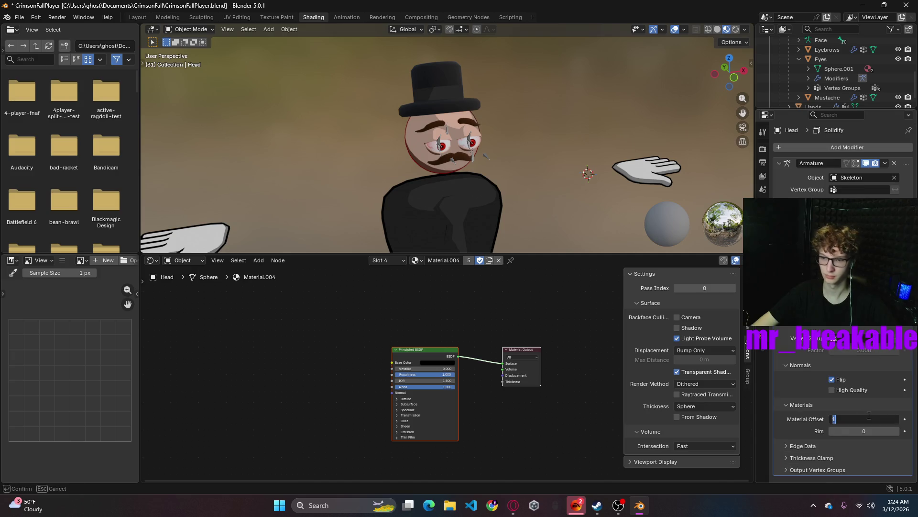
mouse_move(856, 417)
left_mouse_down()
mouse_move(868, 418)
mouse_move(861, 407)
left_mouse_up()
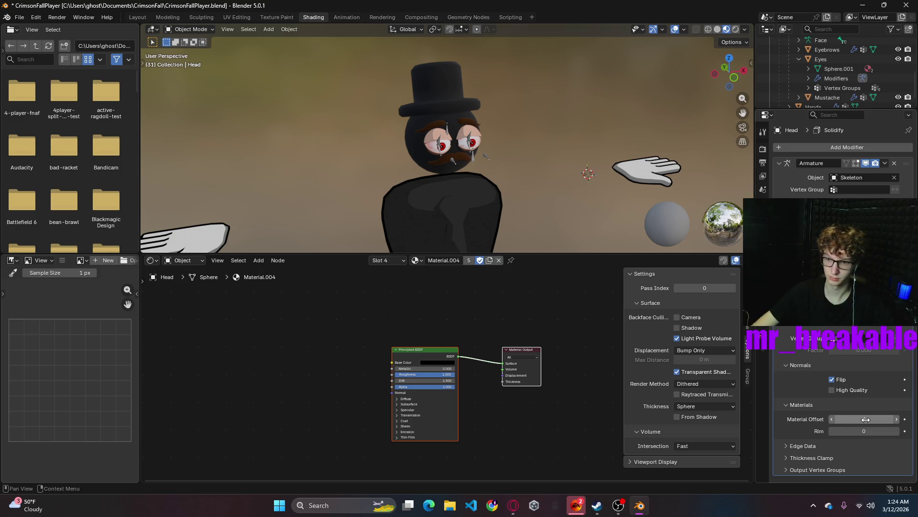
left_click(866, 420)
key("Return")
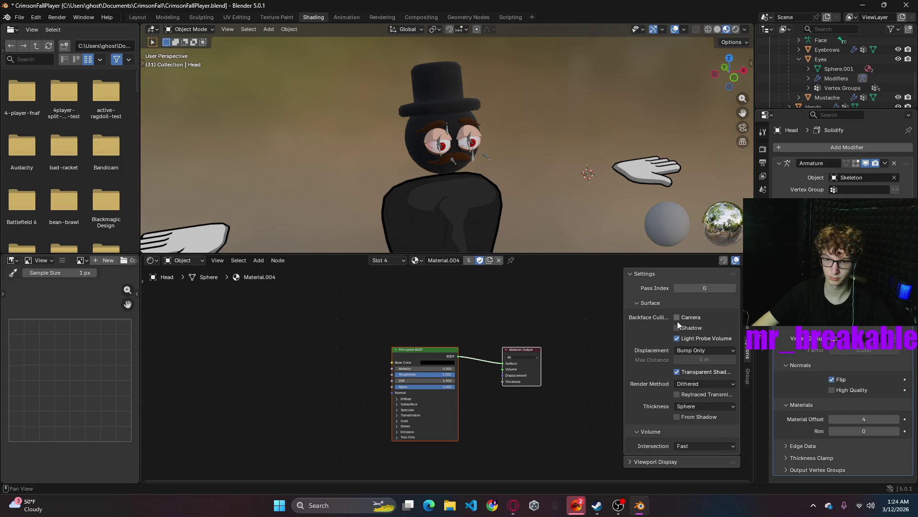
left_click(678, 318)
- Orbit to inspect the head's outline while reviewing its material slots, modifiers and mesh data
mouse_move(545, 136)
middle_mouse_down()
mouse_move(476, 128)
mouse_move(589, 133)
mouse_move(625, 122)
mouse_move(688, 132)
mouse_move(705, 109)
mouse_move(579, 107)
mouse_move(529, 127)
mouse_move(518, 146)
middle_mouse_up()
left_click(763, 332)
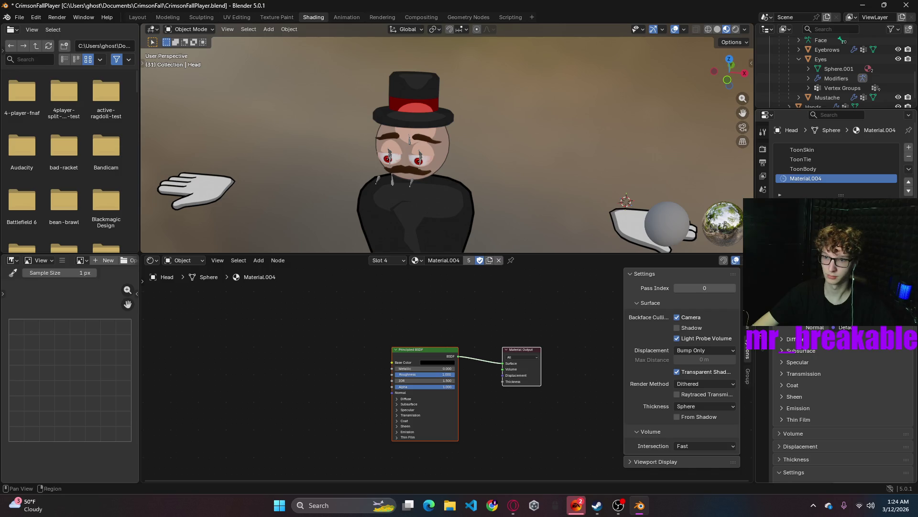
left_click(762, 257)
left_click(836, 337)
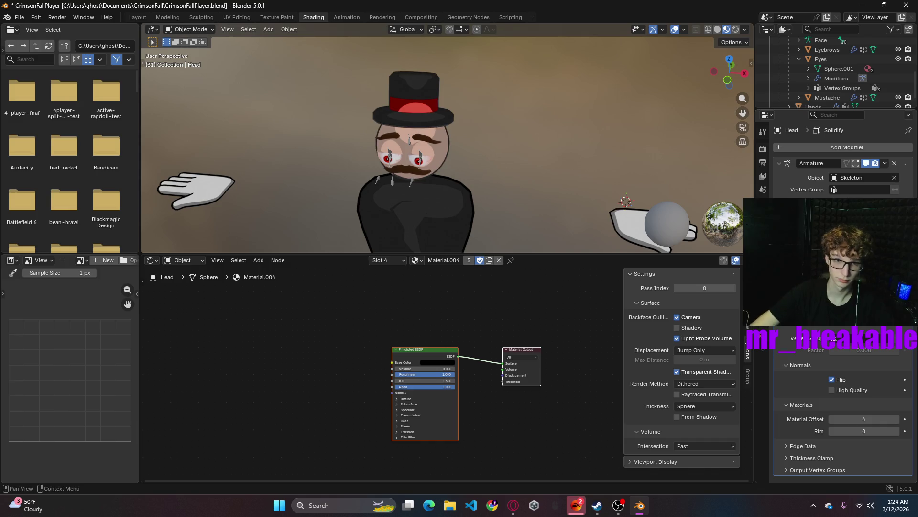
mouse_move(532, 122)
middle_mouse_down()
mouse_move(527, 92)
mouse_move(586, 105)
middle_mouse_up()
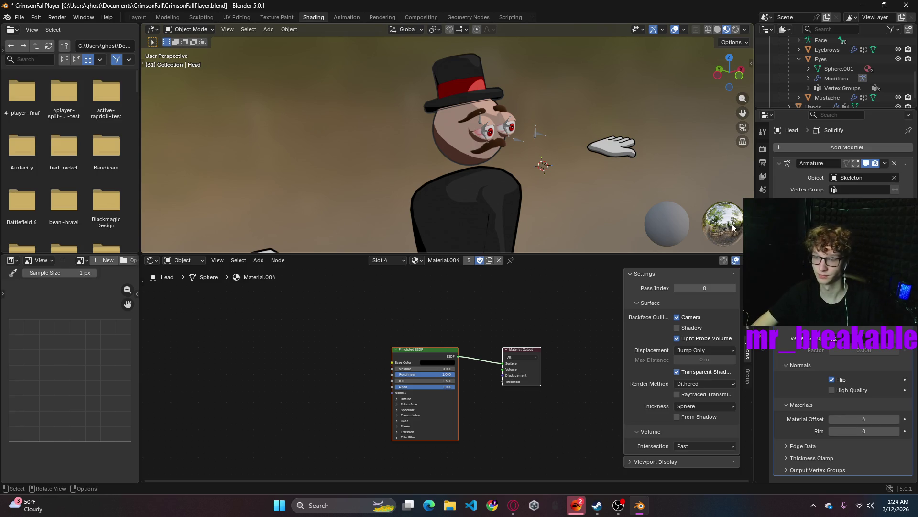
mouse_move(581, 197)
middle_mouse_down()
mouse_move(531, 188)
mouse_move(546, 201)
middle_mouse_up()
left_click(763, 321)
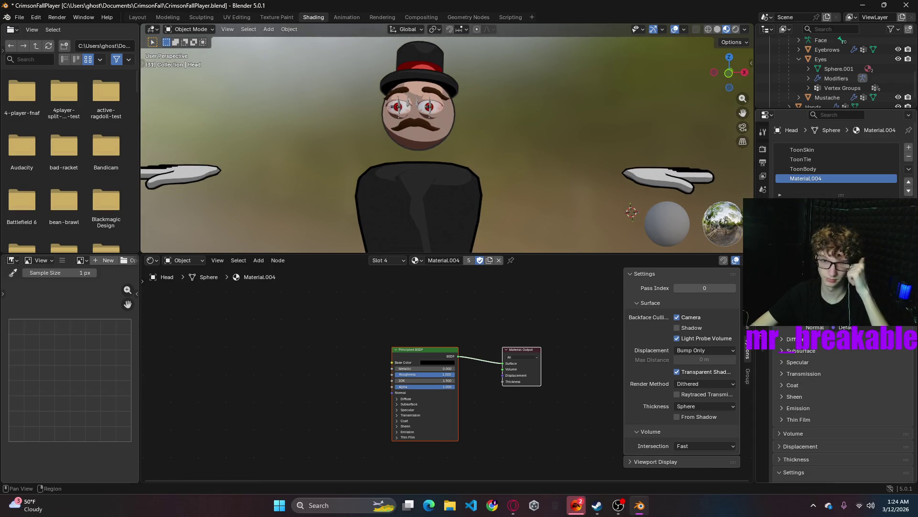
left_click(762, 306)
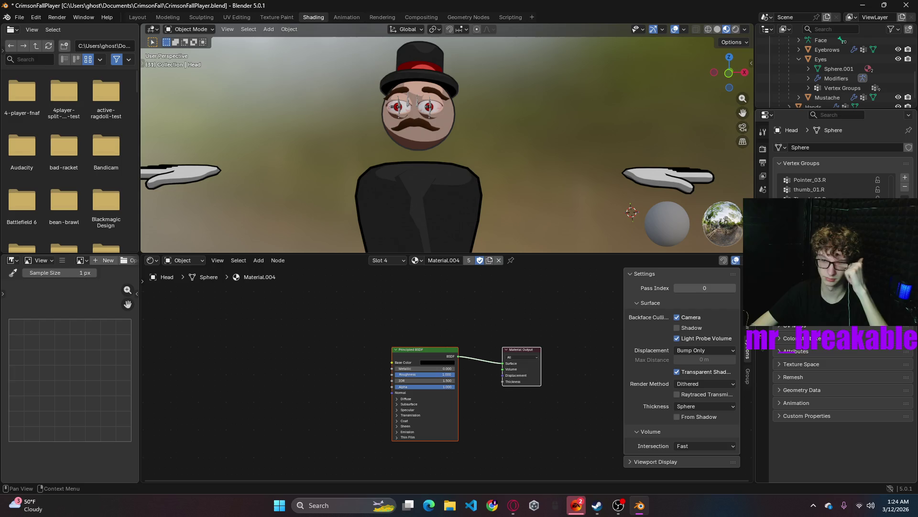
- Try Material Offset values 1 and 2 on the head's Solidify, then set it to 3
left_click(763, 278)
left_click(763, 248)
scroll(828, 390, "down", 3)
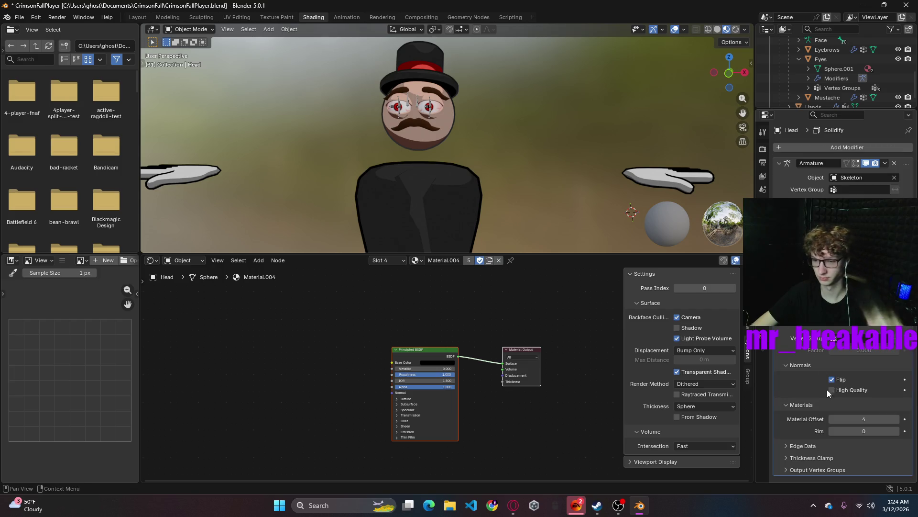
left_click(860, 420)
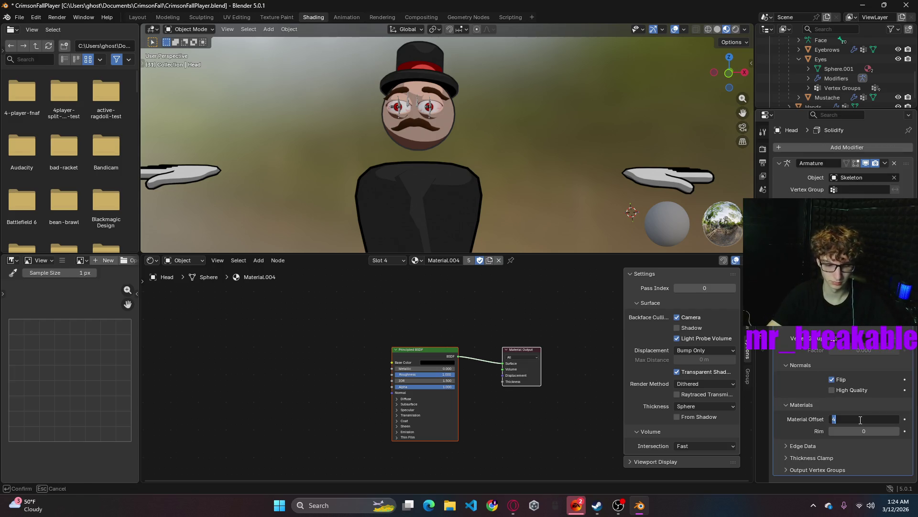
type("0")
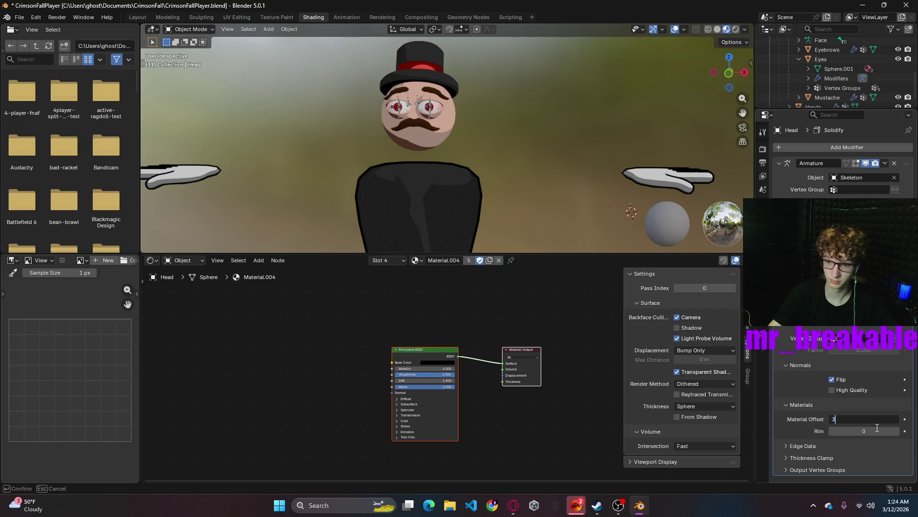
double_click(868, 420)
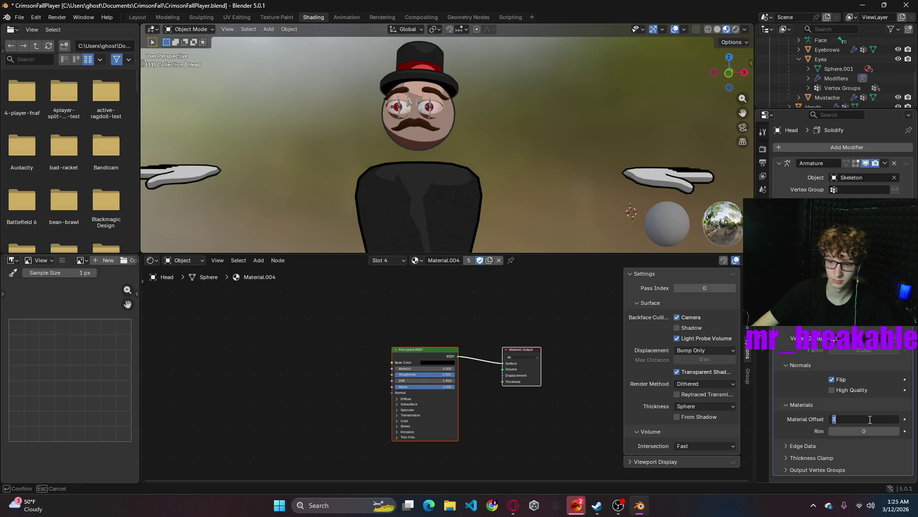
type("1")
key("Return")
left_click(869, 419)
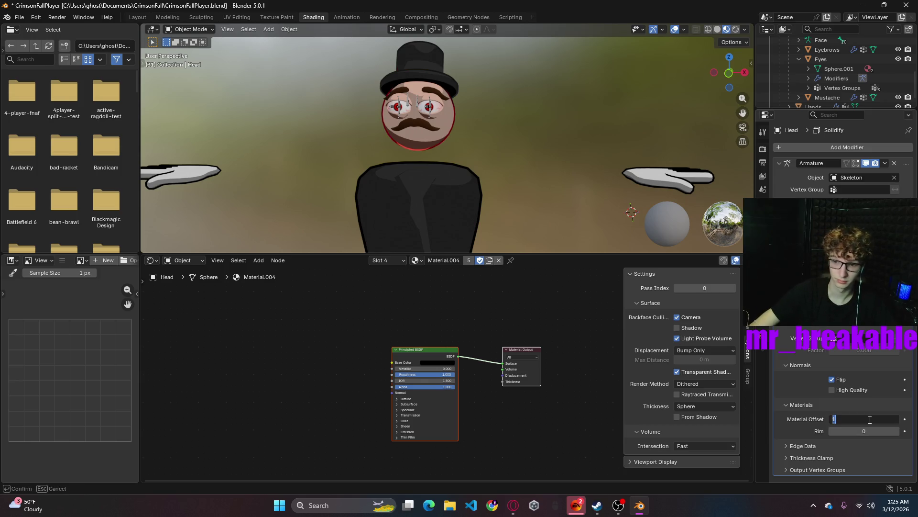
key("Return")
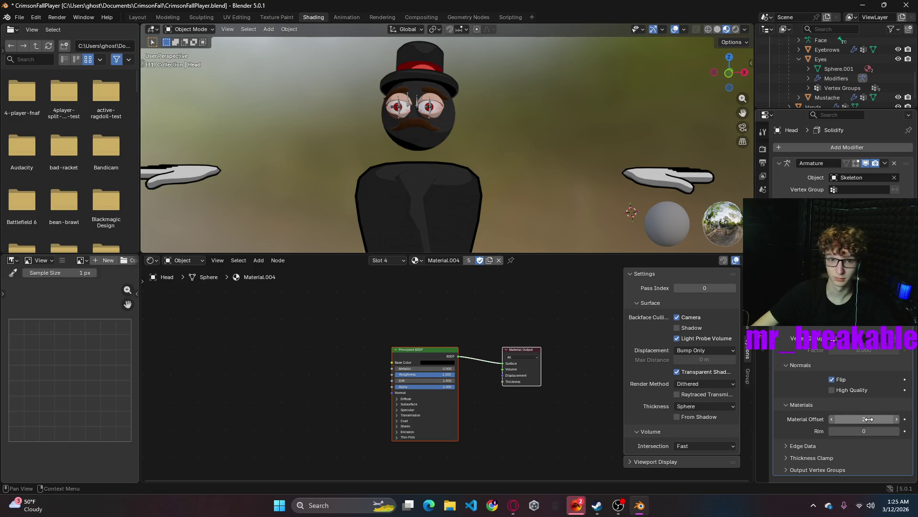
left_click(869, 420)
key("Return")
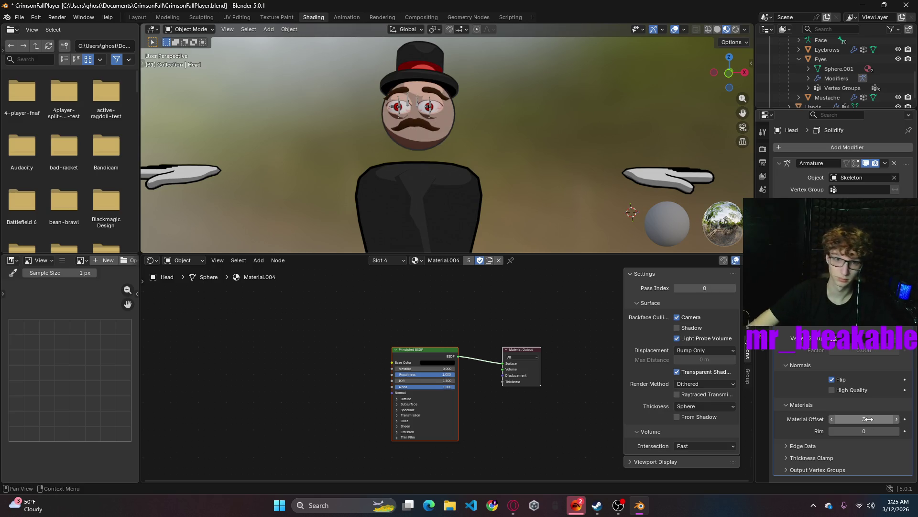
- Test offsets 4 and 2 while orbiting, settle back on 3, then select the body
mouse_move(523, 149)
middle_mouse_down()
mouse_move(430, 159)
mouse_move(481, 121)
middle_mouse_up()
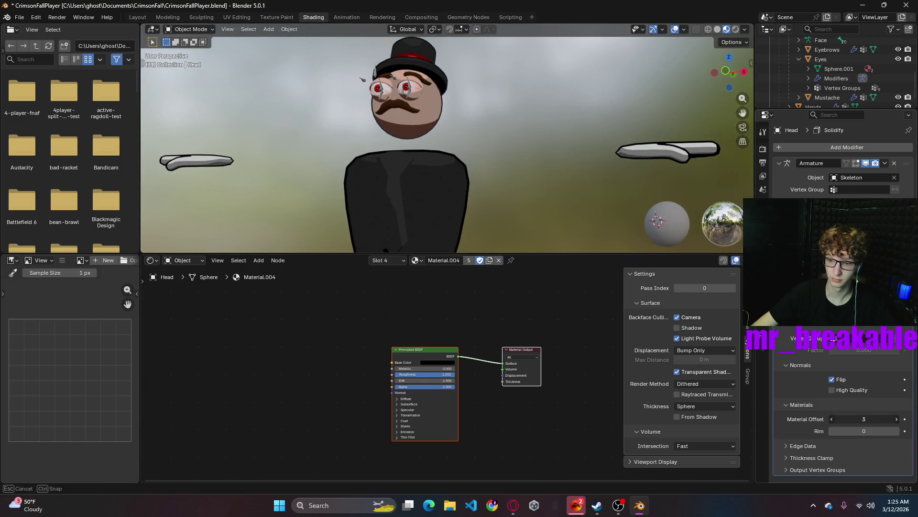
left_click(896, 420)
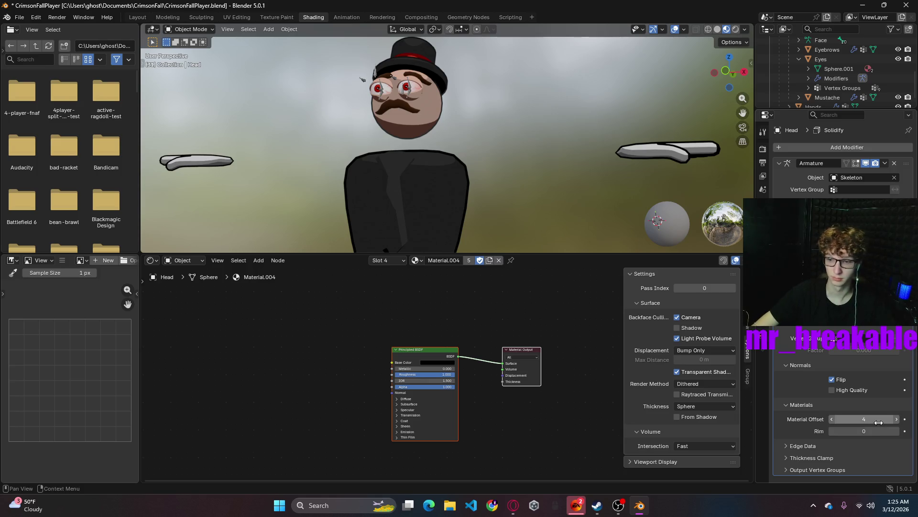
left_click_drag(875, 420, 854, 420)
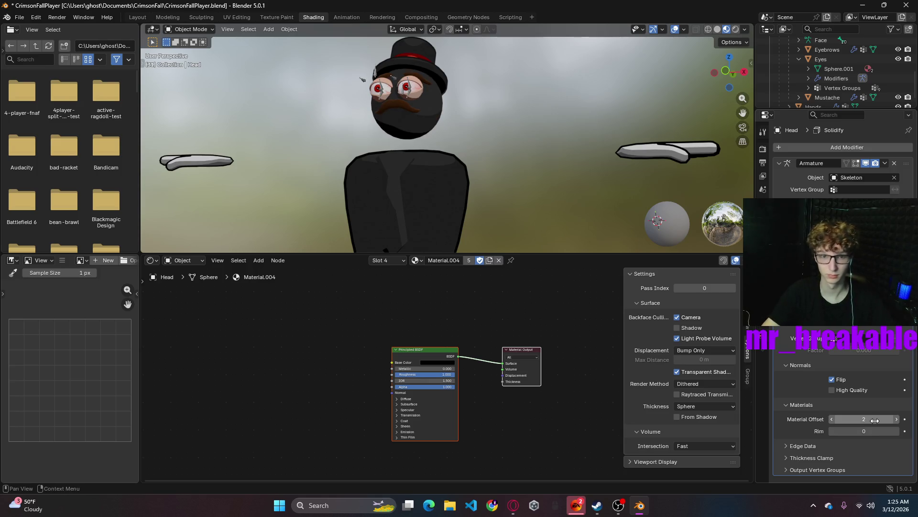
middle_click_drag(502, 108, 546, 75)
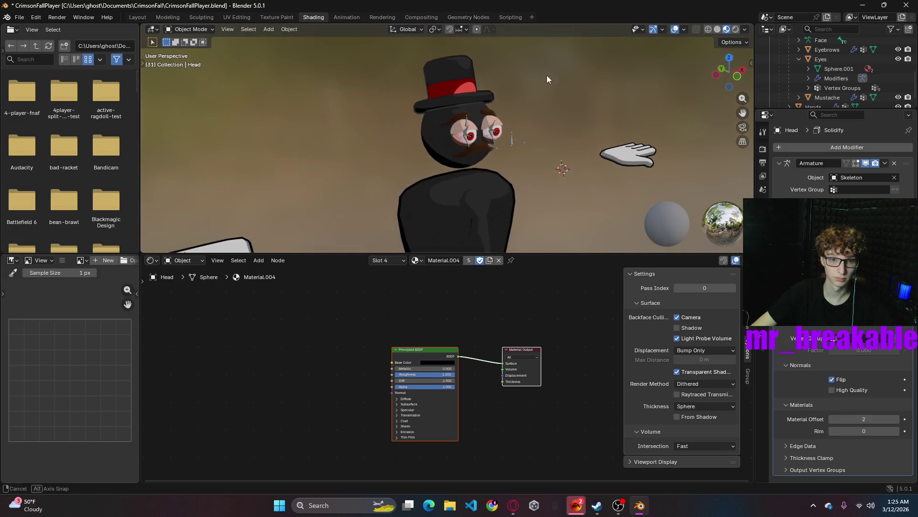
scroll(543, 112, "up", 2)
mouse_move(543, 113)
middle_mouse_down()
mouse_move(623, 123)
mouse_move(570, 109)
mouse_move(567, 124)
mouse_move(583, 124)
middle_mouse_up()
scroll(598, 111, "up", 2)
scroll(598, 111, "down", 3)
scroll(593, 106, "down", 2)
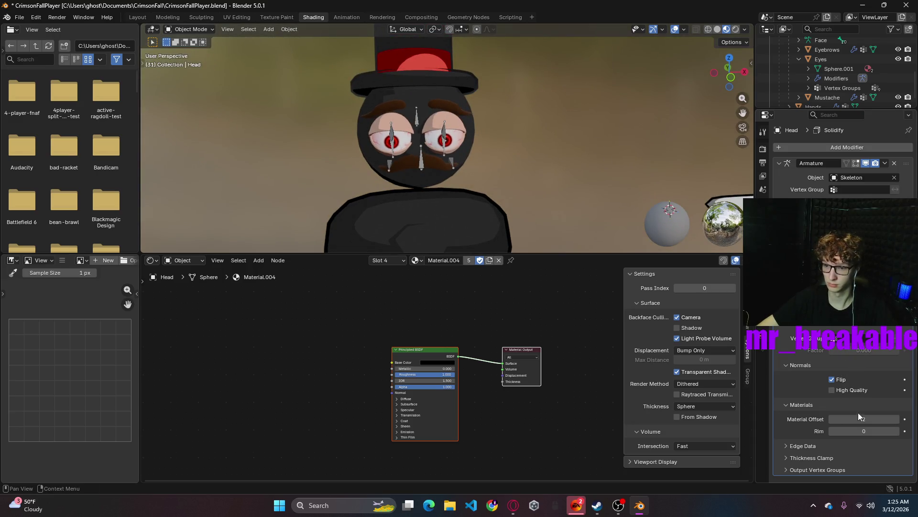
mouse_move(863, 418)
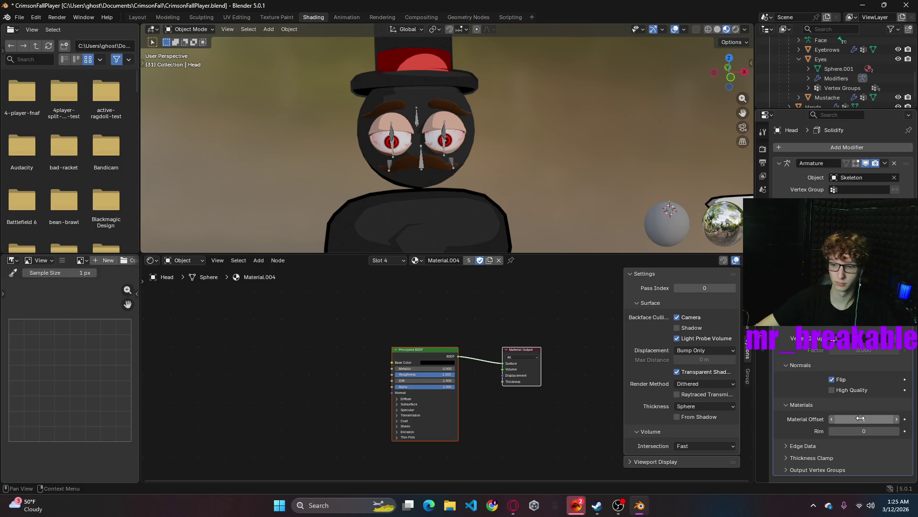
left_click_drag(860, 419, 875, 419)
mouse_move(562, 161)
middle_mouse_down()
mouse_move(373, 145)
mouse_move(548, 172)
middle_mouse_up()
scroll(542, 171, "down", 5)
left_click(443, 172)
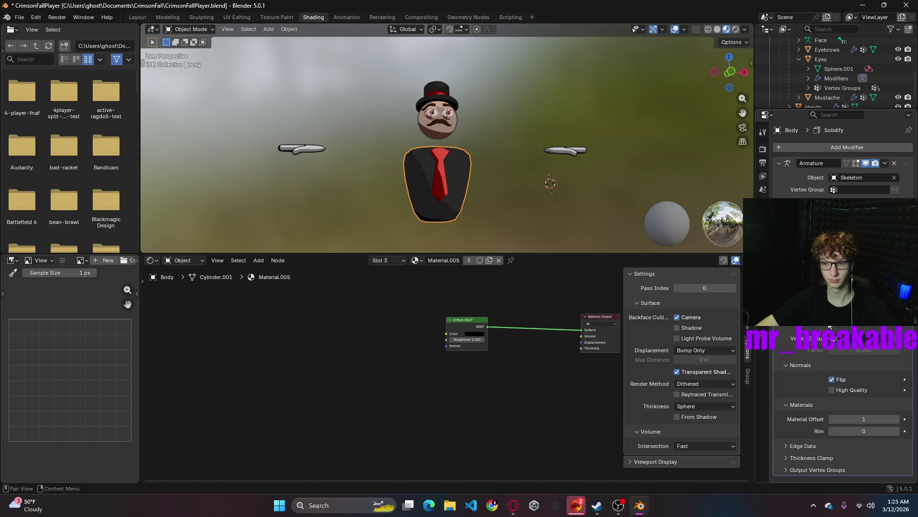
scroll(526, 196, "up", 4)
- Thicken the body's Solidify shell, then undo the change with Ctrl+Z
left_click_drag(850, 338, 825, 329)
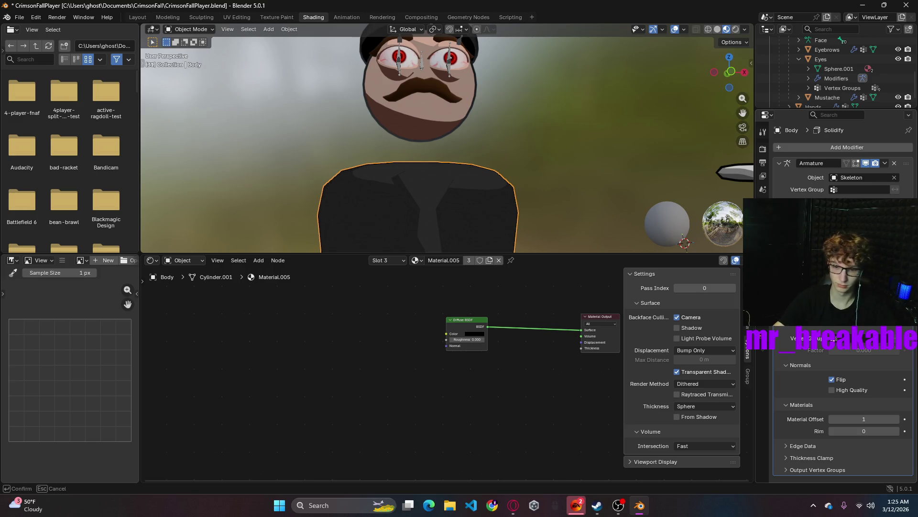
left_click_drag(826, 328, 819, 329)
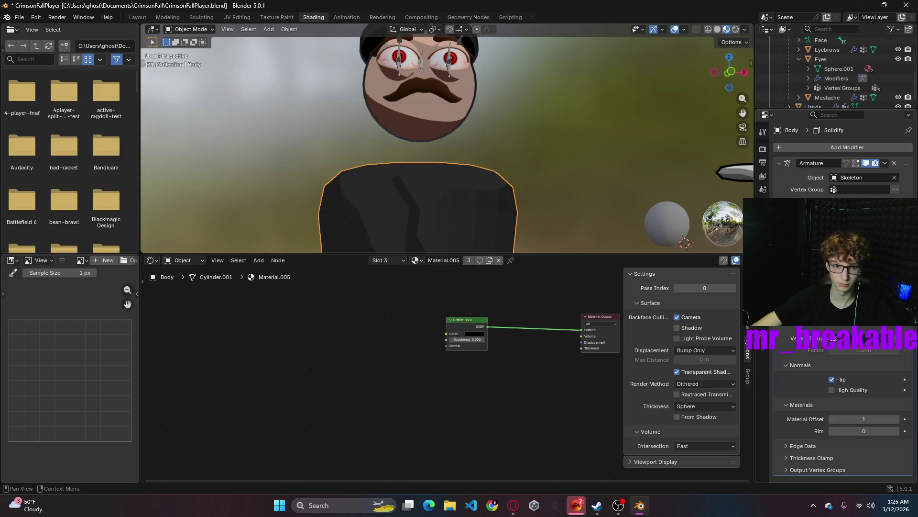
scroll(572, 189, "down", 3)
key("ctrl+z")
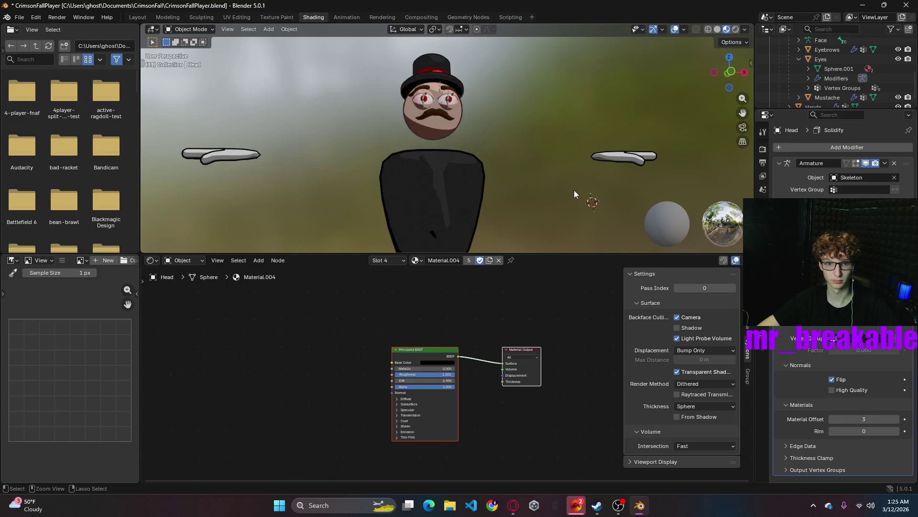
key("ctrl+z")
key("ctrl+z")
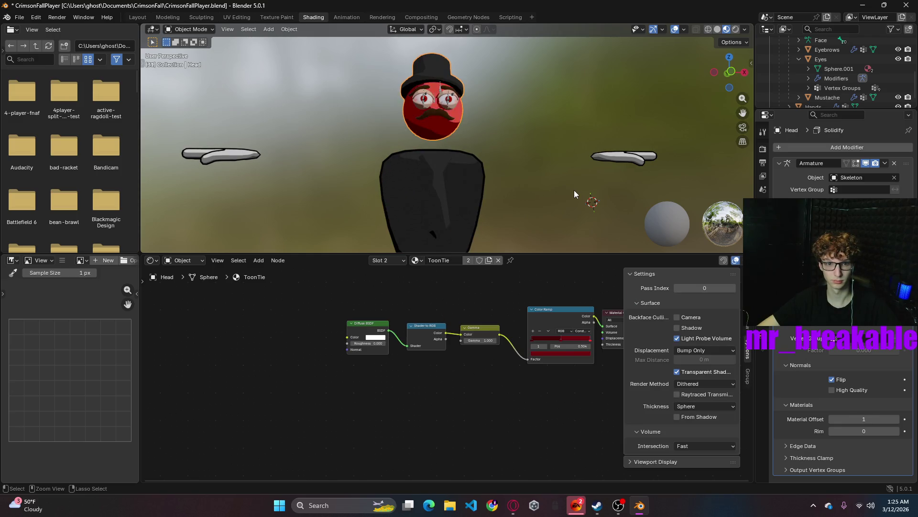
key("ctrl+z")
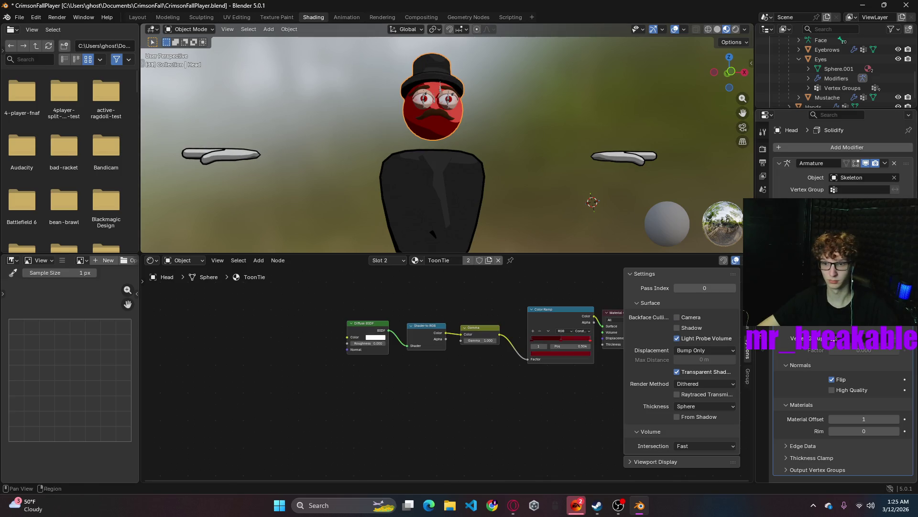
- Check the ToonBody material slot, then reselect in the viewport to end on the hands
left_click(763, 190)
left_click(804, 169)
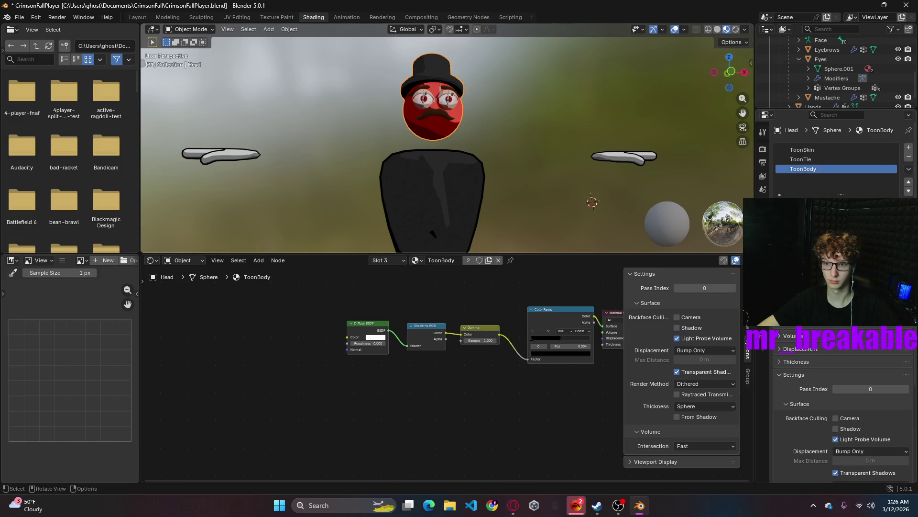
left_click(763, 245)
left_click(317, 174)
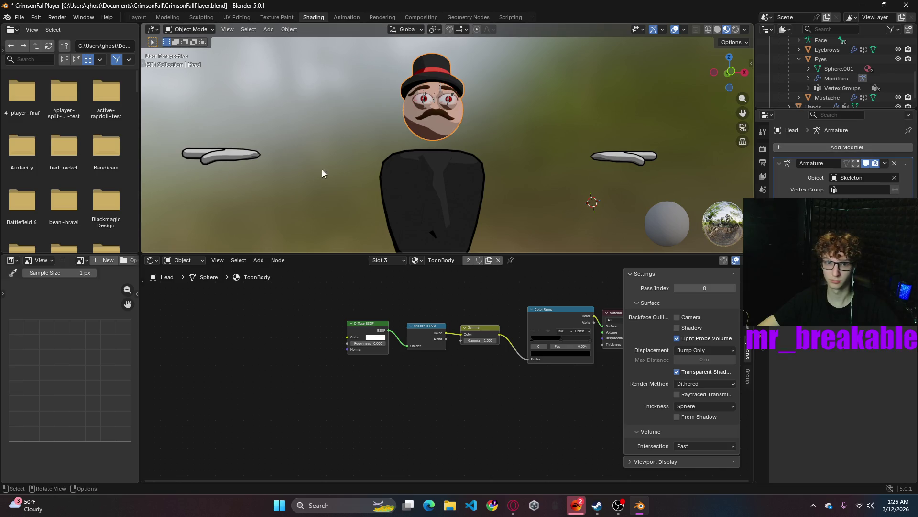
left_click(408, 158)
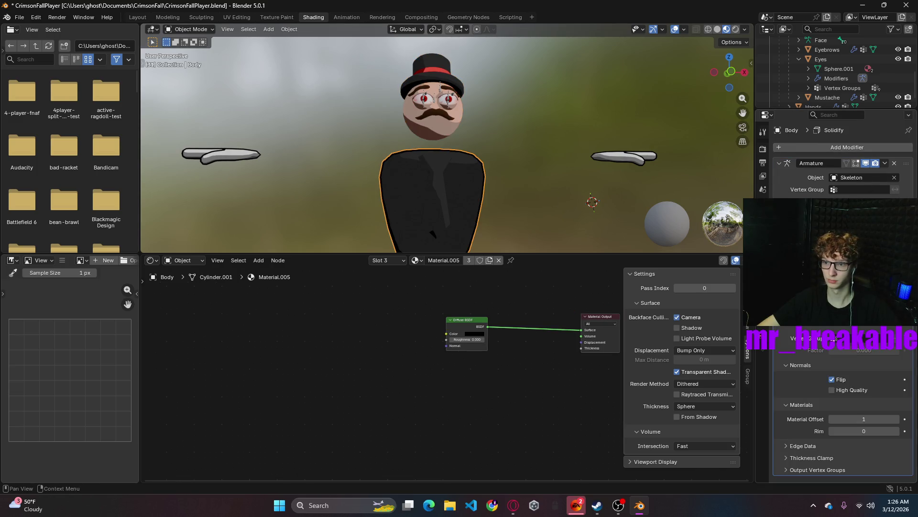
left_click(655, 172)
left_click(635, 158)
- Delete the hands' Solidify modifier and orbit to check the outlined character and top hat
key("ctrl+x")
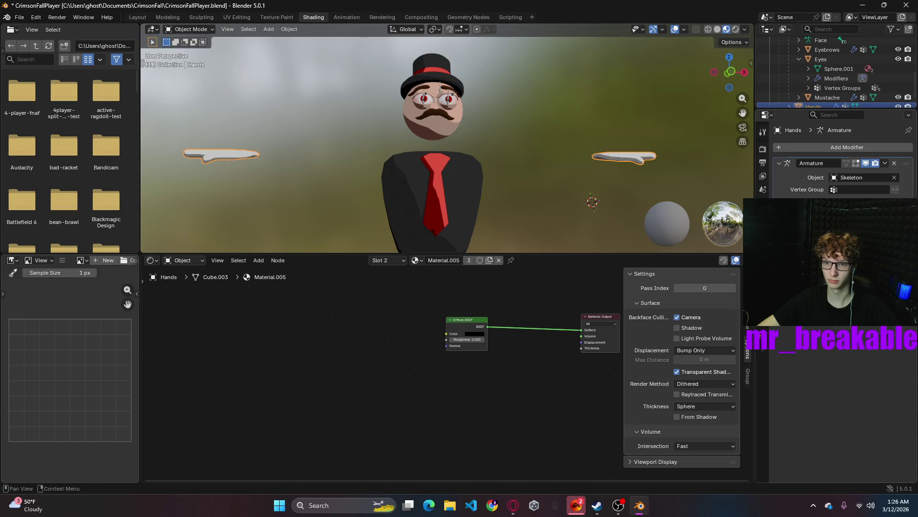
mouse_move(435, 123)
middle_mouse_down()
mouse_move(509, 215)
mouse_move(537, 185)
mouse_move(512, 144)
middle_mouse_up()
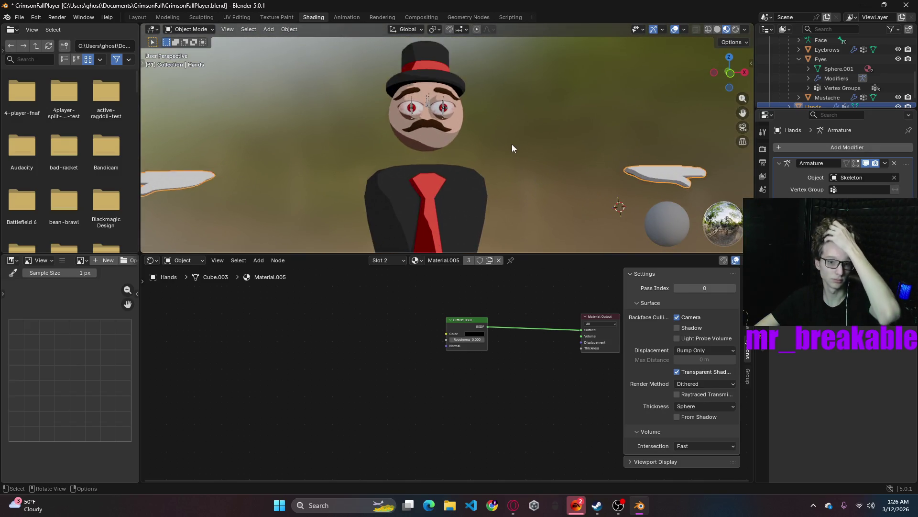
scroll(513, 148, "up", 3)
scroll(514, 147, "up", 3)
scroll(539, 137, "down", 3)
scroll(539, 137, "down", 1)
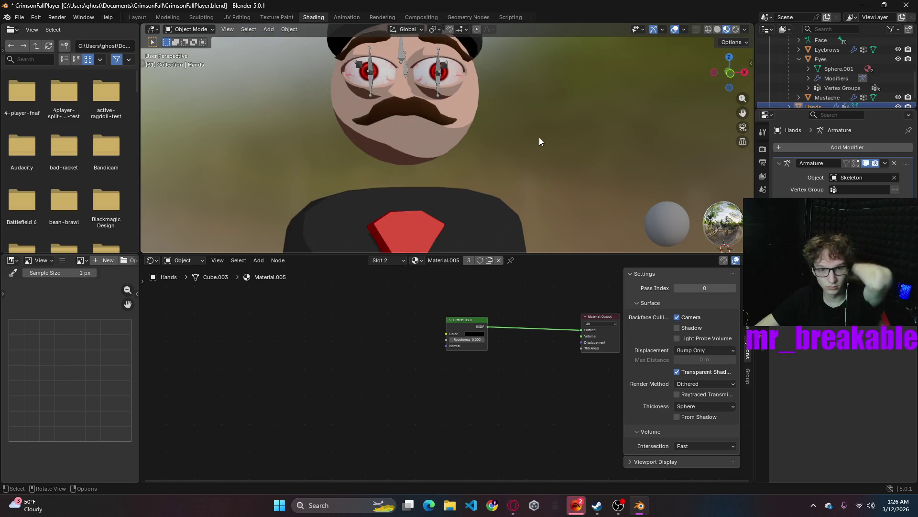
middle_click_drag(541, 133, 547, 167)
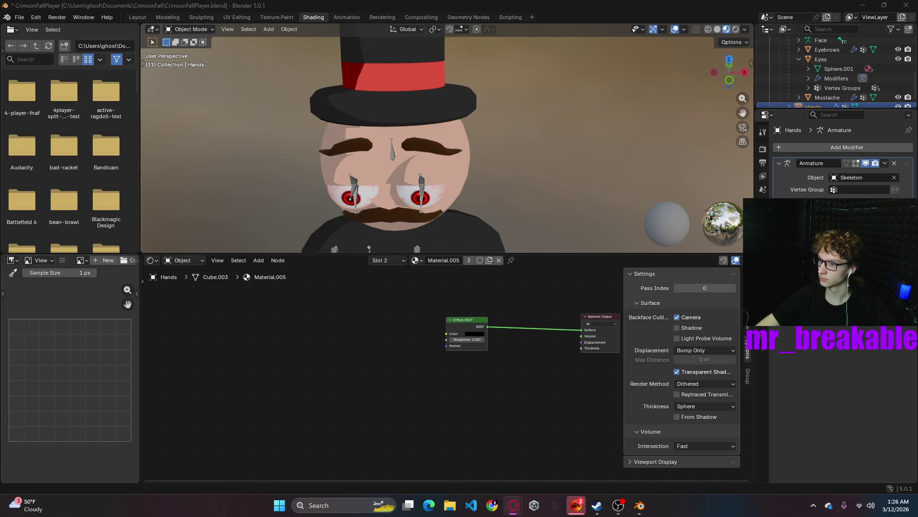
scroll(537, 157, "down", 5)
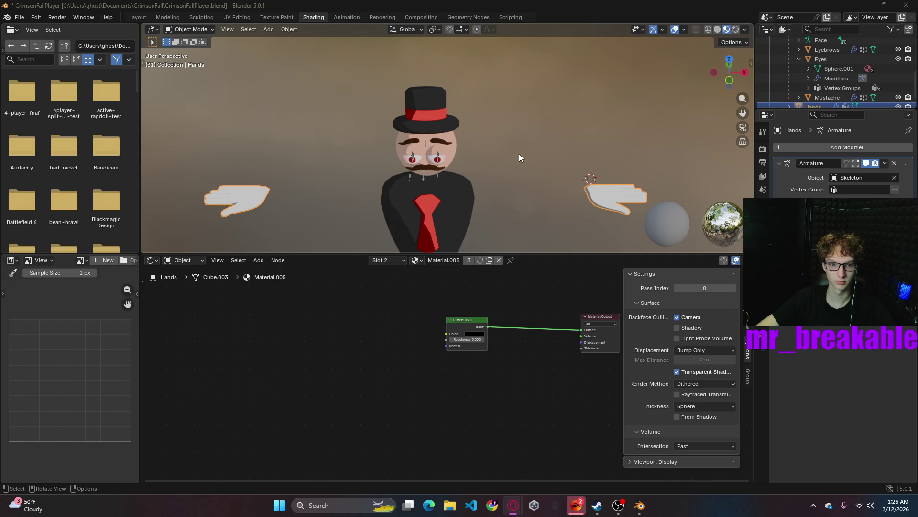